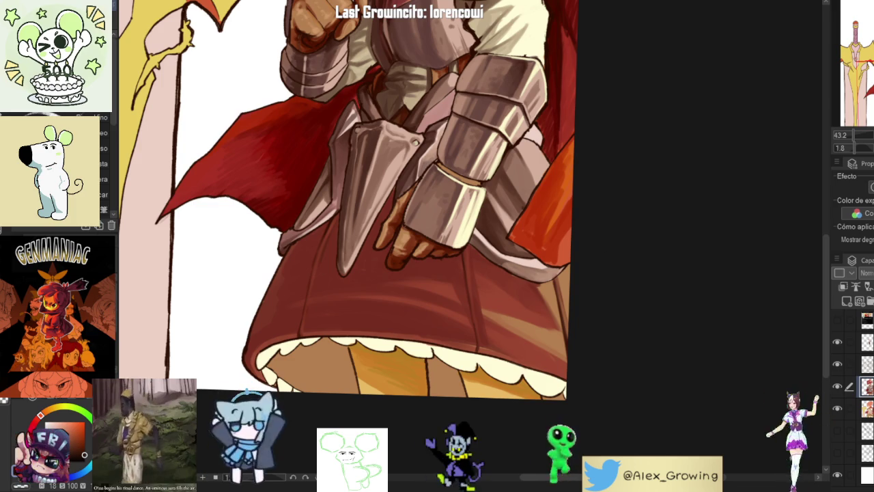
Step: Fit the whole illustration, then zoom and rotate so the gauntlet and dagger stand upright
key(ctrl+0)
scroll(487, 309, up, 3)
scroll(487, 309, up, 1)
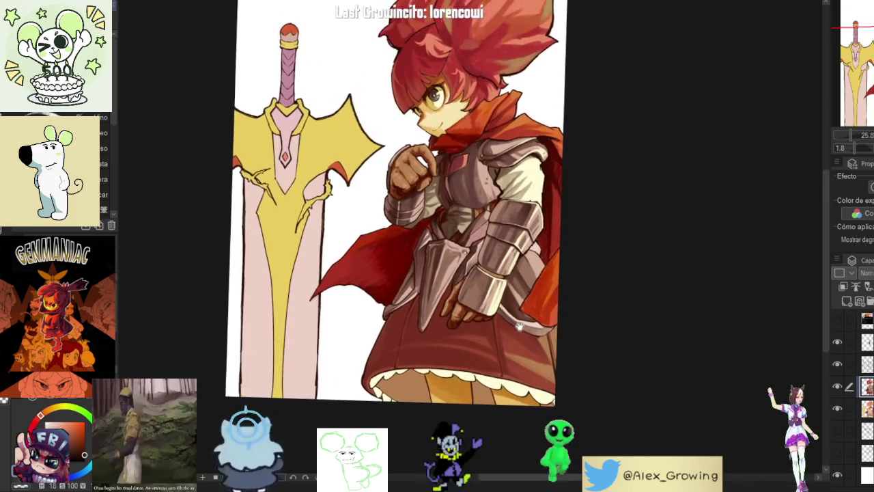
scroll(487, 309, up, 3)
scroll(487, 309, up, 2)
scroll(444, 253, up, 2)
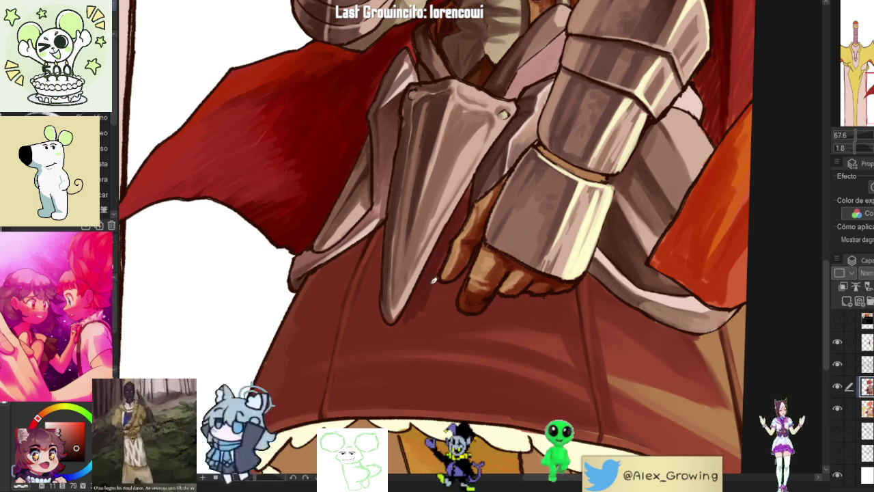
drag(415, 301, 427, 342)
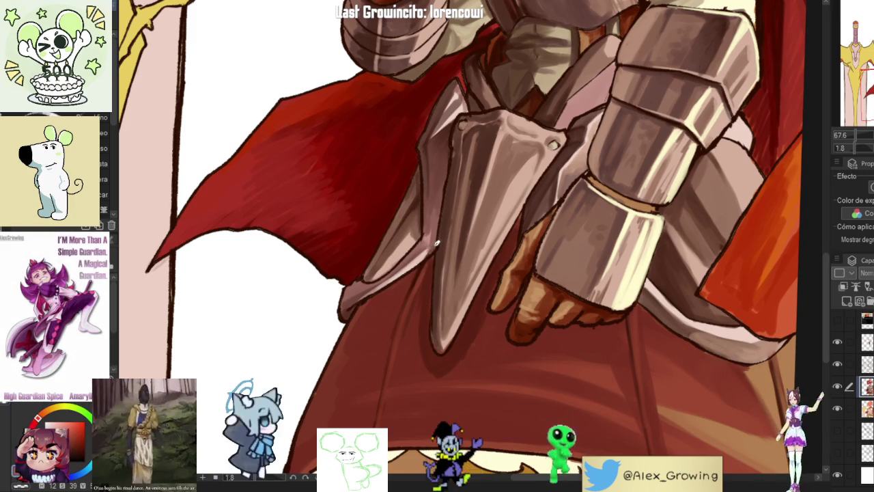
drag(437, 240, 466, 263)
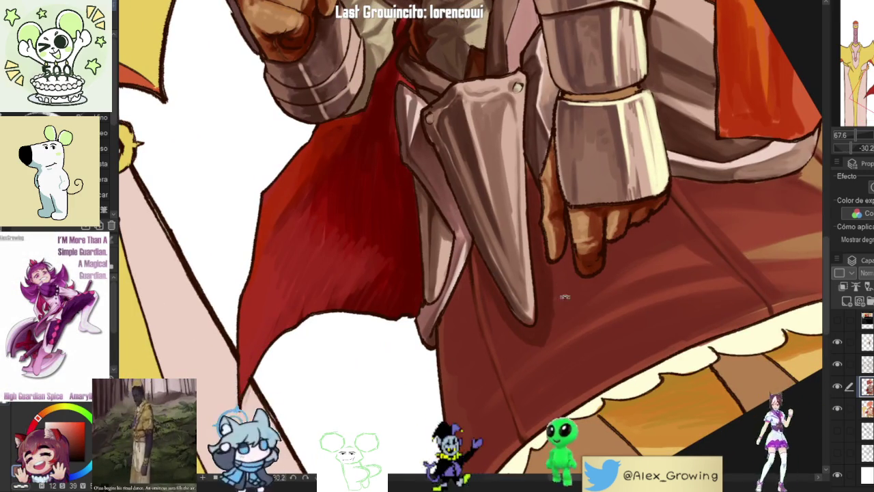
drag(471, 308, 514, 328)
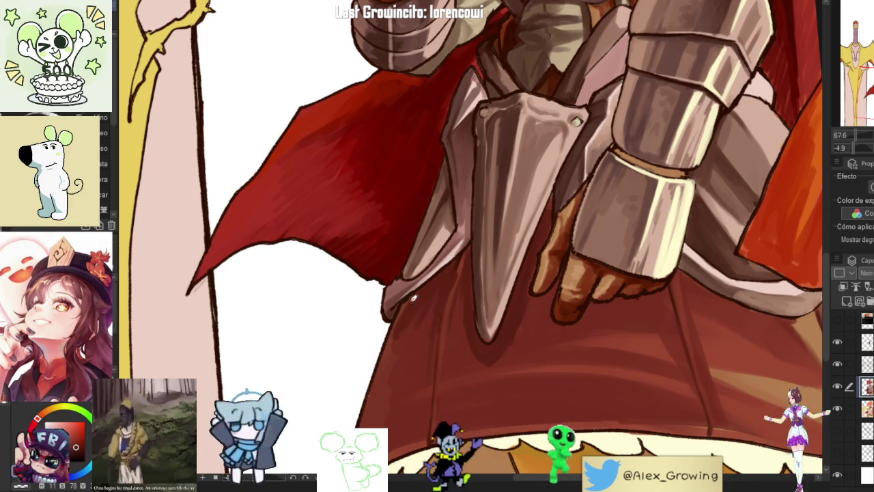
scroll(449, 306, down, 5)
scroll(428, 393, up, 2)
scroll(420, 342, up, 3)
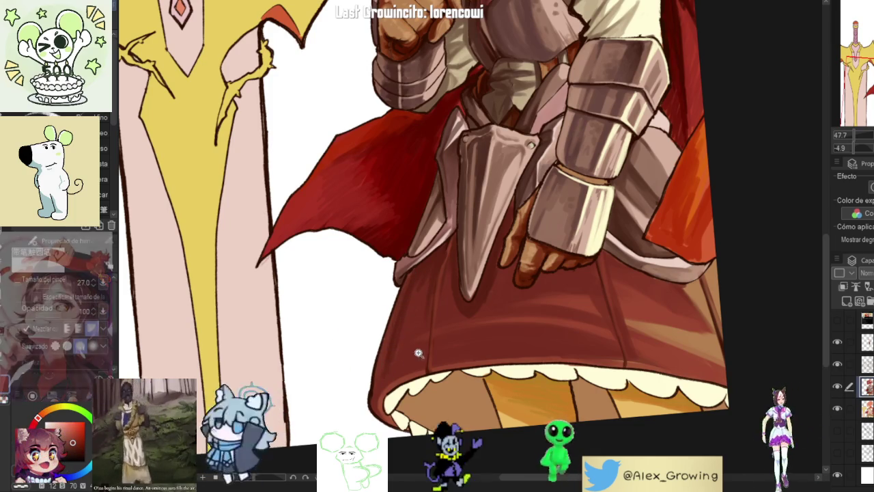
scroll(406, 357, down, 3)
scroll(406, 288, up, 4)
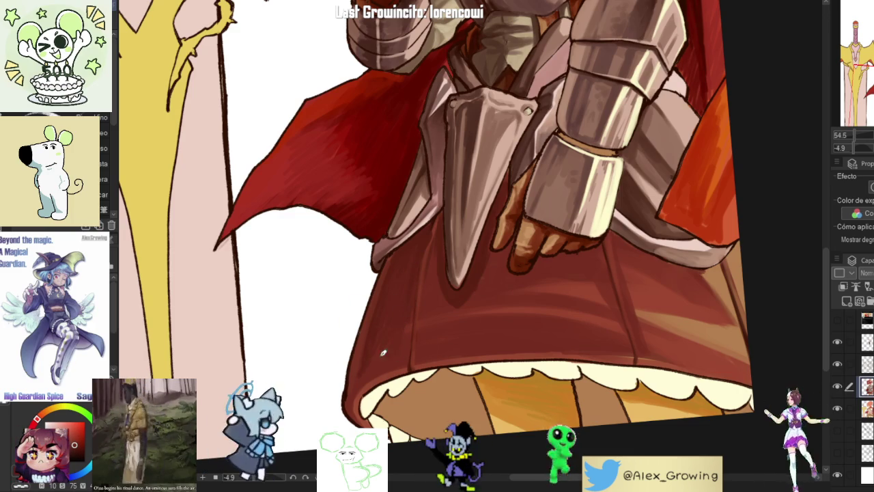
scroll(508, 357, down, 3)
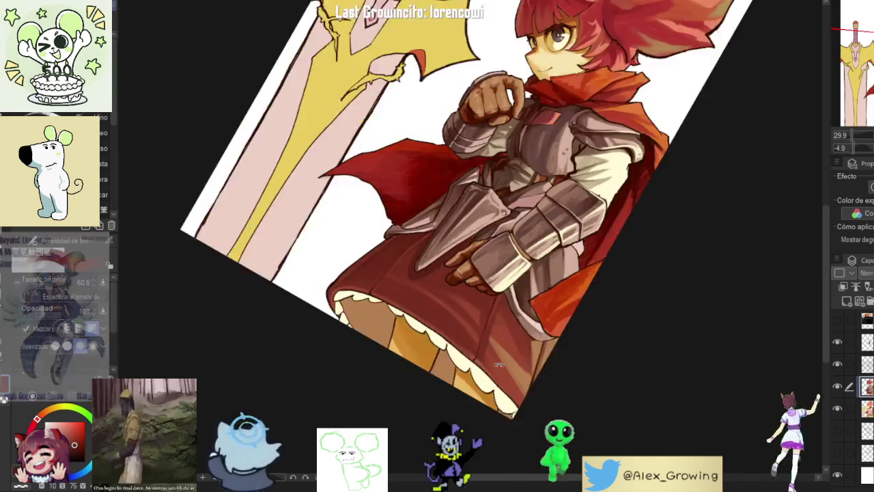
scroll(502, 314, up, 2)
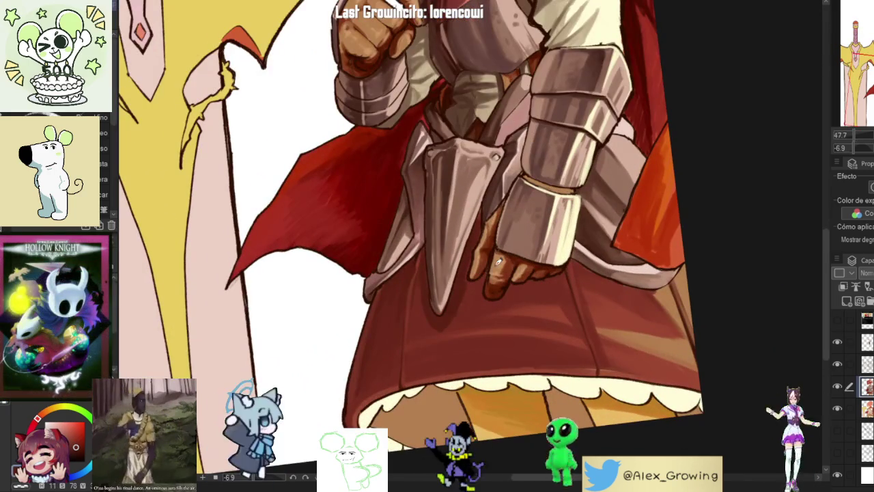
scroll(496, 266, up, 3)
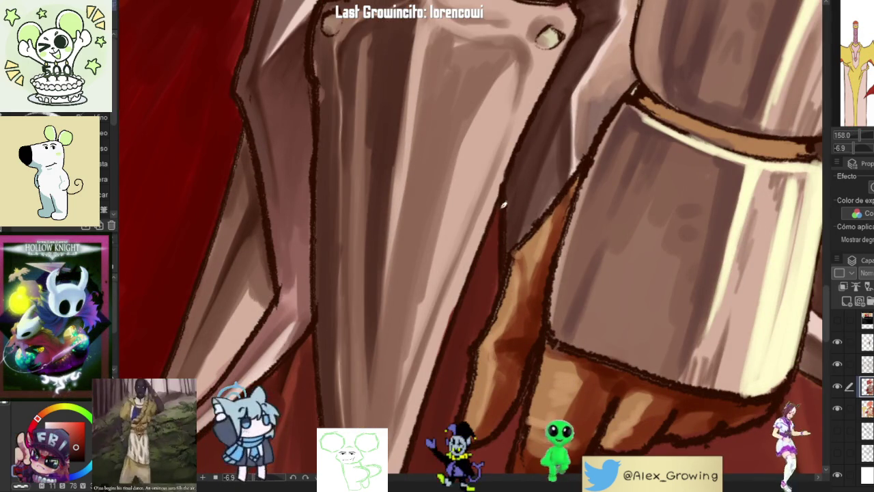
scroll(502, 212, down, 2)
scroll(492, 287, down, 2)
scroll(486, 329, up, 1)
scroll(485, 330, down, 1)
scroll(471, 256, up, 3)
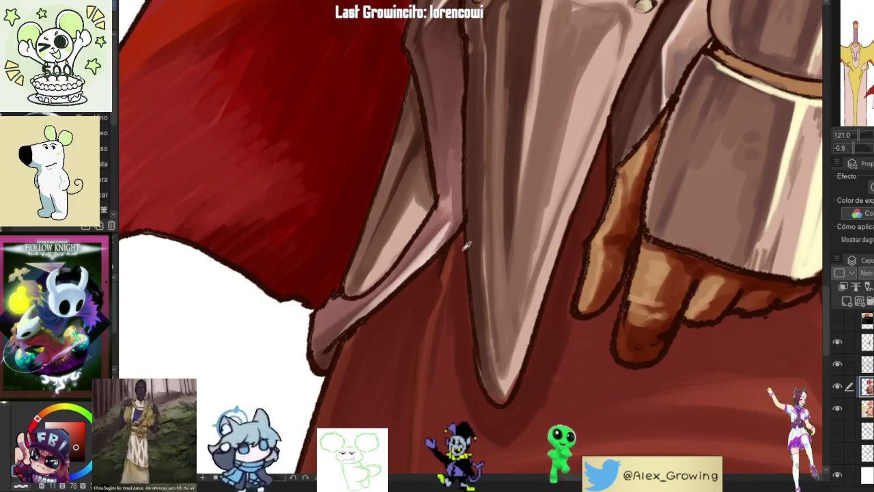
Step: Sample a red-brown from the skirt beside the dagger tip as the painting colour
alt+click(451, 242)
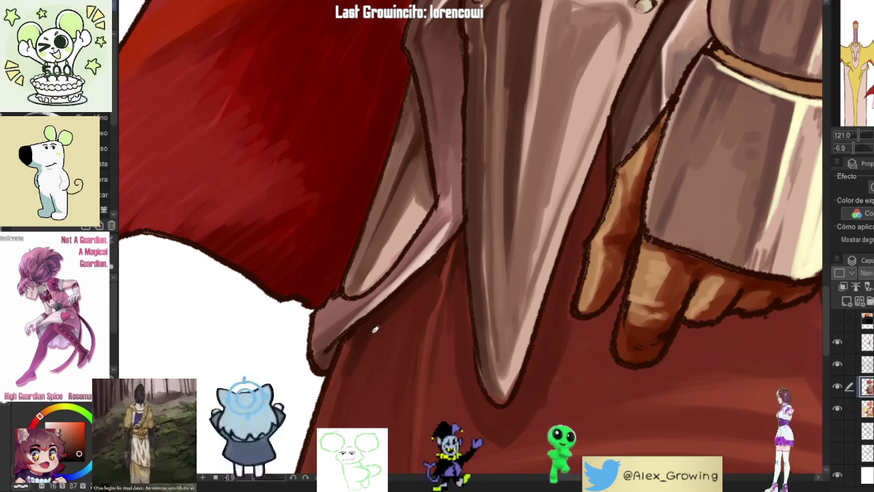
scroll(387, 337, down, 5)
scroll(384, 273, up, 4)
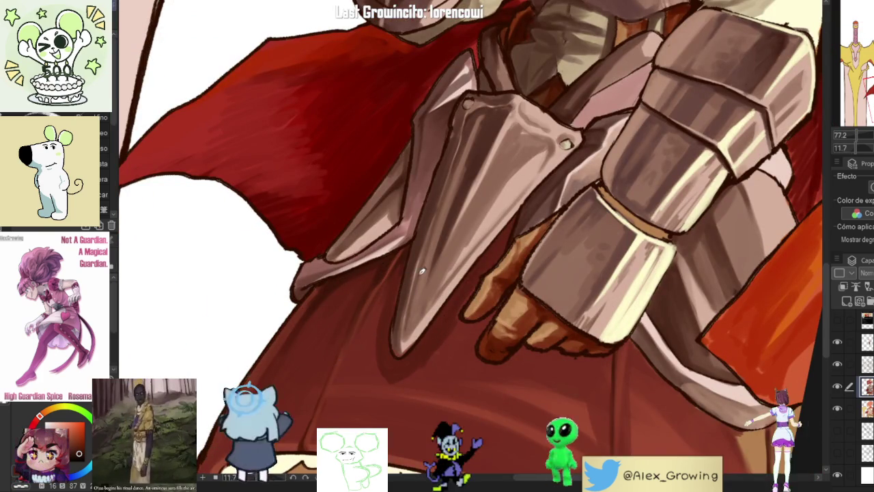
scroll(339, 358, down, 5)
scroll(382, 321, up, 3)
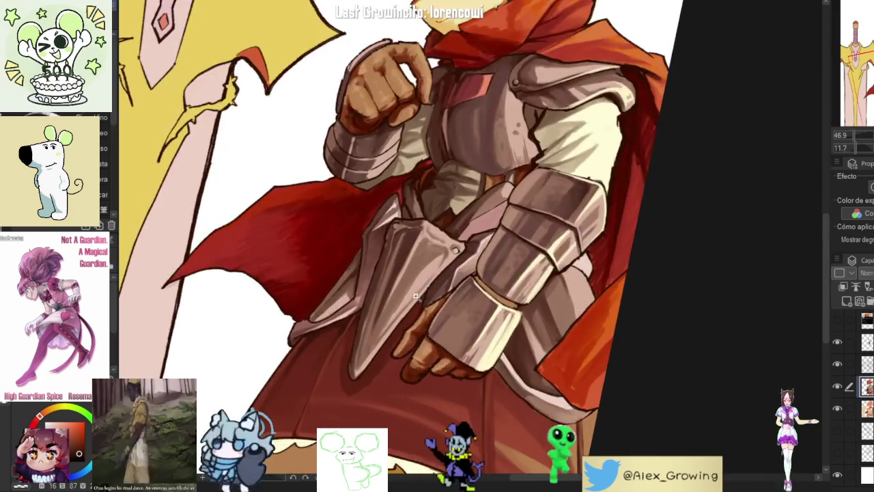
scroll(423, 287, up, 3)
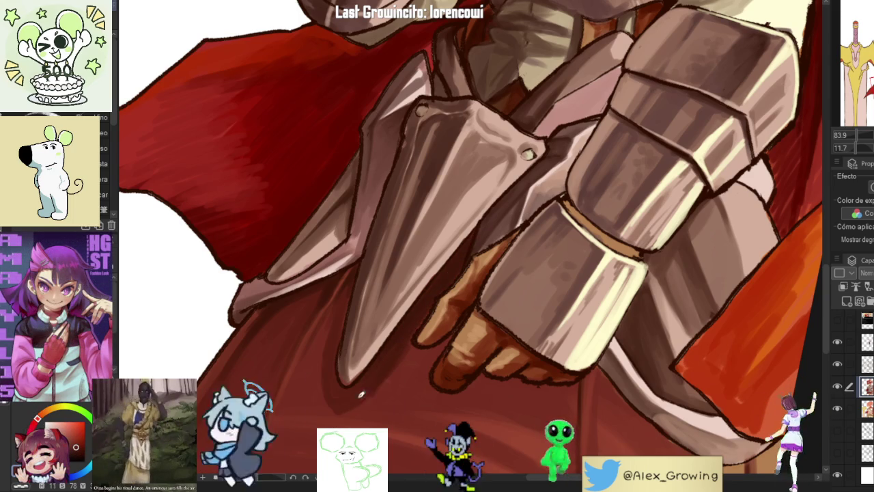
scroll(466, 239, down, 5)
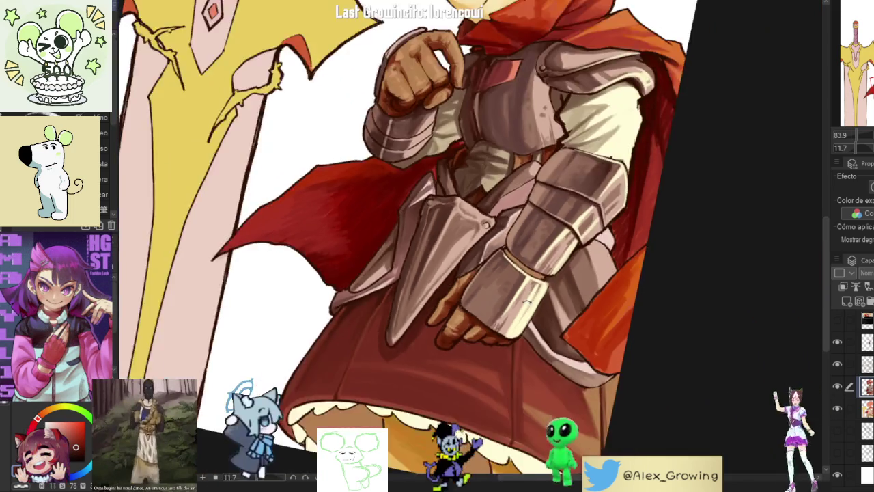
scroll(562, 360, down, 3)
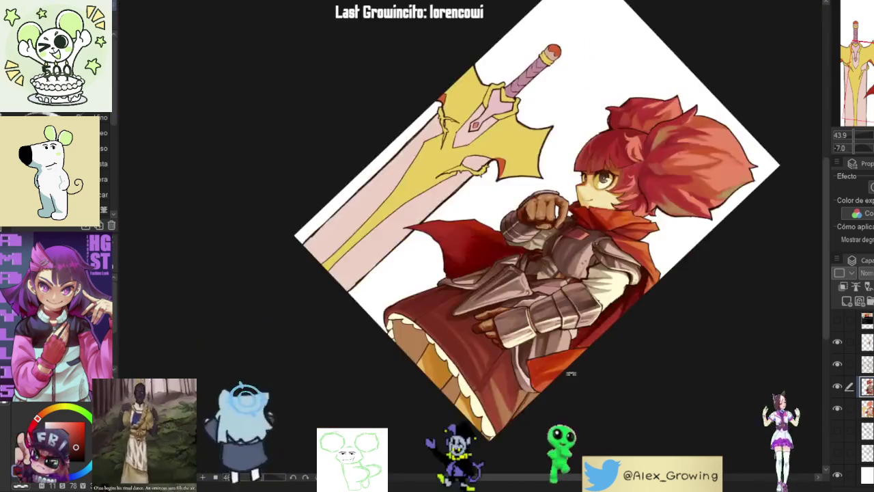
scroll(562, 307, up, 5)
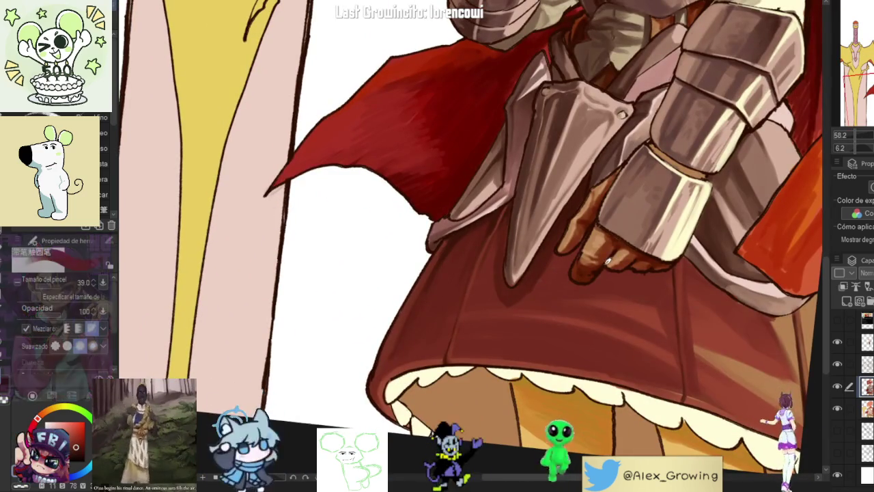
scroll(570, 289, right, 2)
scroll(573, 328, right, 2)
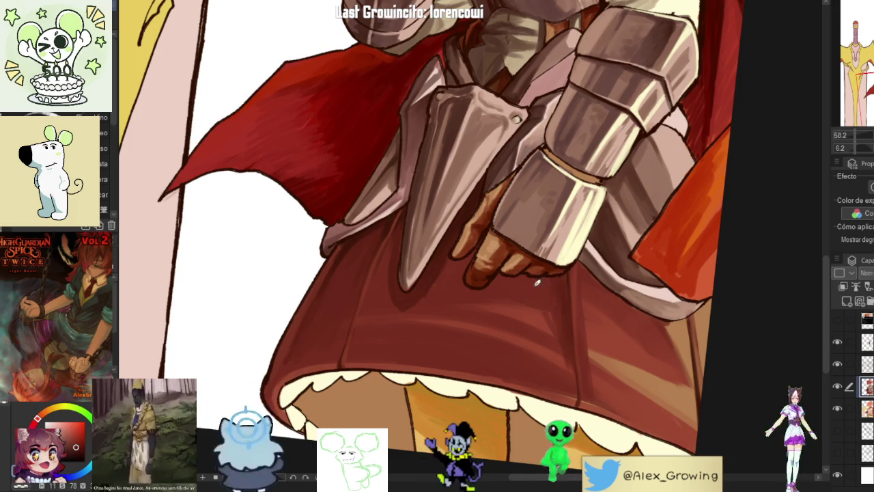
scroll(558, 294, down, 3)
scroll(519, 287, up, 4)
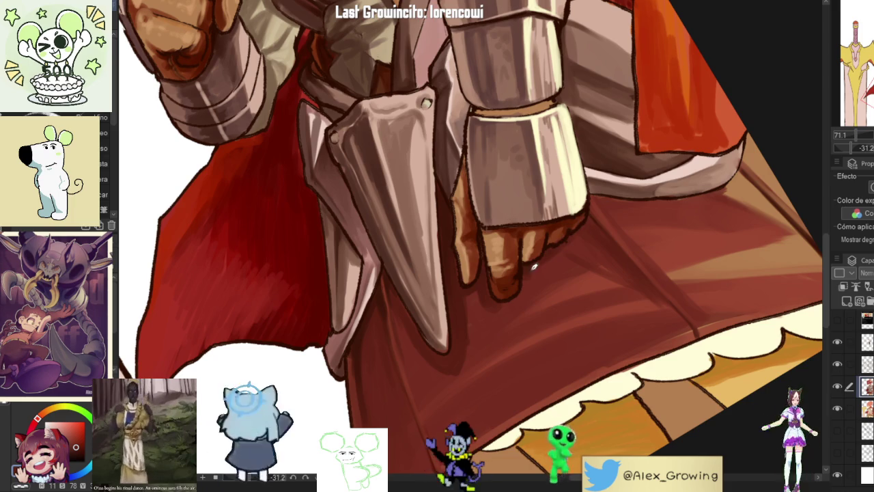
scroll(526, 280, up, 1)
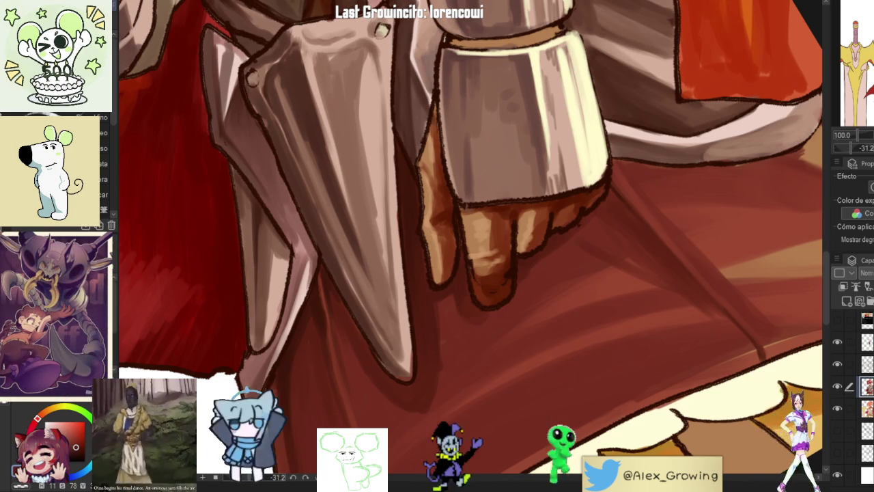
mouse_move(594, 257)
mouse_down()
mouse_move(661, 255)
mouse_move(648, 259)
mouse_up()
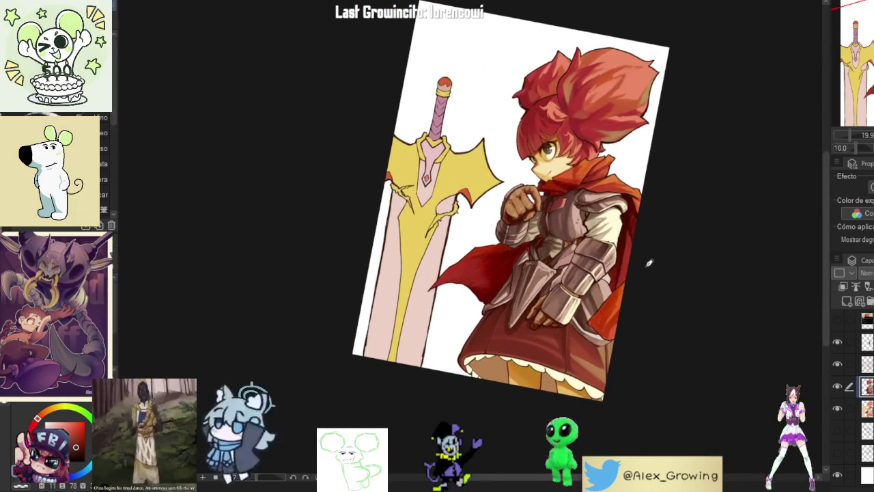
key(ctrl+alt+0)
key(ctrl+0)
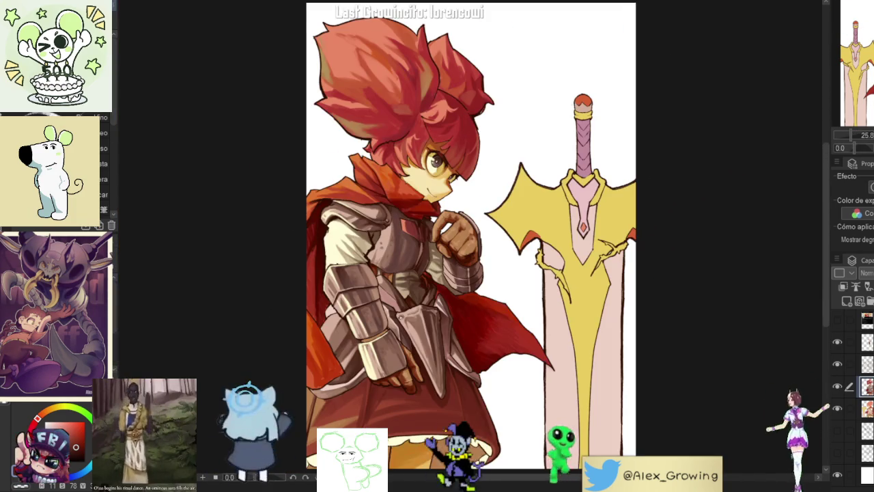
key(h)
mouse_move(679, 354)
mouse_down()
mouse_move(577, 328)
mouse_move(531, 273)
mouse_up()
scroll(605, 333, up, 2)
scroll(591, 335, up, 3)
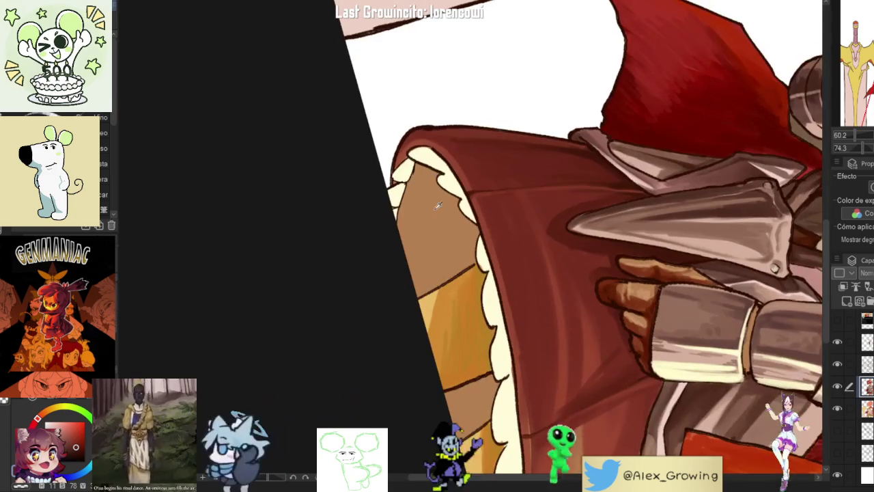
Step: Fill the inner skirt area with dark red, then deepen it to dark brown
click(470, 254)
scroll(471, 254, down, 3)
scroll(478, 239, up, 3)
scroll(444, 230, up, 2)
scroll(445, 231, down, 1)
scroll(410, 260, down, 2)
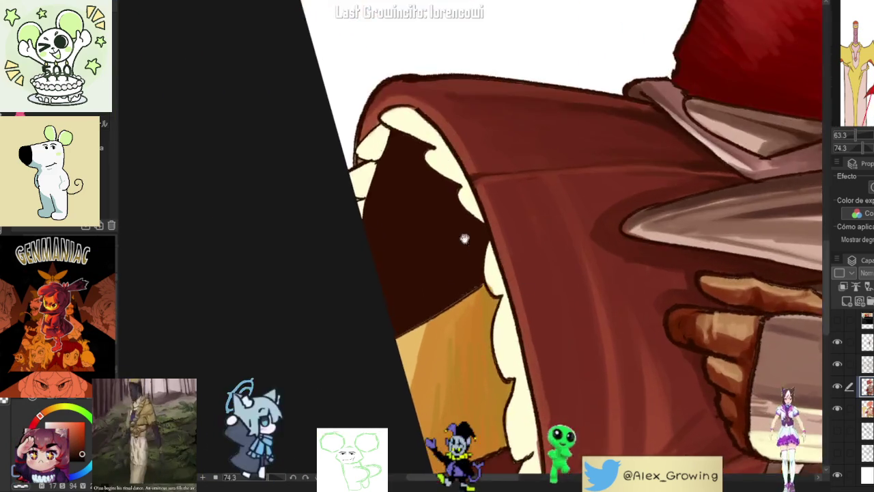
scroll(462, 238, up, 2)
drag(552, 198, 578, 225)
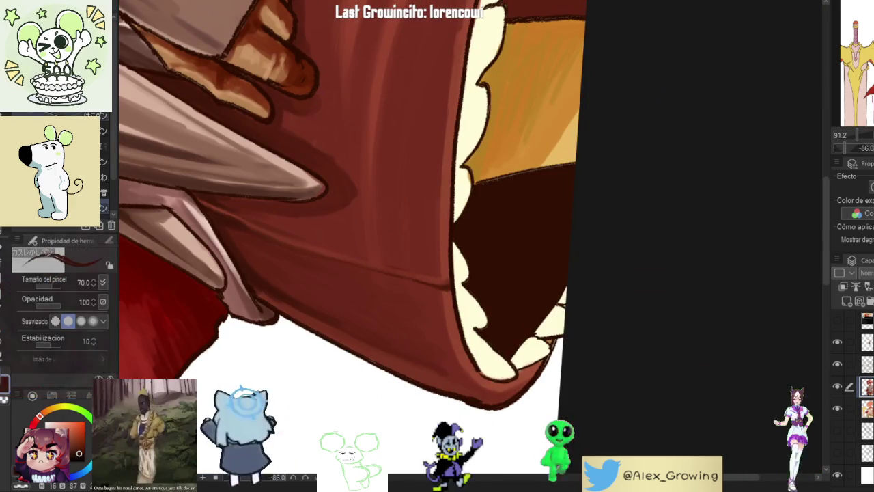
click(555, 250)
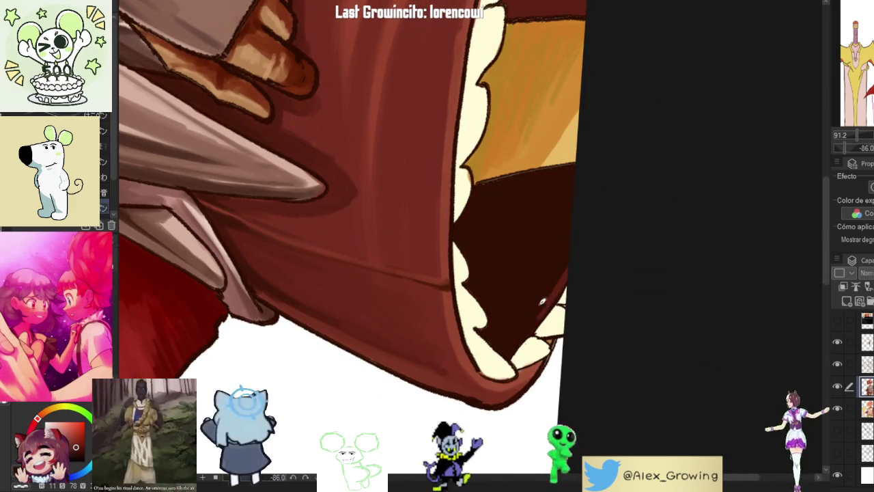
Step: Hatch and blend red-brown strokes inside the skirt and darken the orange/dark-red edge
drag(553, 286, 533, 314)
mouse_move(557, 218)
mouse_down()
mouse_move(523, 321)
mouse_move(549, 267)
mouse_up()
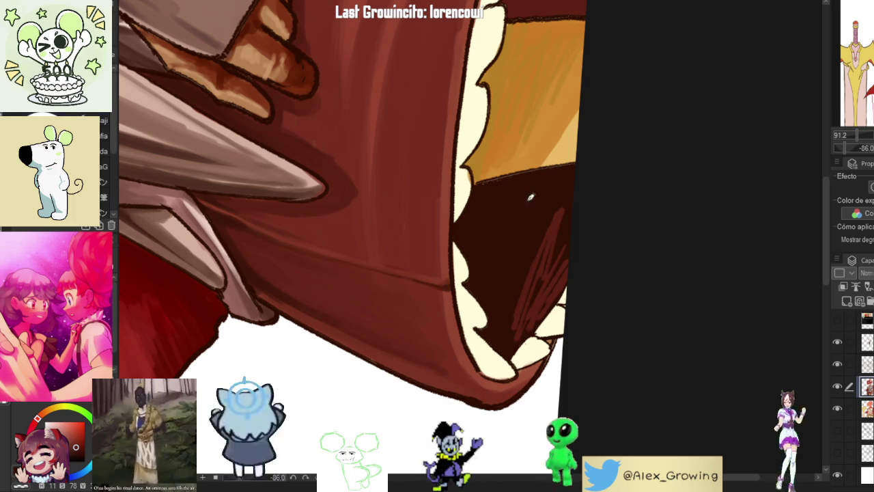
mouse_move(561, 205)
mouse_down()
mouse_move(540, 256)
mouse_move(550, 256)
mouse_up()
drag(570, 219, 522, 321)
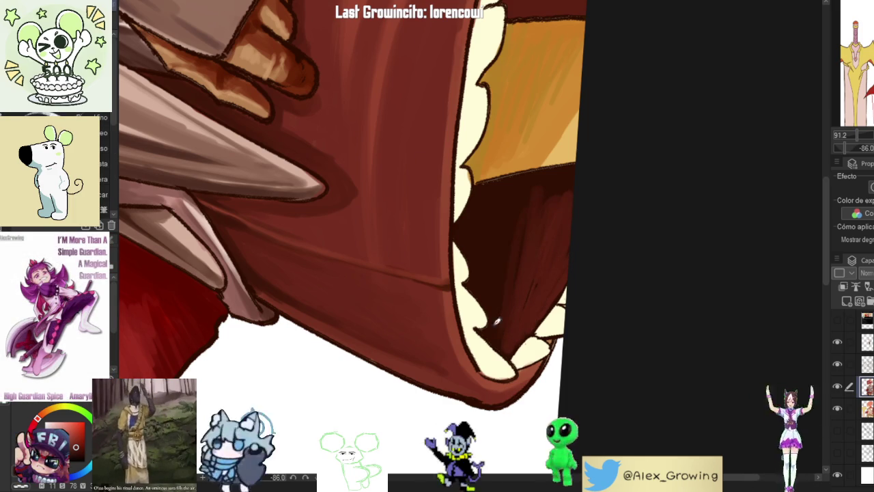
drag(512, 173, 535, 164)
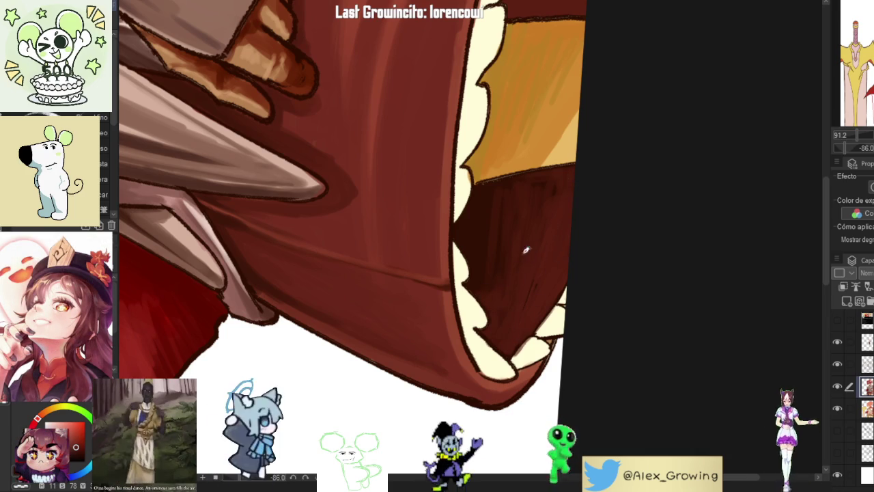
Step: Fill the red stripe inside the skirt lining with dark brown
scroll(579, 175, down, 3)
drag(579, 175, 650, 184)
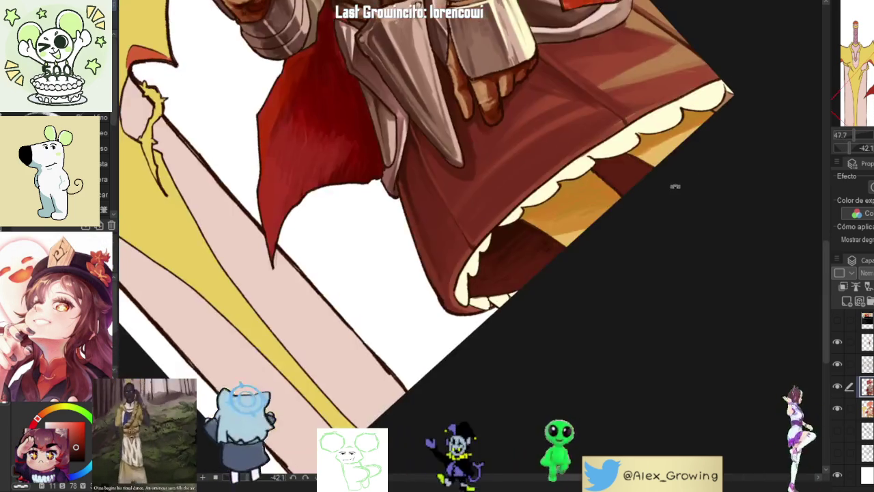
scroll(650, 185, up, 3)
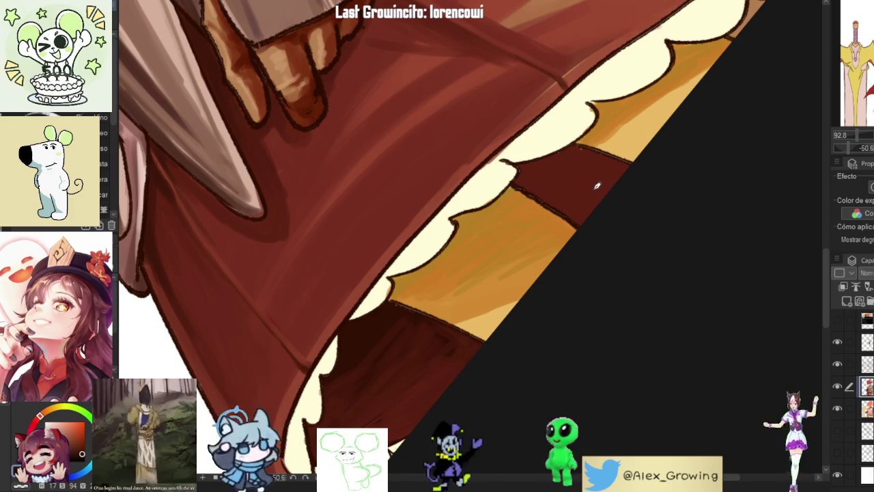
click(595, 186)
scroll(618, 176, up, 3)
scroll(626, 173, down, 2)
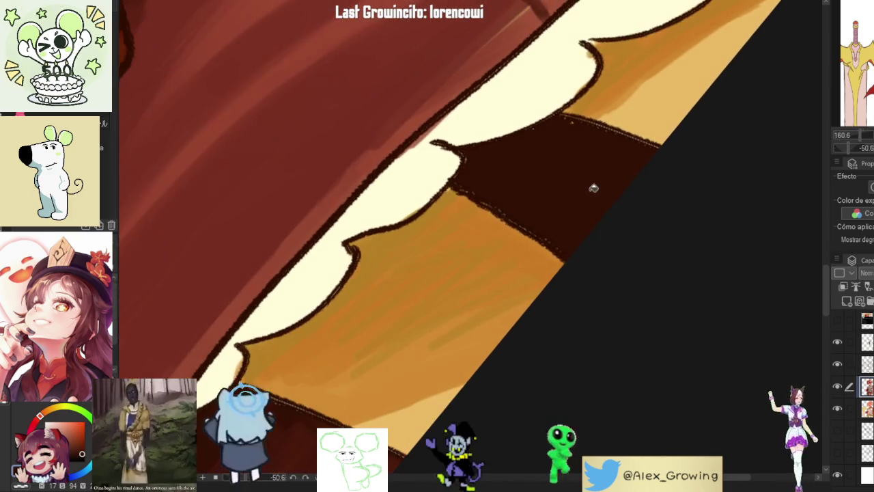
scroll(587, 191, down, 1)
scroll(581, 181, down, 3)
Step: Rotate and flip the canvas horizontally to inspect the stripe edges along the hem
drag(581, 181, 608, 267)
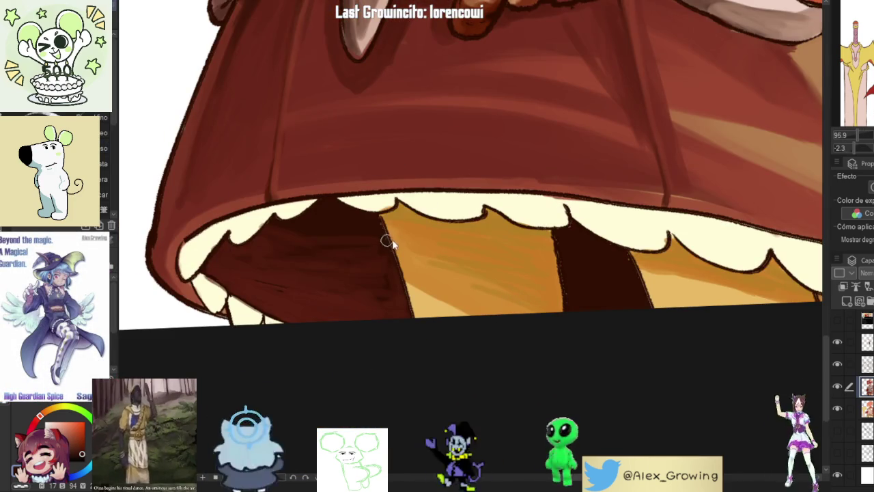
scroll(387, 241, up, 5)
scroll(444, 345, down, 3)
drag(444, 346, 607, 196)
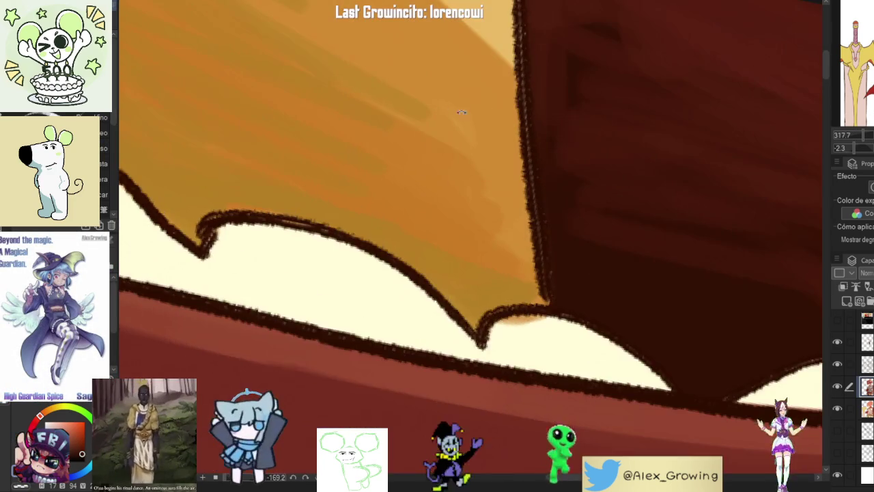
scroll(594, 219, up, 2)
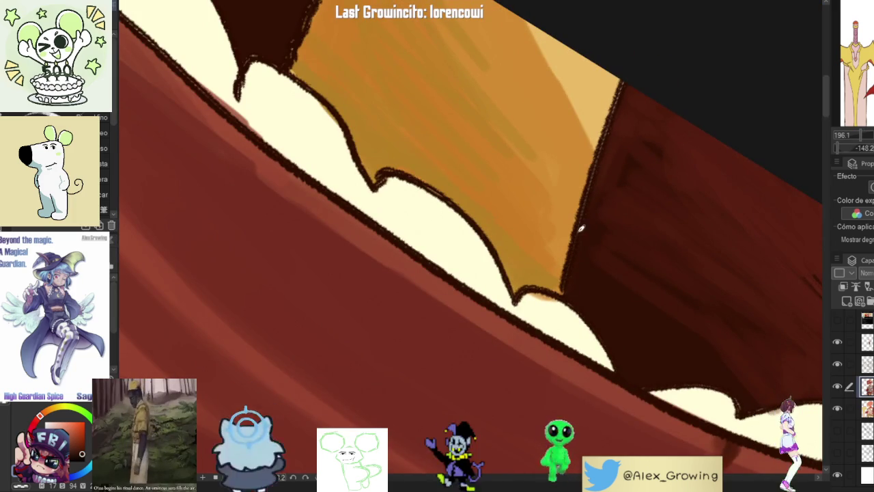
scroll(636, 55, down, 4)
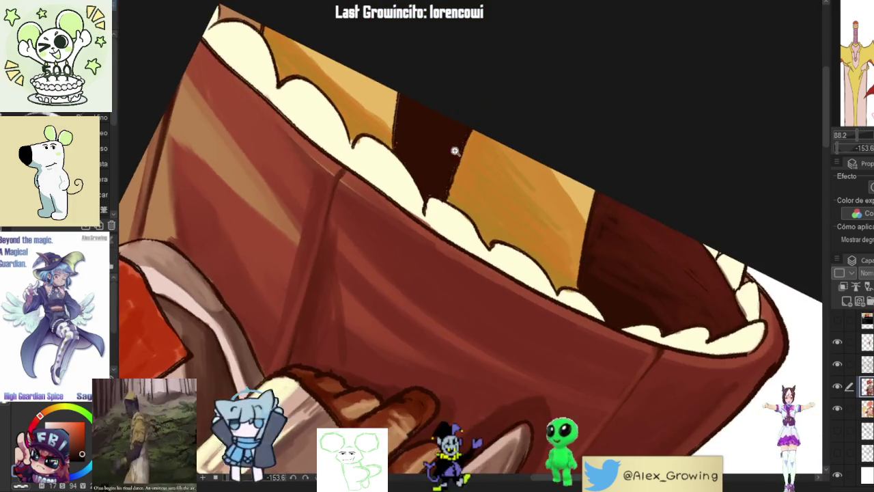
scroll(484, 96, up, 3)
scroll(422, 193, up, 2)
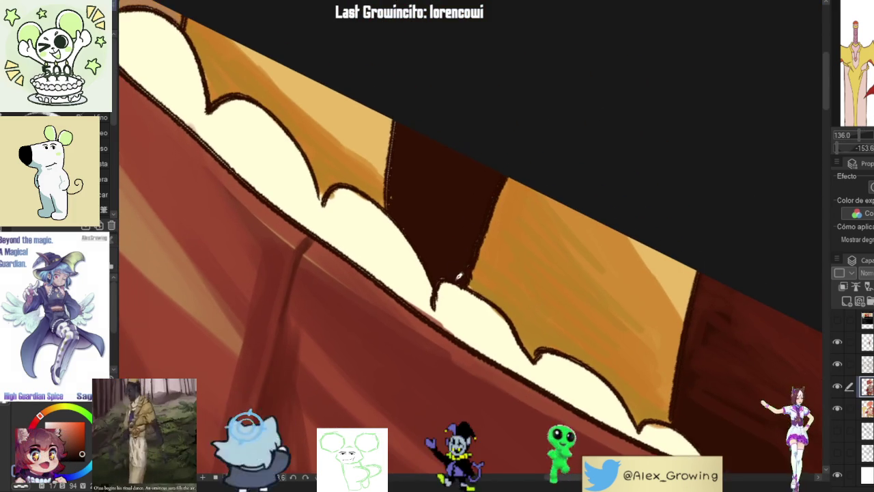
scroll(437, 250, up, 2)
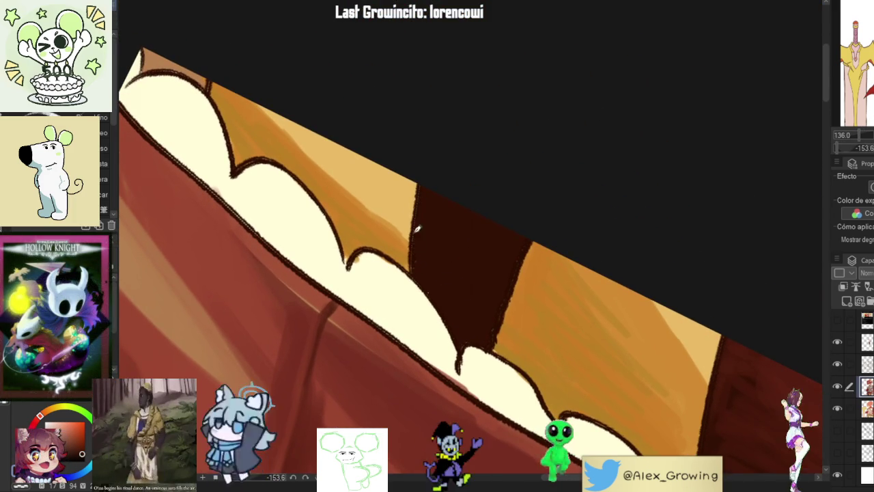
key(h)
drag(491, 263, 494, 254)
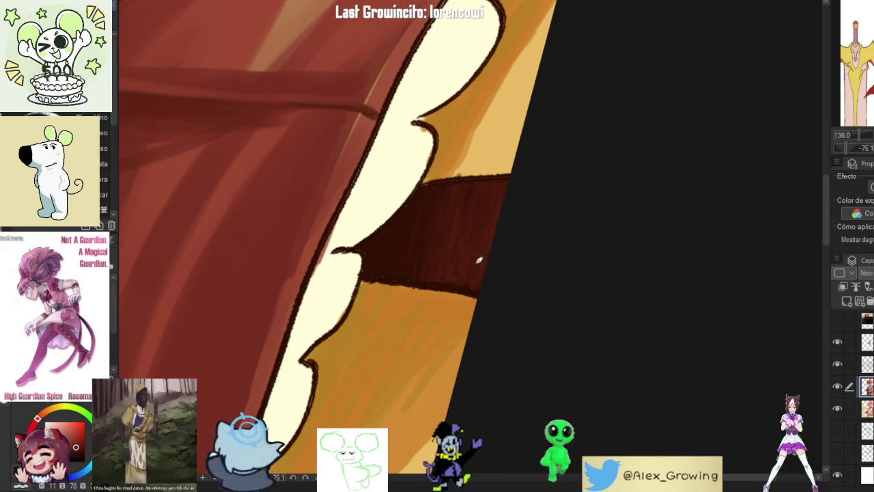
drag(486, 205, 476, 226)
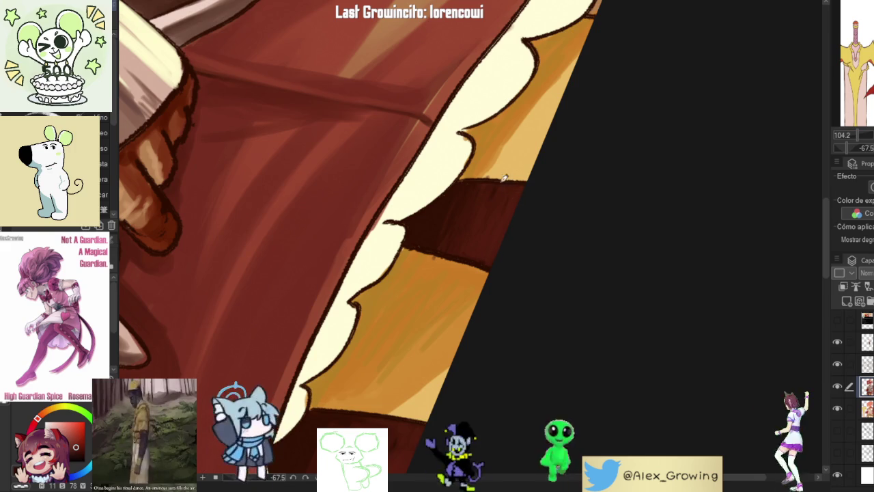
scroll(506, 191, up, 2)
scroll(540, 157, up, 2)
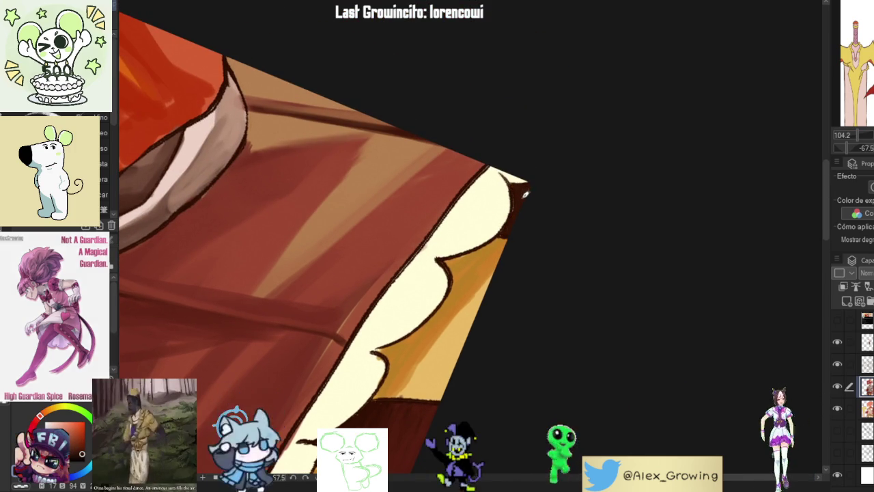
Step: Pick a duller red and straighten the view around the whole figure
alt+click(509, 227)
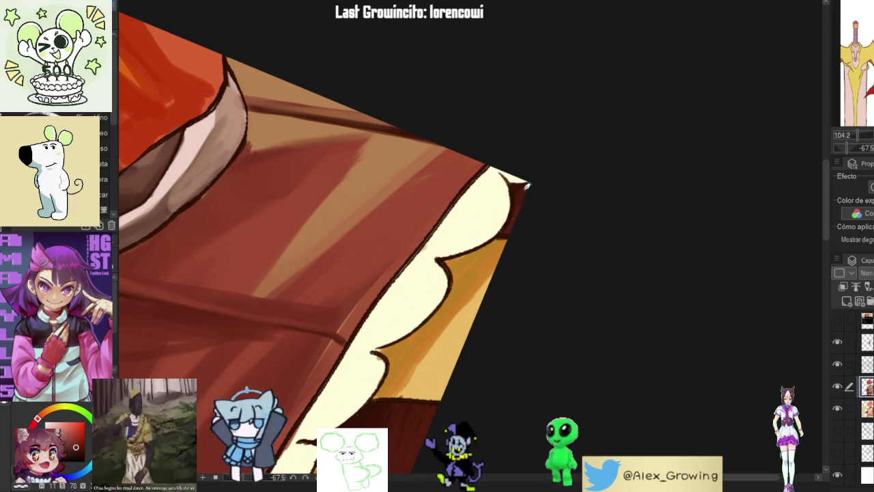
mouse_move(523, 215)
mouse_down()
mouse_move(552, 326)
mouse_move(551, 287)
mouse_move(580, 260)
mouse_move(592, 301)
mouse_move(585, 328)
mouse_move(470, 349)
mouse_up()
scroll(471, 345, down, 1)
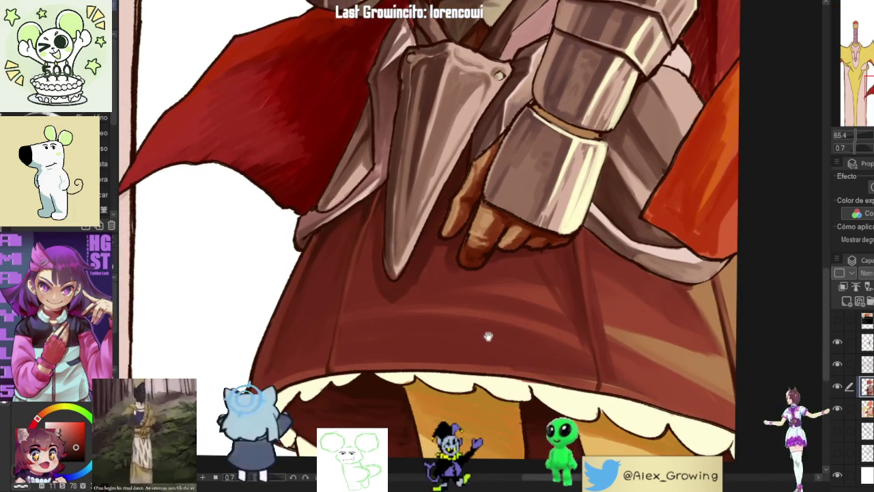
scroll(491, 338, down, 2)
scroll(492, 338, down, 1)
mouse_move(531, 306)
mouse_down()
mouse_move(531, 277)
mouse_move(560, 282)
mouse_up()
scroll(560, 282, down, 2)
scroll(560, 282, up, 1)
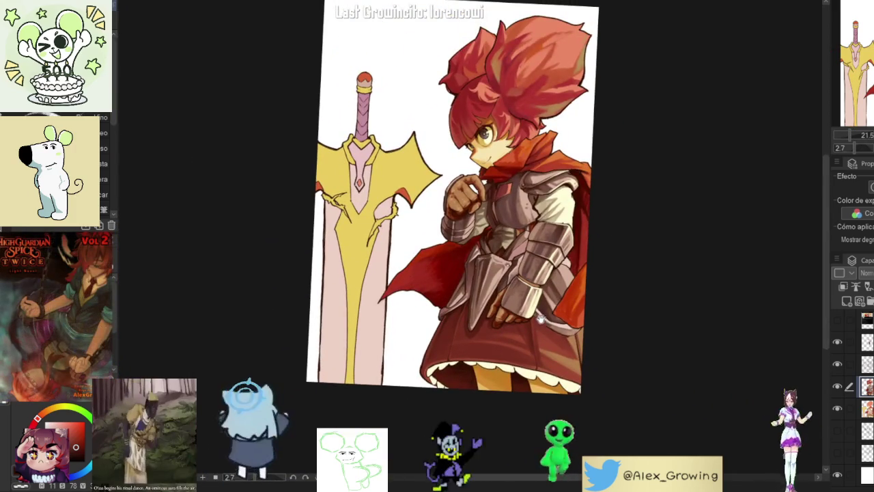
scroll(557, 270, up, 2)
scroll(552, 256, down, 1)
scroll(552, 256, up, 3)
scroll(596, 153, down, 1)
scroll(596, 153, down, 2)
scroll(595, 164, up, 2)
scroll(615, 177, up, 2)
scroll(593, 200, up, 2)
scroll(593, 199, down, 2)
scroll(503, 248, up, 2)
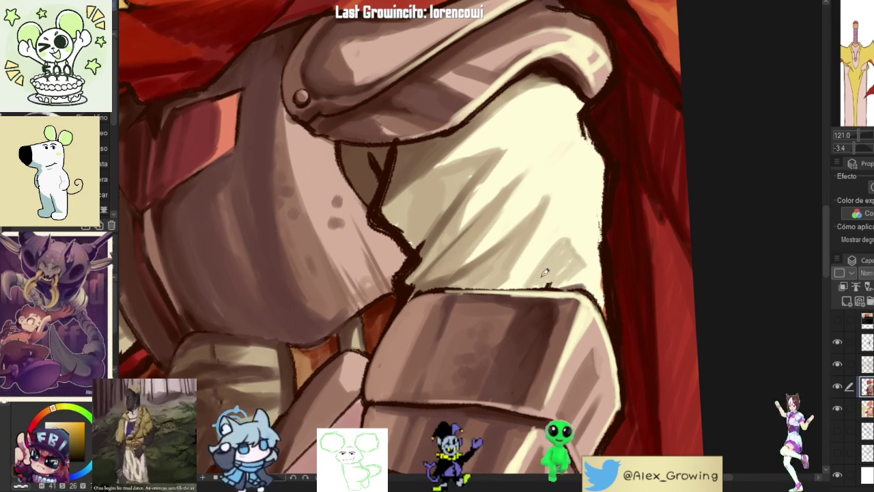
Step: Pick a light peach colour and hatch light strokes onto the cream sleeve cloth
alt+click(586, 266)
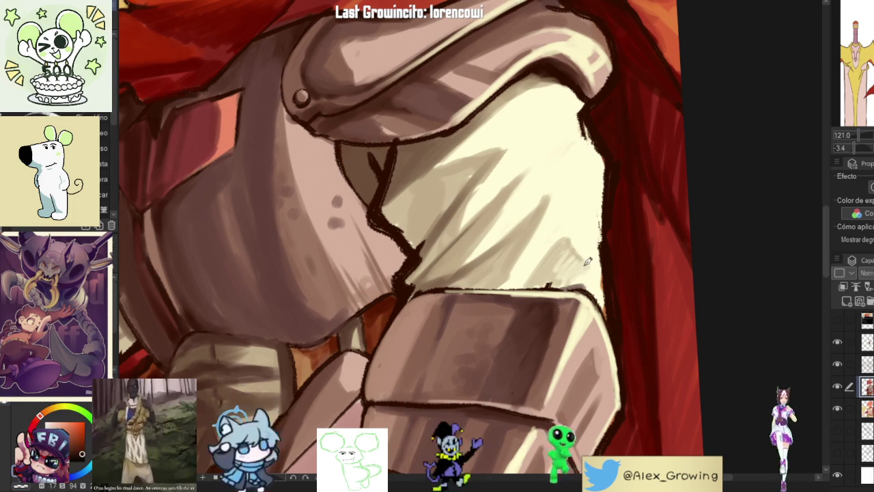
alt+click(549, 281)
scroll(591, 224, down, 3)
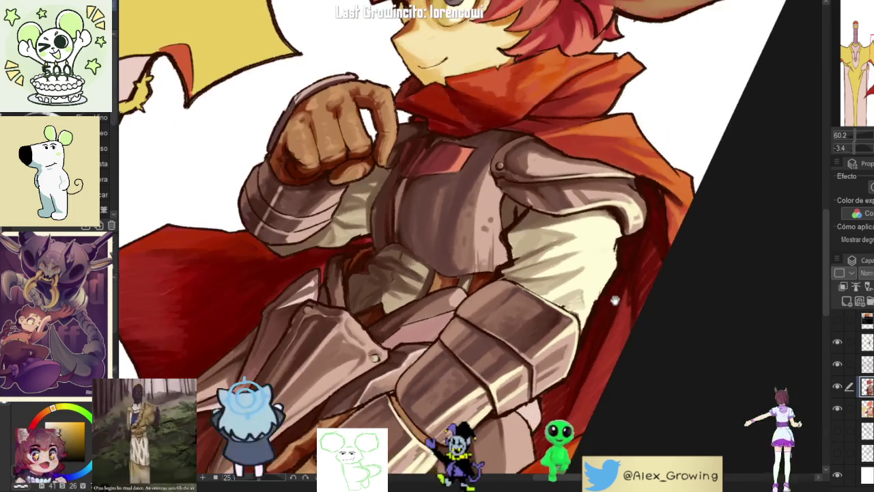
scroll(617, 179, up, 3)
scroll(576, 244, up, 2)
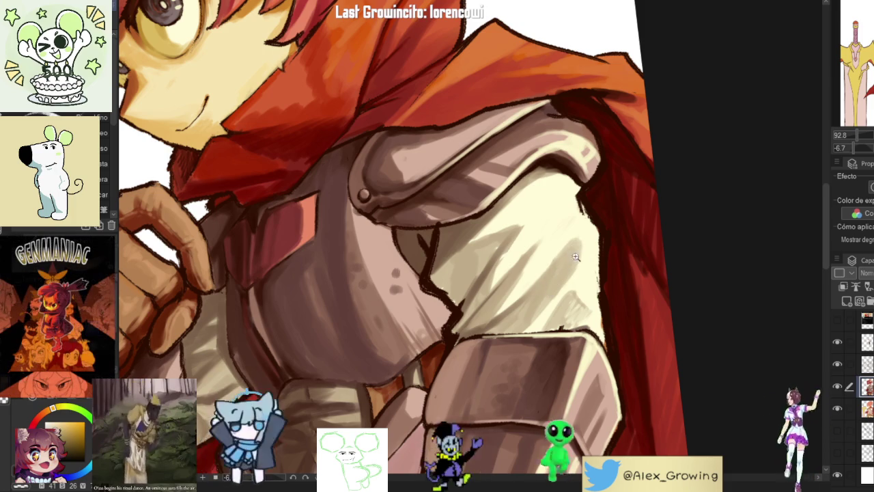
scroll(580, 248, down, 5)
scroll(586, 239, up, 2)
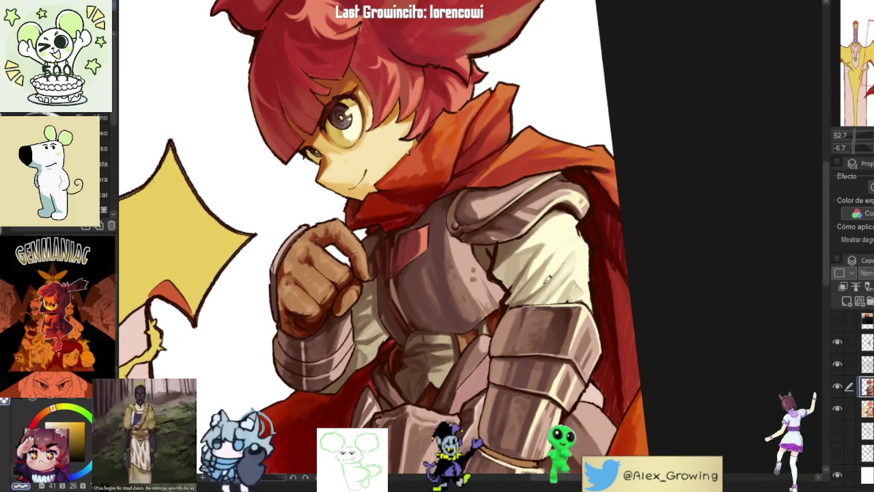
scroll(572, 276, up, 3)
scroll(542, 278, down, 5)
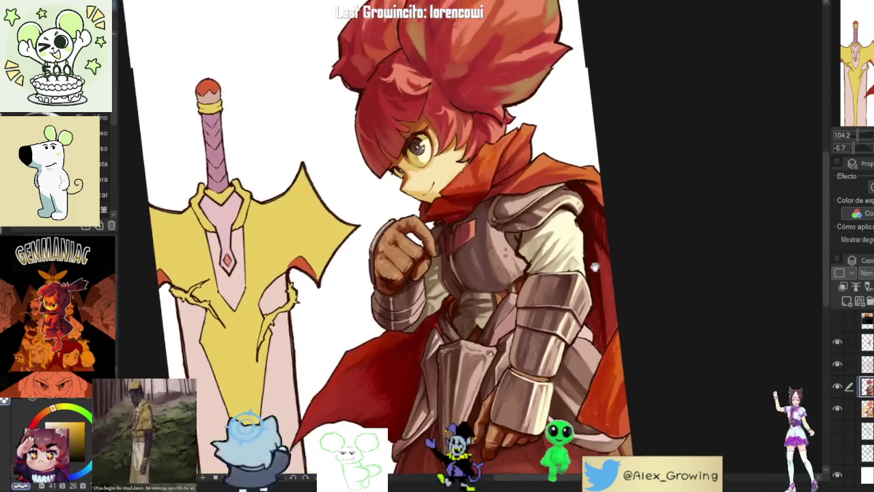
mouse_move(542, 278)
mouse_down()
mouse_move(570, 344)
mouse_move(598, 236)
mouse_up()
scroll(569, 343, up, 6)
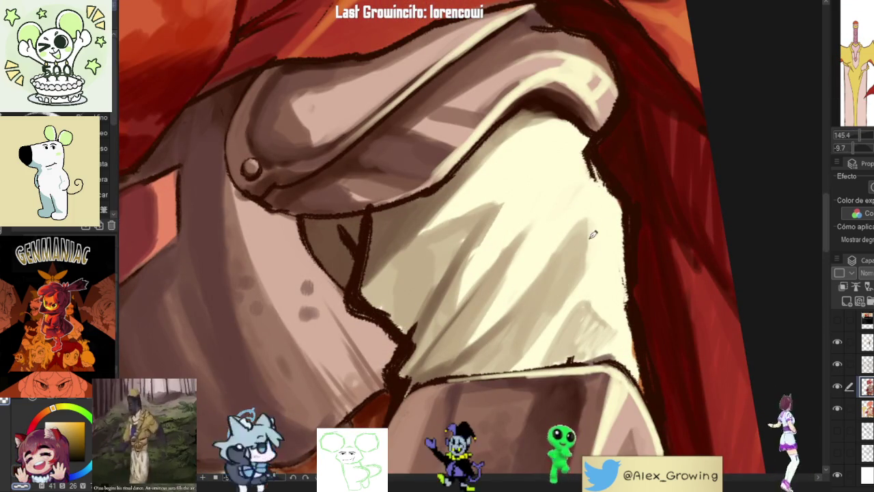
drag(543, 304, 577, 263)
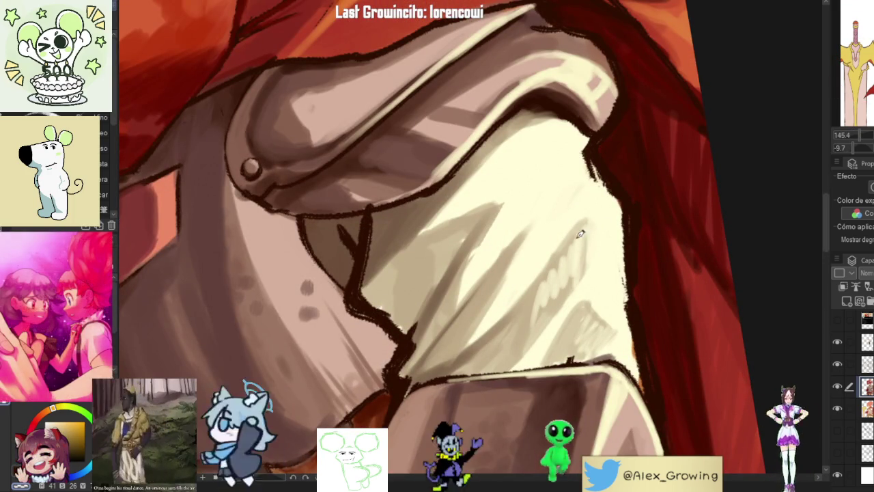
Step: Add faint light hatching on the cloth beneath the shoulder plate
scroll(595, 194, down, 5)
drag(595, 194, 670, 172)
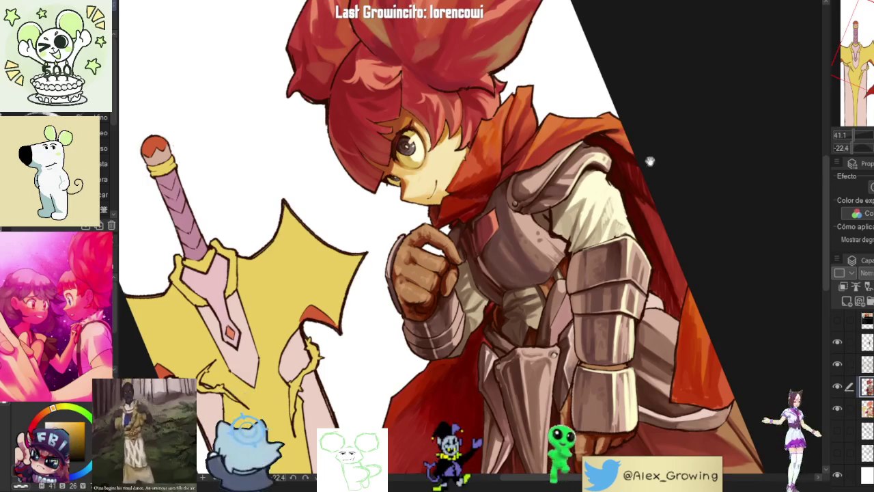
scroll(662, 178, up, 5)
scroll(656, 181, down, 5)
scroll(645, 188, up, 5)
drag(643, 190, 610, 188)
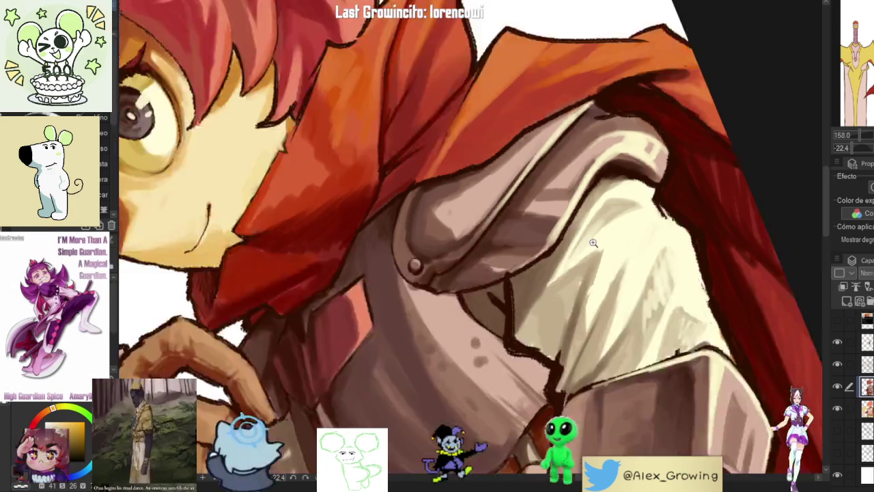
scroll(610, 198, down, 3)
scroll(610, 212, down, 2)
mouse_move(610, 212)
mouse_down()
mouse_move(552, 355)
mouse_move(613, 258)
mouse_up()
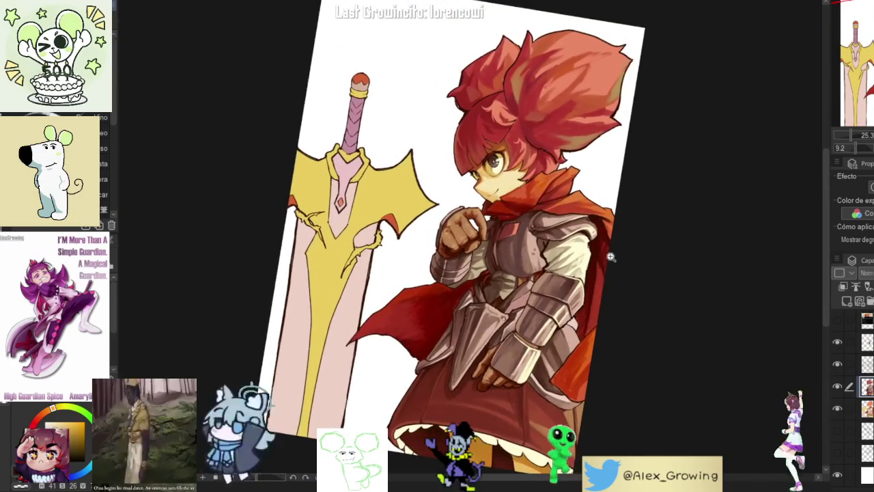
Step: Sample a shade from the painting and paint shadow strokes along the pale cloth edge
scroll(613, 257, up, 2)
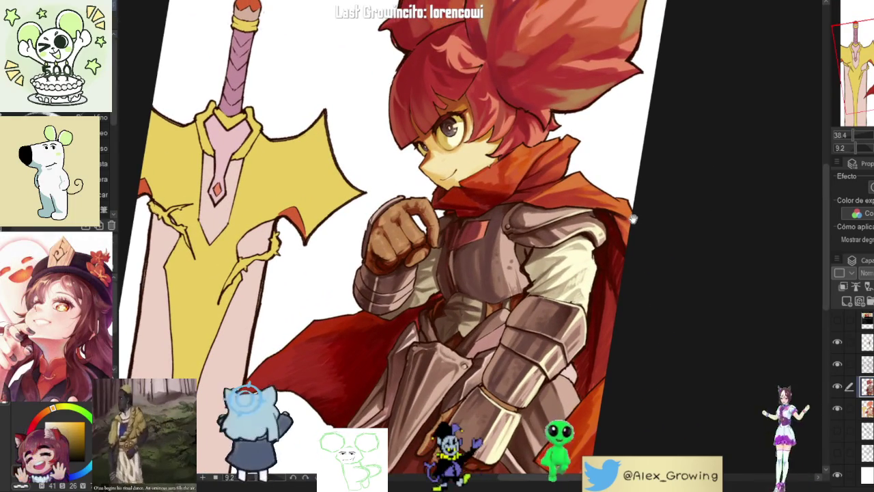
drag(634, 218, 581, 308)
scroll(471, 275, up, 5)
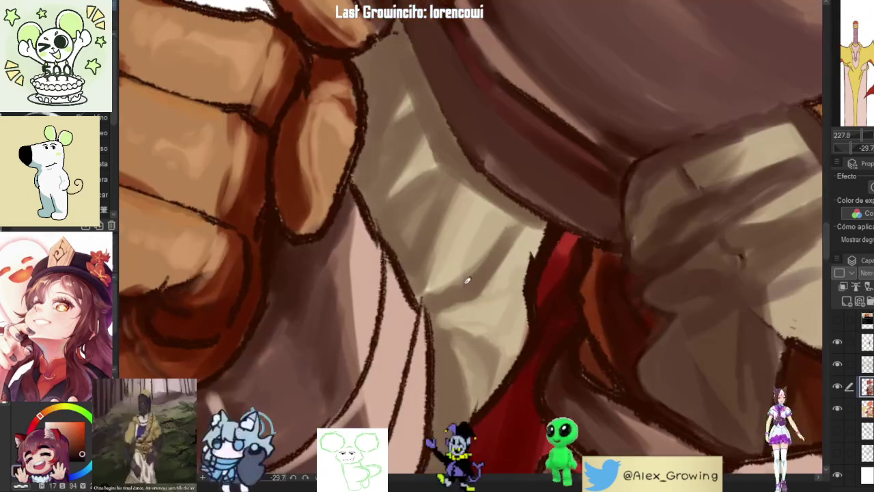
drag(483, 271, 521, 208)
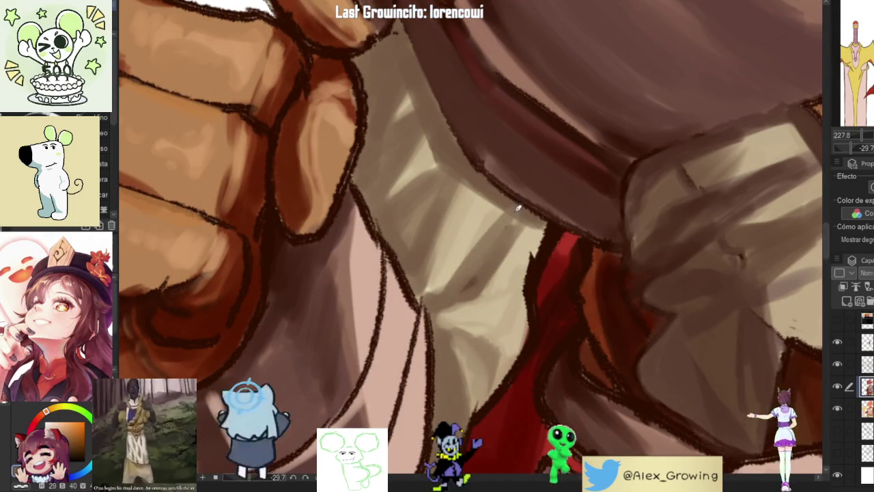
scroll(510, 230, down, 3)
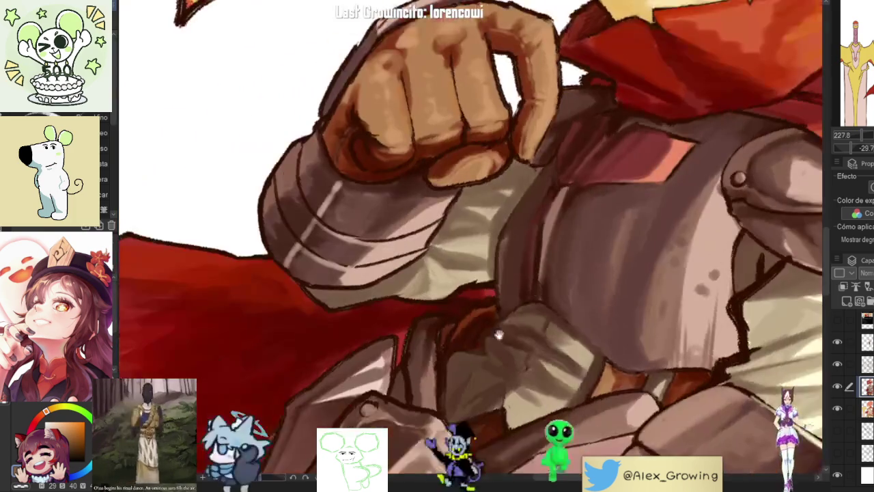
scroll(500, 279, up, 2)
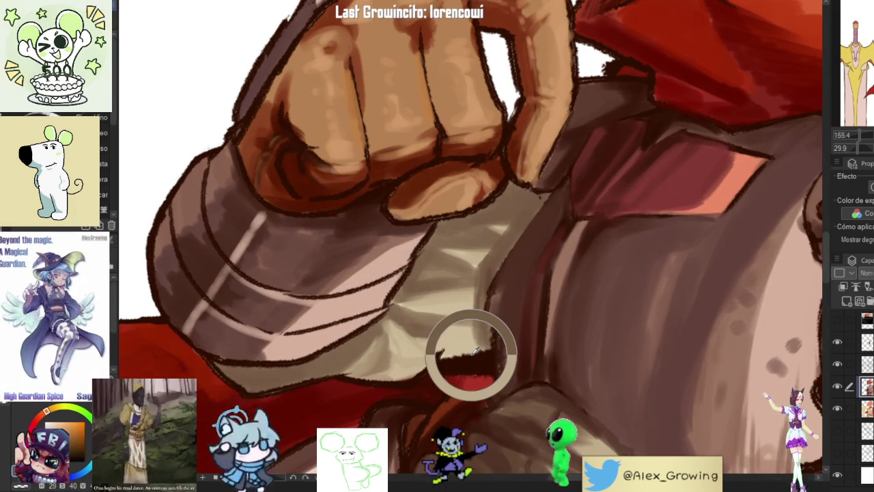
alt+click(476, 349)
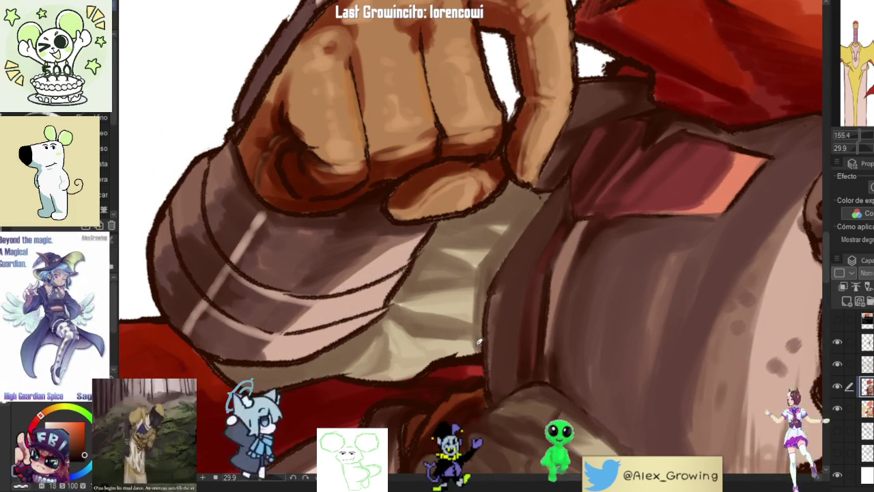
drag(484, 316, 478, 265)
drag(484, 306, 506, 235)
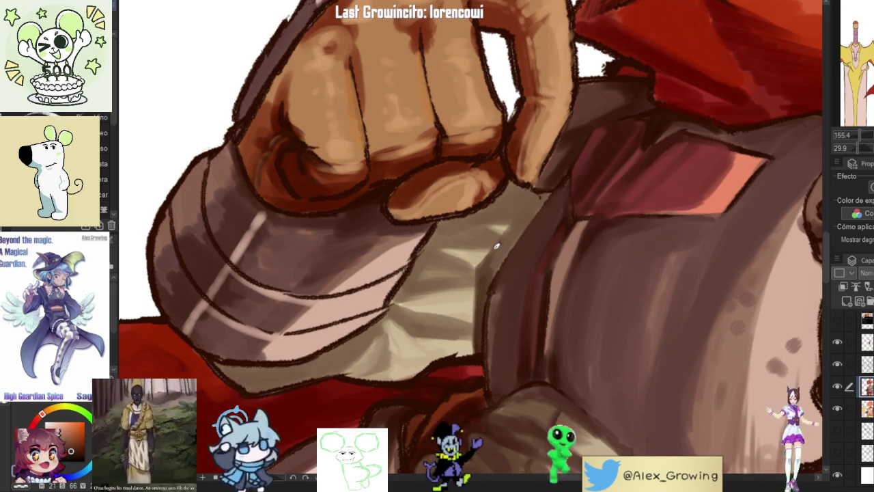
drag(547, 192, 489, 289)
mouse_move(535, 203)
mouse_down()
mouse_move(493, 268)
mouse_move(512, 229)
mouse_up()
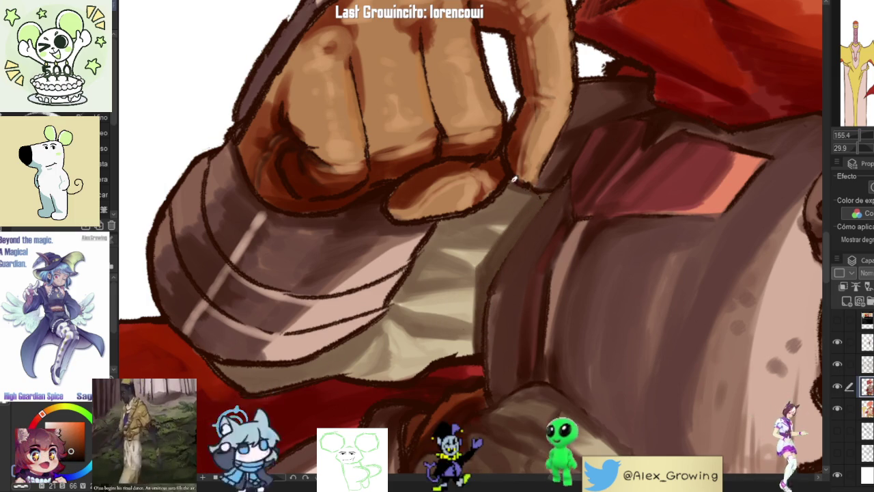
Step: Sample a different shade and deepen the shadow along the cloth edge below the fist
alt+click(468, 351)
drag(511, 240, 493, 274)
drag(543, 195, 511, 238)
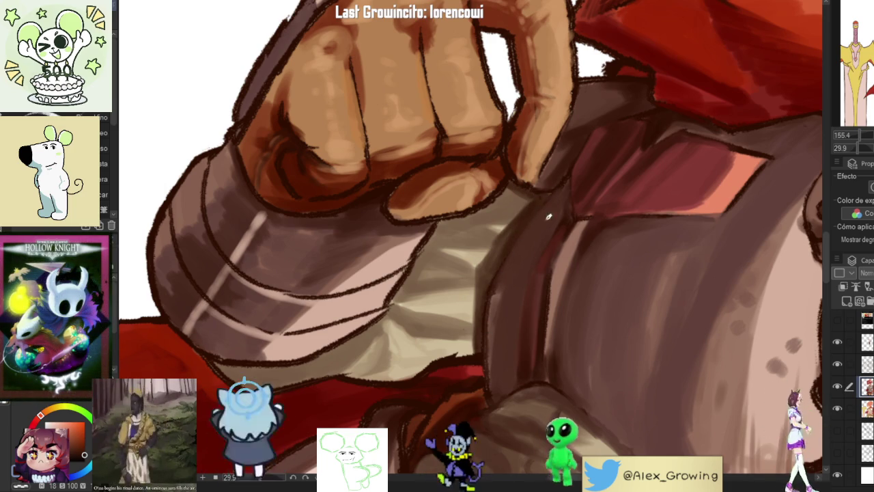
drag(539, 190, 494, 171)
drag(514, 257, 471, 330)
scroll(496, 279, down, 5)
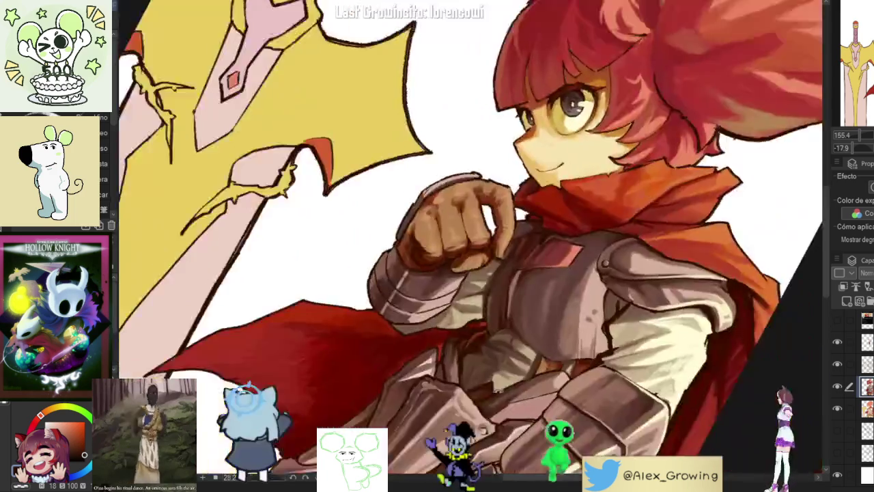
Step: Paint faint shadows on the light shirt cloth, undoing and repainting one bad stroke
scroll(555, 214, up, 5)
mouse_move(556, 214)
mouse_down()
mouse_move(525, 261)
mouse_move(577, 248)
mouse_move(567, 268)
mouse_up()
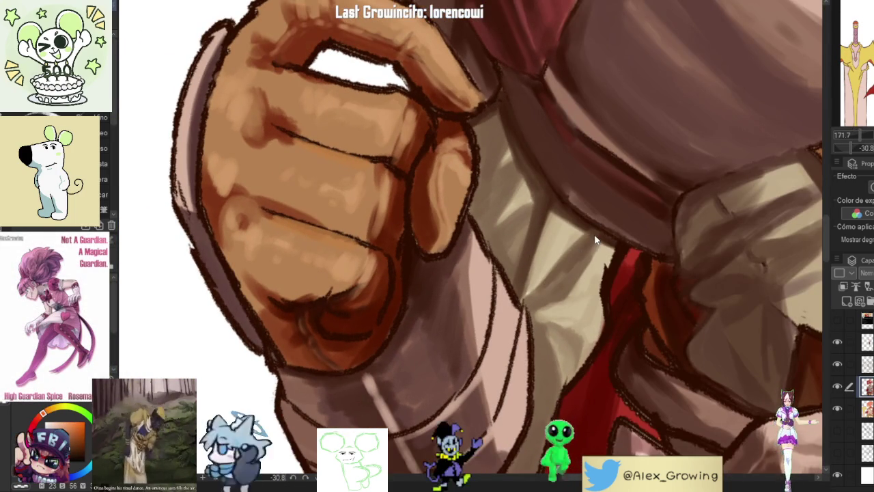
key(ctrl+z)
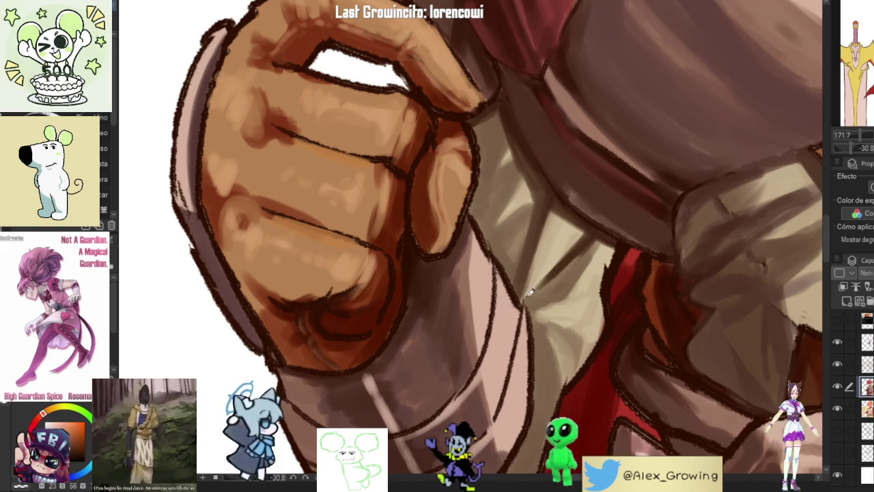
drag(550, 275, 573, 269)
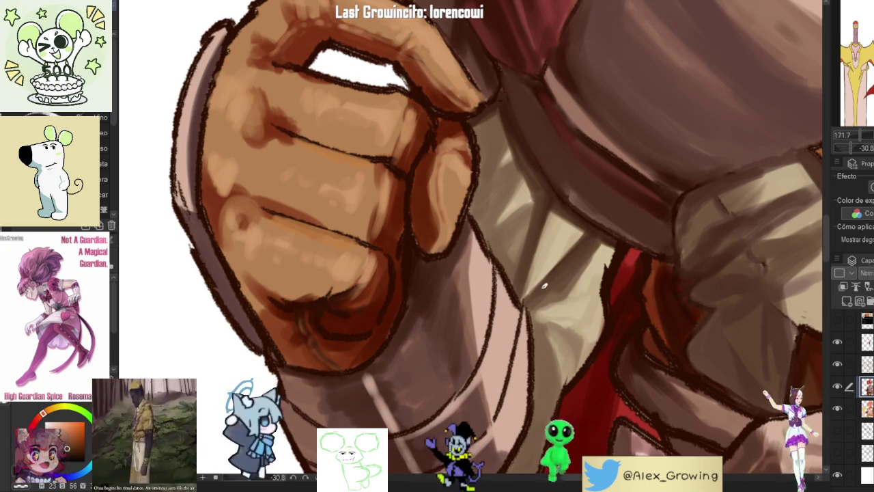
scroll(563, 273, down, 5)
scroll(573, 225, up, 5)
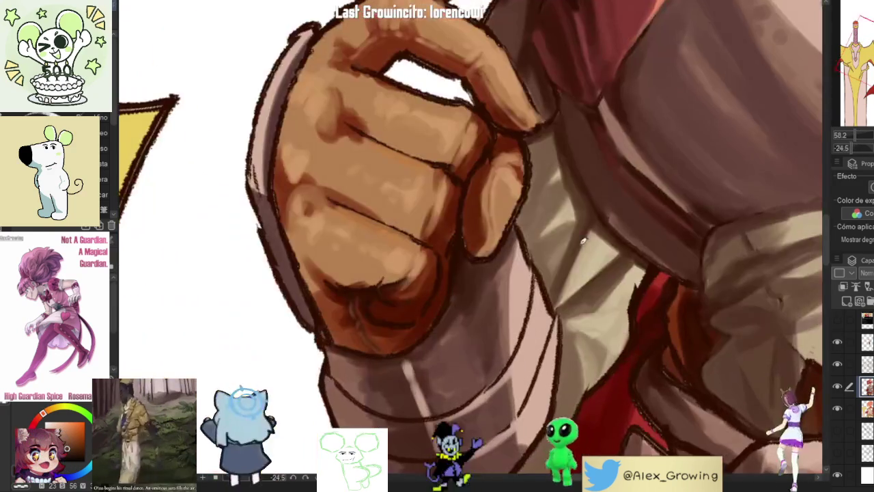
mouse_move(576, 278)
mouse_down()
mouse_move(570, 292)
mouse_move(605, 254)
mouse_move(598, 238)
mouse_up()
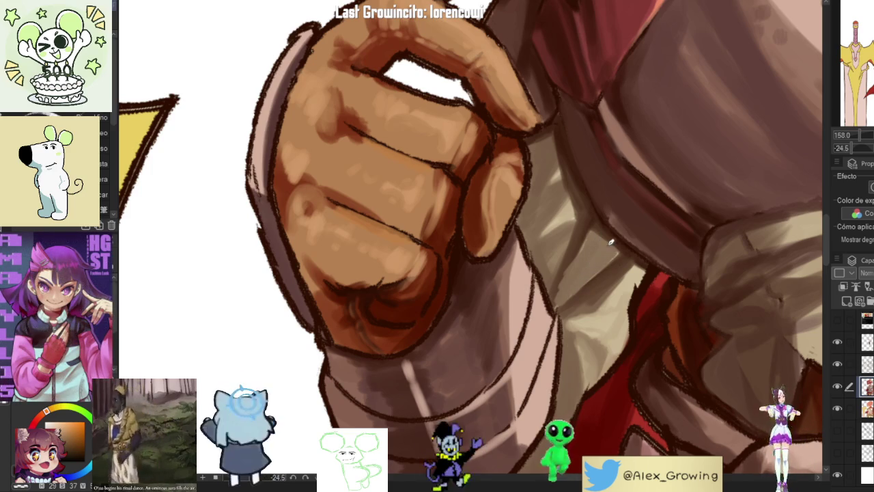
mouse_move(571, 263)
mouse_down()
mouse_move(557, 291)
mouse_move(581, 289)
mouse_move(587, 222)
mouse_up()
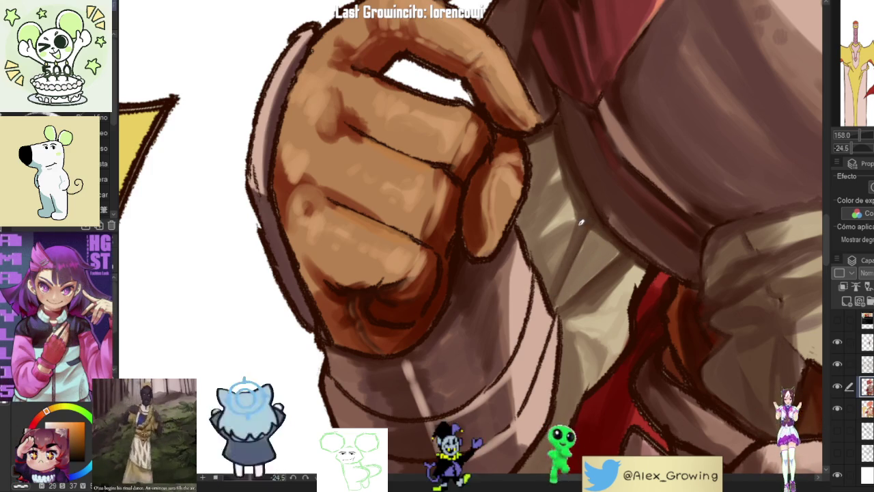
Step: Add two more faint dark strokes to the cloth beside the fist
scroll(577, 272, down, 5)
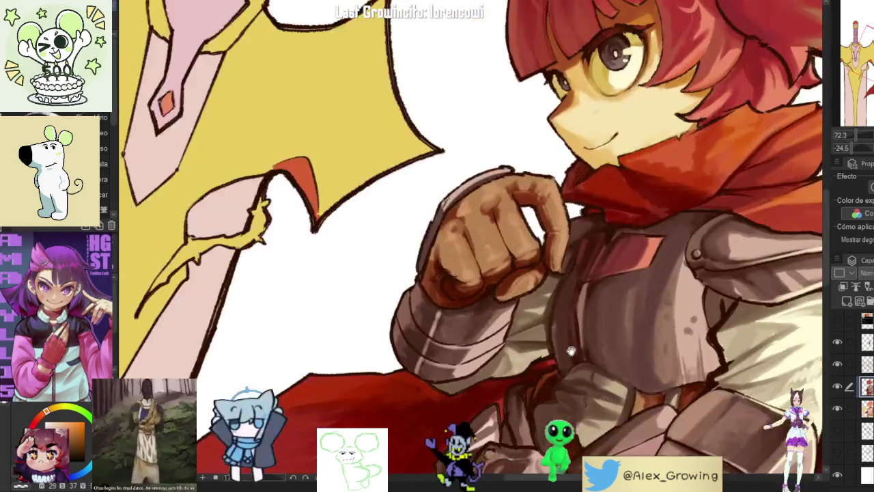
scroll(553, 301, up, 6)
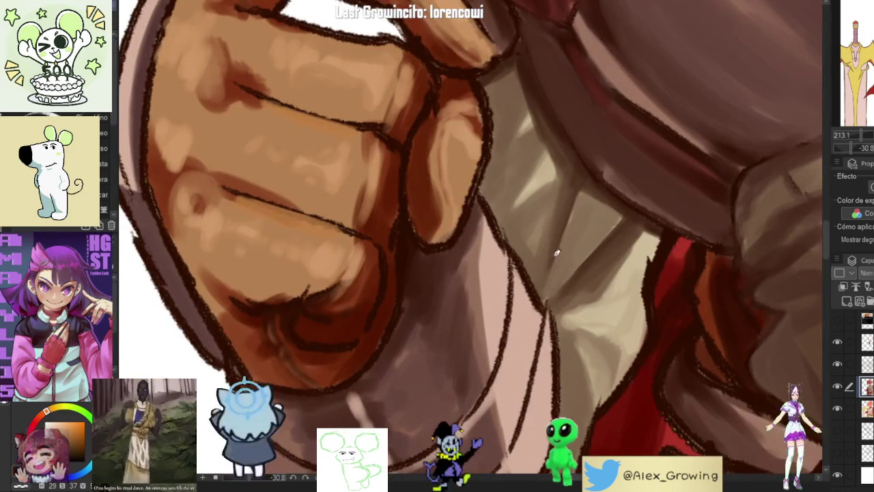
drag(572, 222, 590, 184)
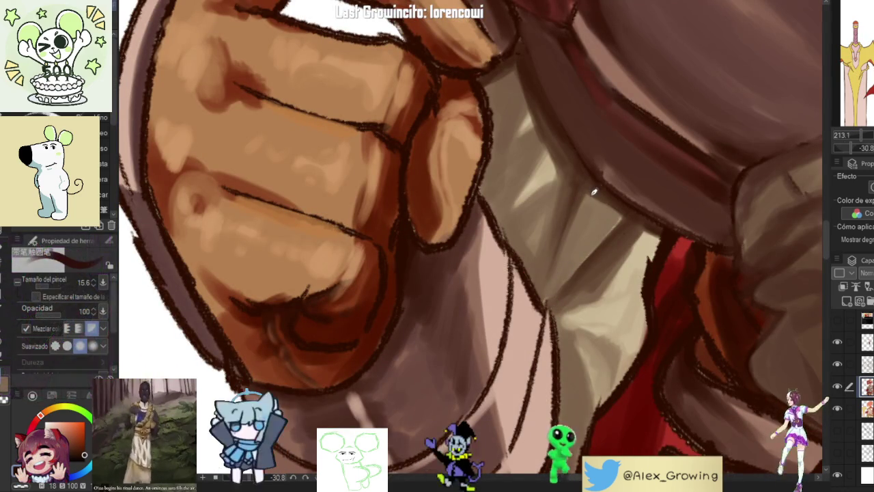
mouse_move(575, 236)
mouse_down()
mouse_move(612, 198)
mouse_move(585, 233)
mouse_move(615, 202)
mouse_move(478, 273)
mouse_move(588, 244)
mouse_move(519, 273)
mouse_up()
Step: Rotate and zoom the canvas onto the knight's face and fist to check the shading
scroll(610, 213, down, 5)
scroll(589, 244, up, 5)
scroll(604, 230, down, 5)
scroll(519, 273, up, 3)
scroll(519, 273, down, 5)
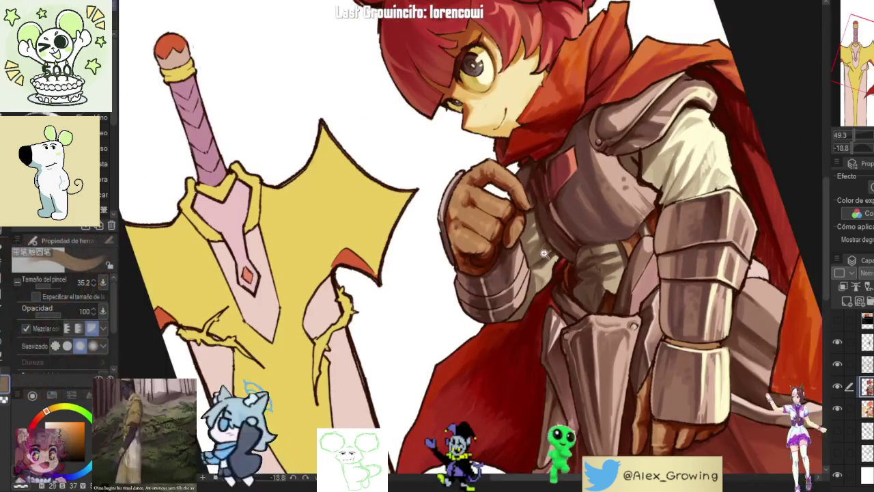
scroll(580, 320, down, 1)
scroll(583, 321, up, 2)
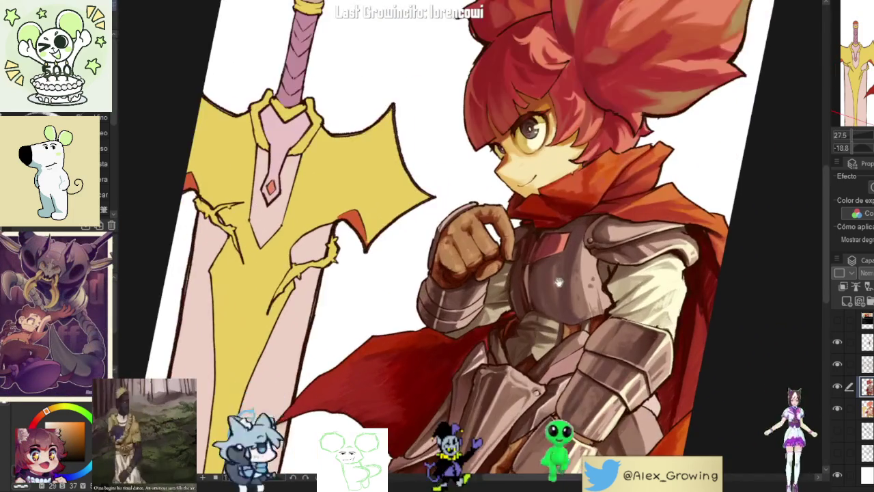
drag(583, 321, 608, 274)
drag(672, 211, 543, 300)
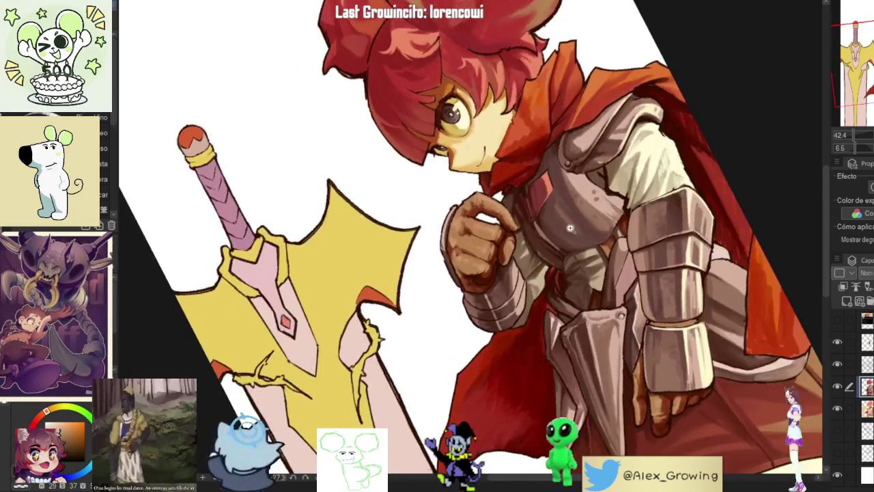
scroll(543, 300, up, 3)
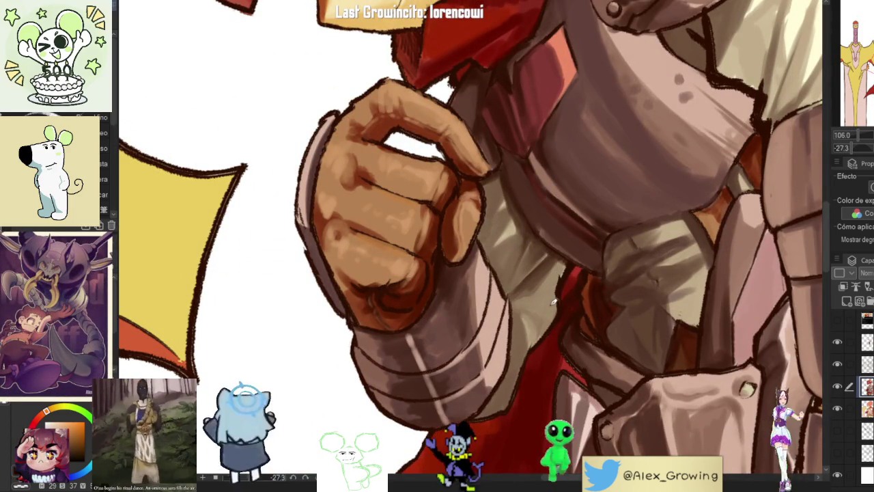
scroll(565, 289, down, 5)
mouse_move(566, 289)
mouse_down()
mouse_move(516, 328)
mouse_move(544, 223)
mouse_up()
scroll(516, 328, up, 6)
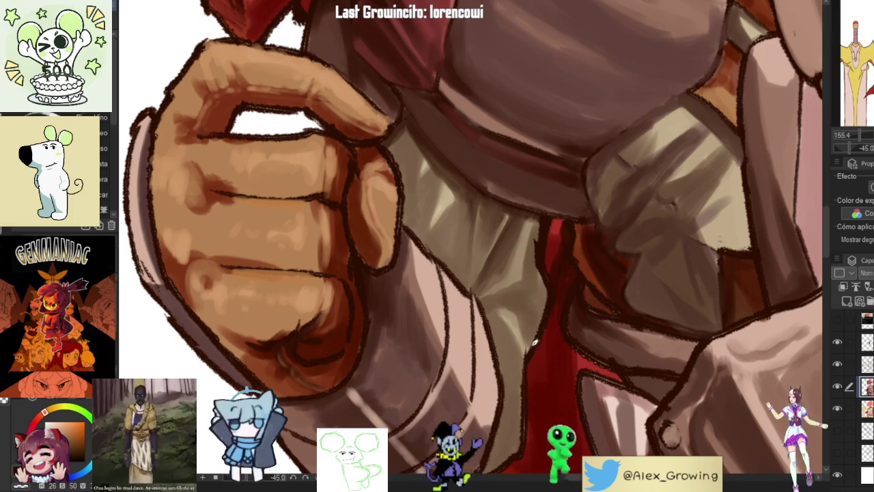
scroll(509, 325, down, 5)
scroll(530, 369, up, 3)
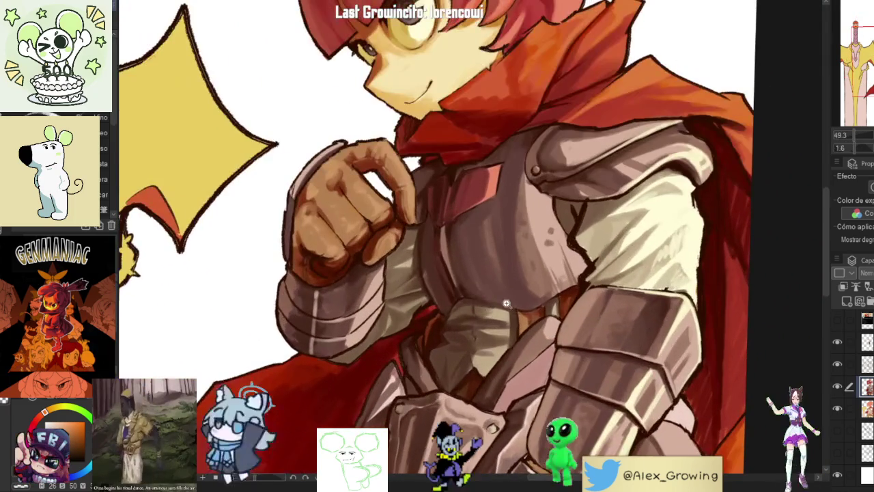
scroll(567, 311, down, 1)
Step: Mirror the canvas view horizontally with H to review the illustration reversed
key(h)
key(h)
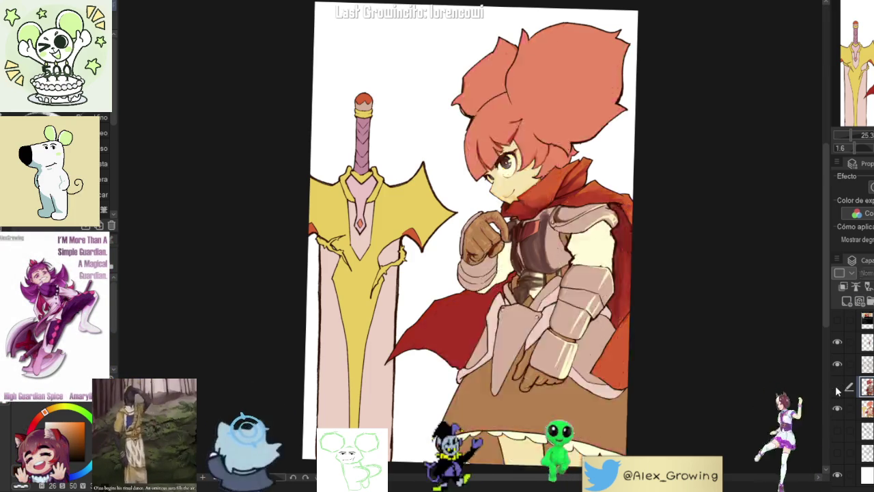
Step: Paint dark shading on the grey gauntlet below the fist, redoing the first stroke twice
scroll(607, 331, up, 5)
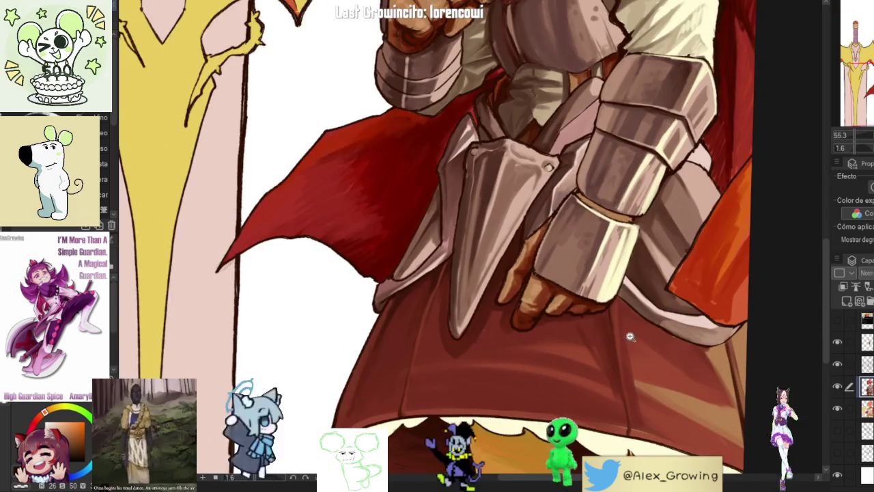
scroll(607, 330, down, 5)
mouse_move(606, 331)
mouse_down()
mouse_move(597, 233)
mouse_move(522, 302)
mouse_up()
scroll(596, 234, up, 5)
scroll(596, 233, down, 3)
scroll(523, 302, up, 5)
scroll(523, 303, up, 5)
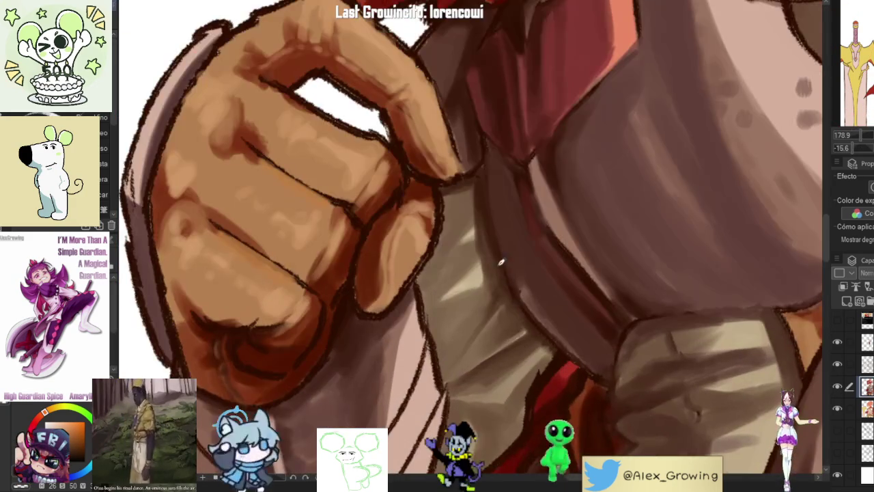
drag(469, 239, 440, 301)
key(ctrl+z)
drag(477, 250, 440, 293)
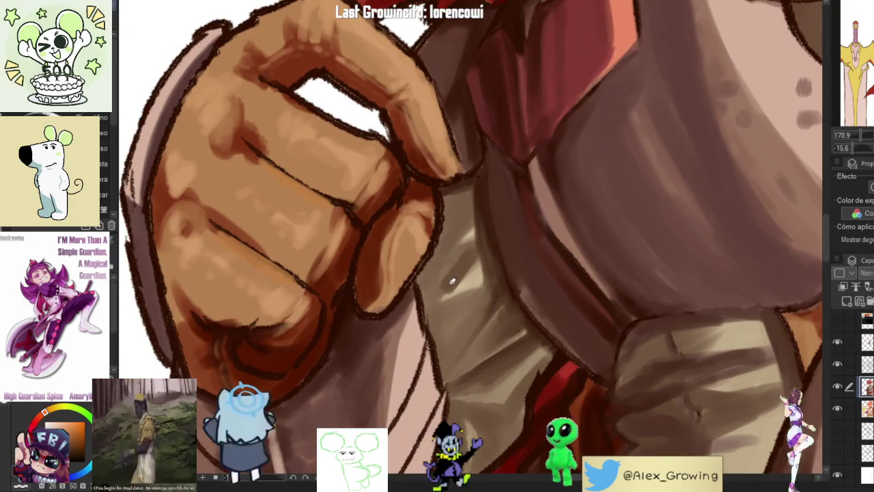
key(ctrl+z)
drag(478, 242, 427, 301)
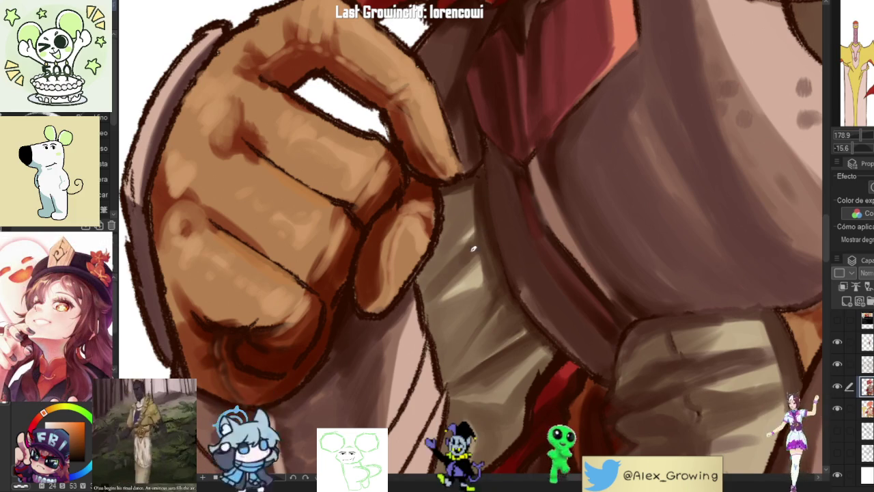
mouse_move(477, 254)
mouse_down()
mouse_move(431, 304)
mouse_move(424, 297)
mouse_up()
drag(454, 246, 418, 283)
mouse_move(470, 212)
mouse_down()
mouse_move(437, 253)
mouse_move(454, 257)
mouse_move(456, 191)
mouse_up()
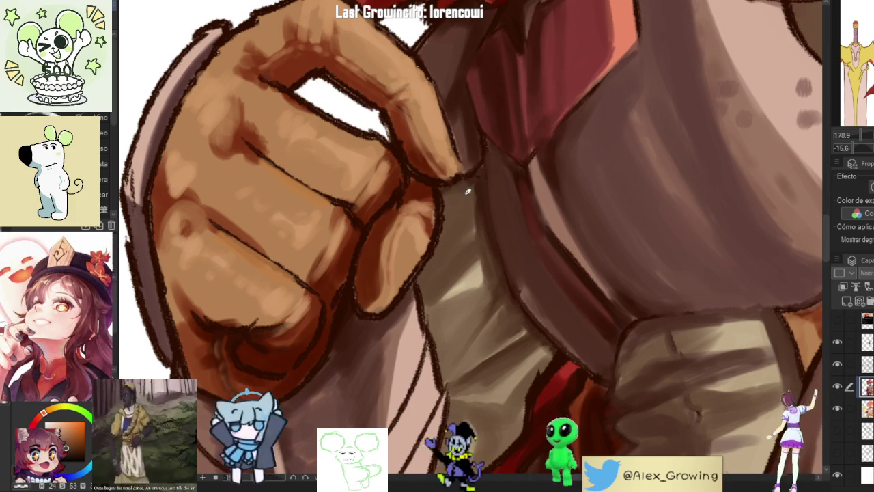
Step: Darken the shading on the pale shirt below and beside the fist
scroll(463, 330, down, 10)
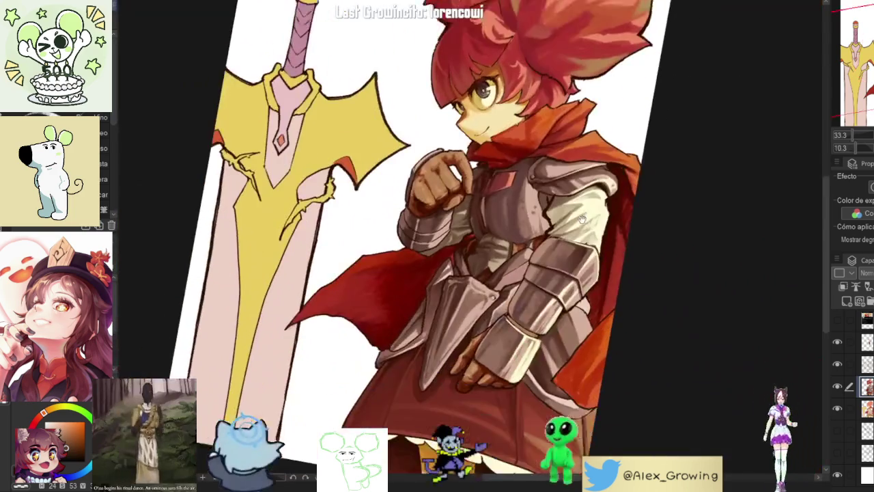
mouse_move(463, 330)
mouse_down()
mouse_move(580, 201)
mouse_move(495, 193)
mouse_up()
scroll(495, 193, up, 8)
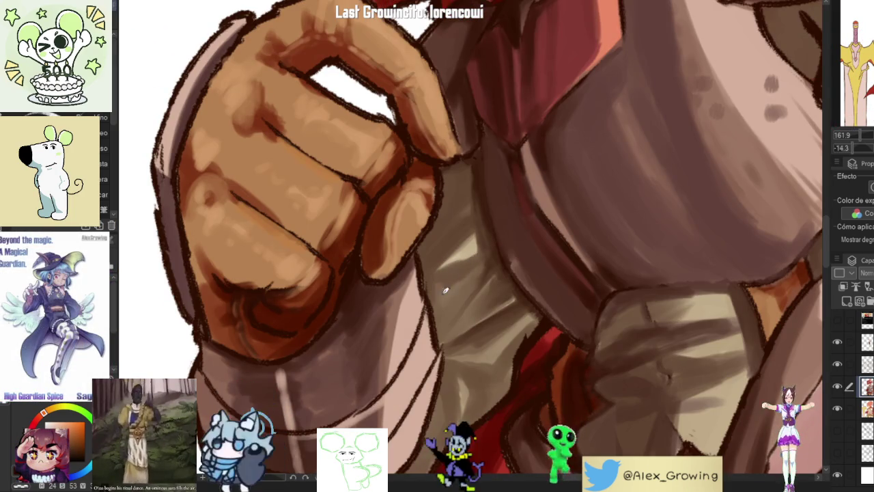
drag(449, 268, 480, 272)
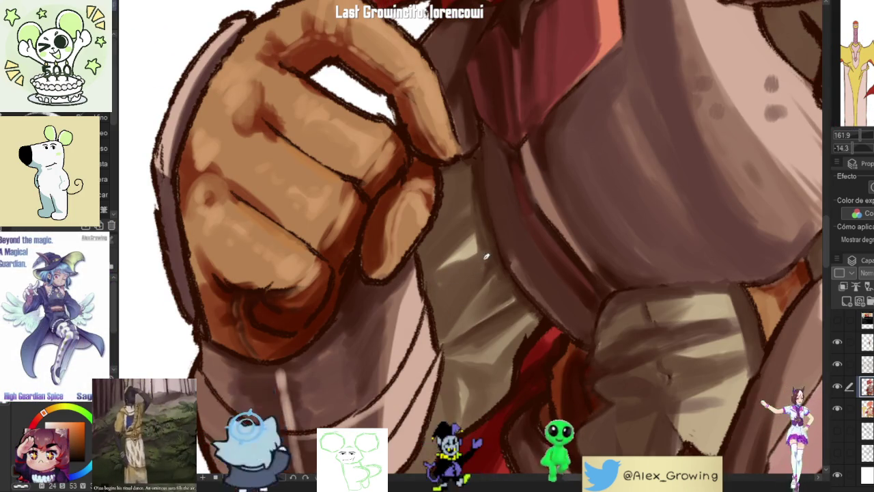
drag(484, 245, 462, 251)
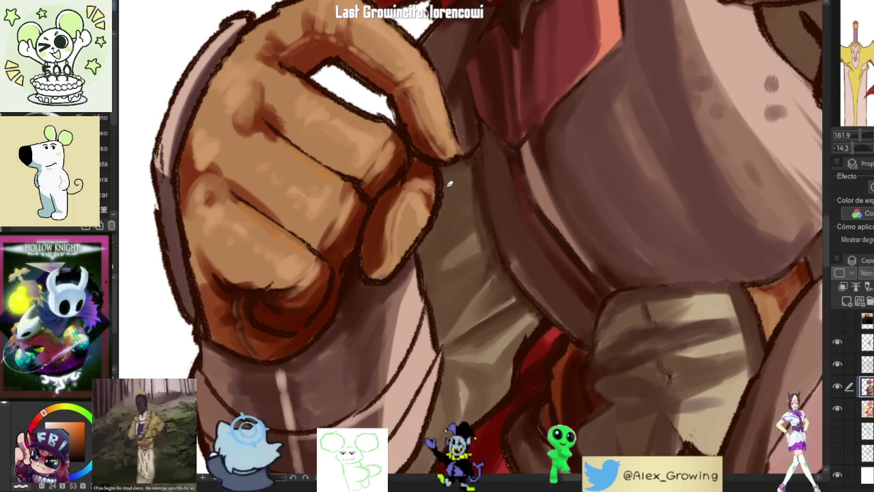
Step: Zoom and rotate around the illustration to review the new shading
scroll(470, 289, down, 5)
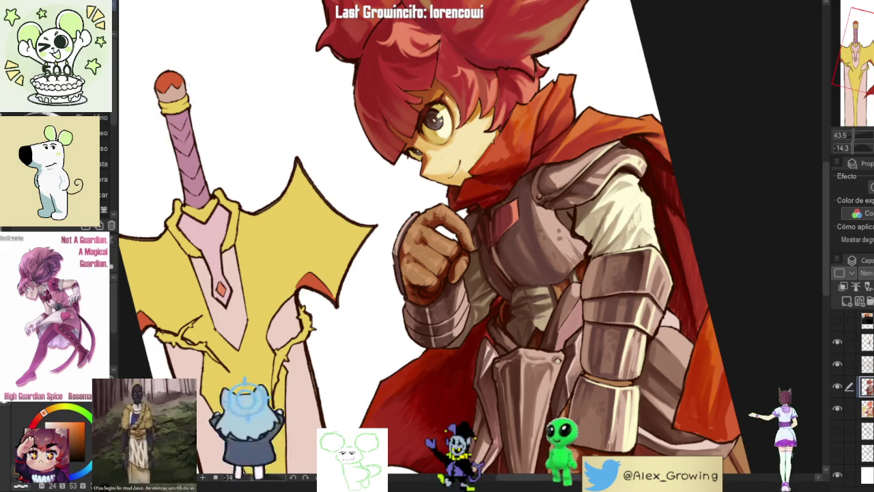
scroll(521, 267, down, 2)
scroll(473, 294, up, 4)
scroll(532, 272, up, 2)
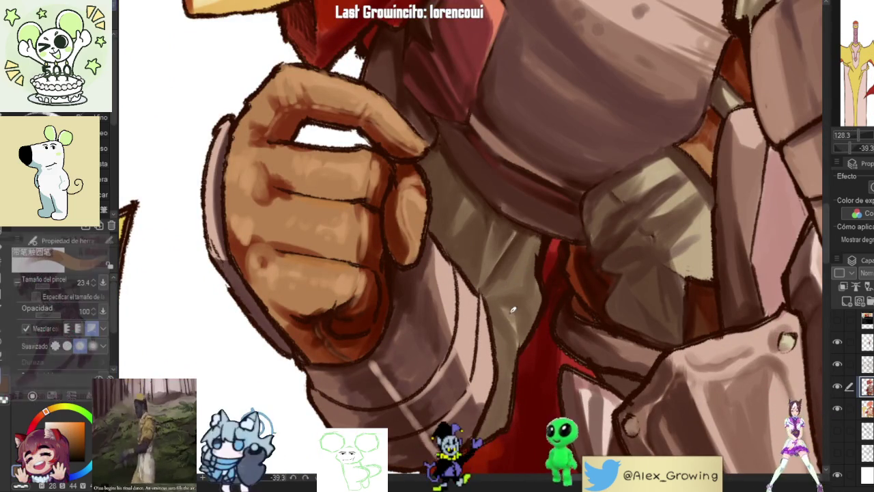
scroll(532, 301, down, 2)
scroll(535, 306, up, 2)
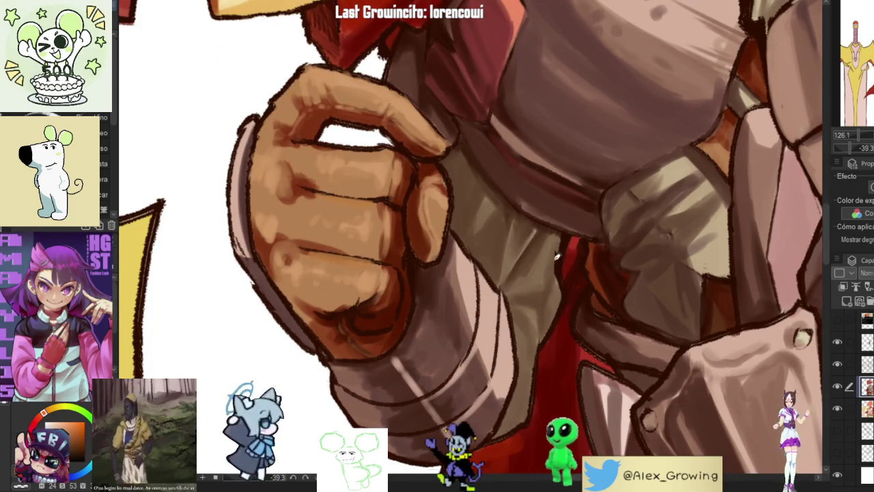
scroll(558, 270, down, 5)
scroll(559, 273, down, 2)
scroll(561, 286, up, 6)
scroll(539, 246, up, 2)
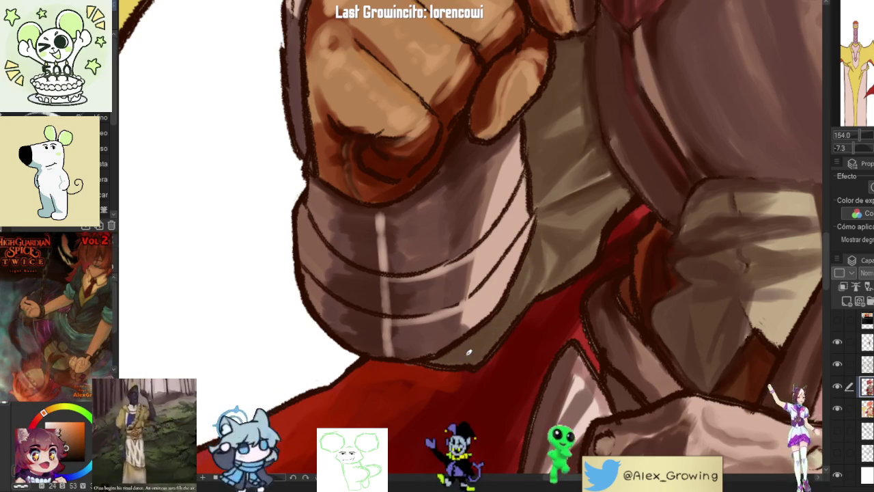
scroll(461, 356, down, 4)
scroll(461, 356, down, 3)
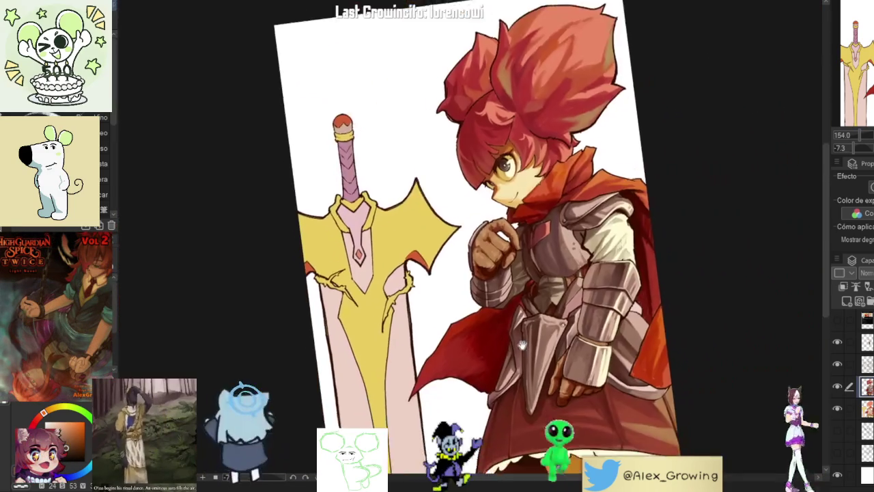
drag(565, 289, 562, 244)
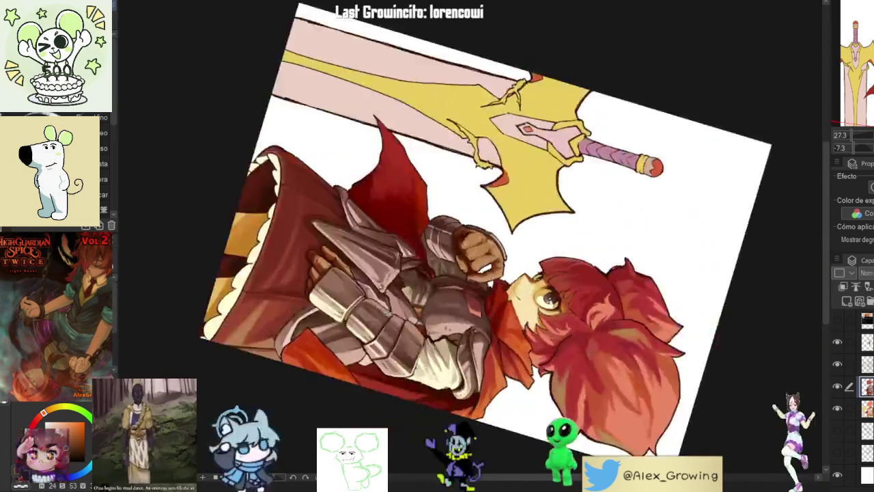
scroll(562, 245, up, 5)
scroll(562, 244, down, 4)
scroll(735, 212, up, 2)
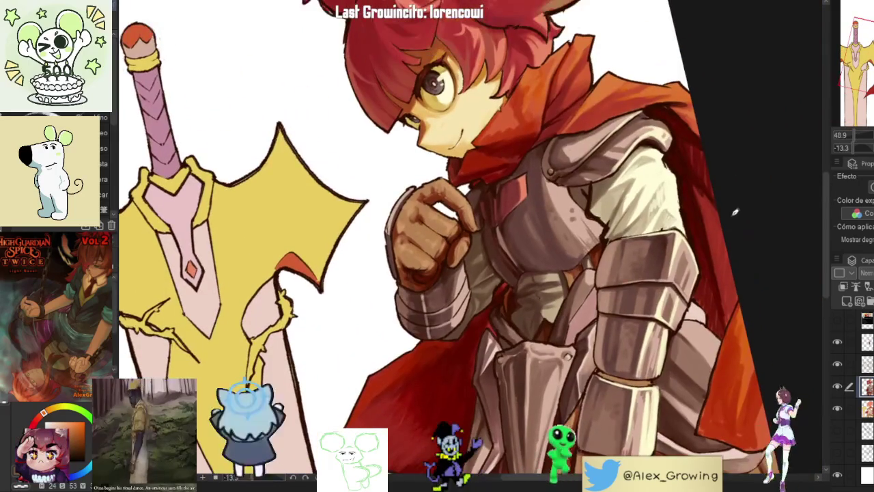
Step: Reset the view to an upright full-page fit and check it mirrored and back
key(ctrl+0)
key(h)
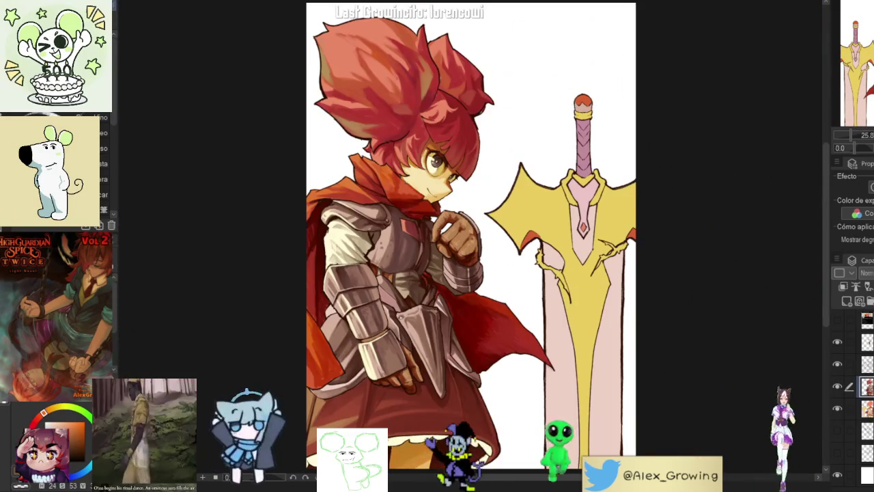
key(h)
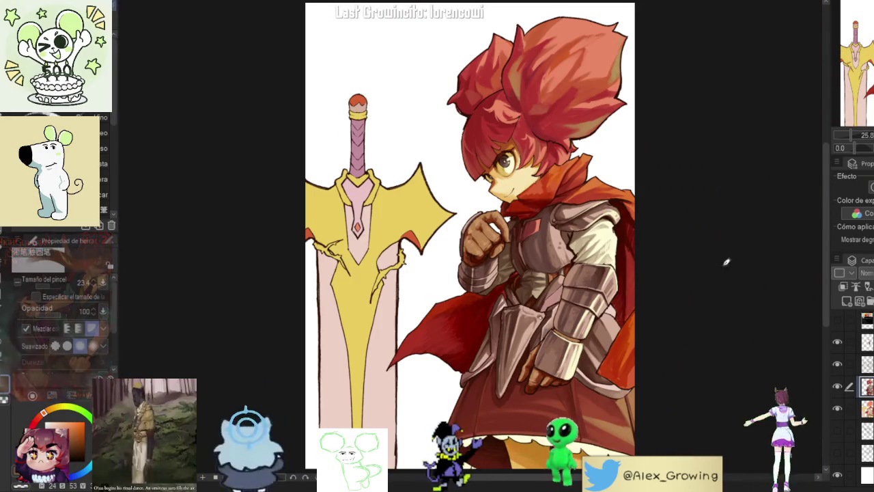
scroll(601, 253, up, 3)
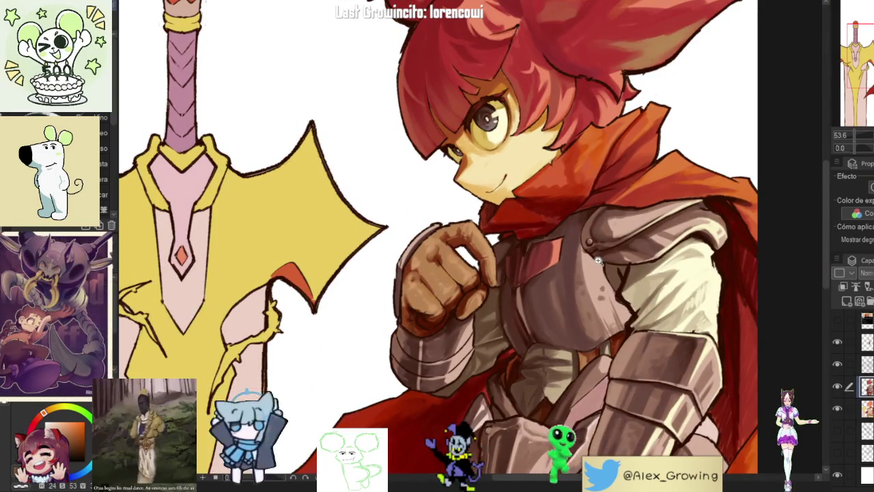
Step: Darken the lower edge of the fist's fingers
scroll(602, 253, down, 2)
scroll(589, 274, up, 5)
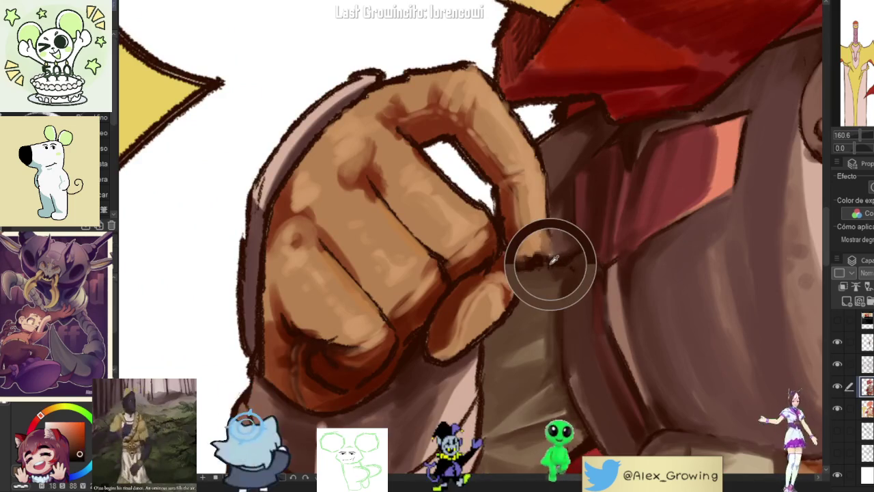
mouse_move(547, 260)
mouse_down()
mouse_move(513, 300)
mouse_move(547, 265)
mouse_up()
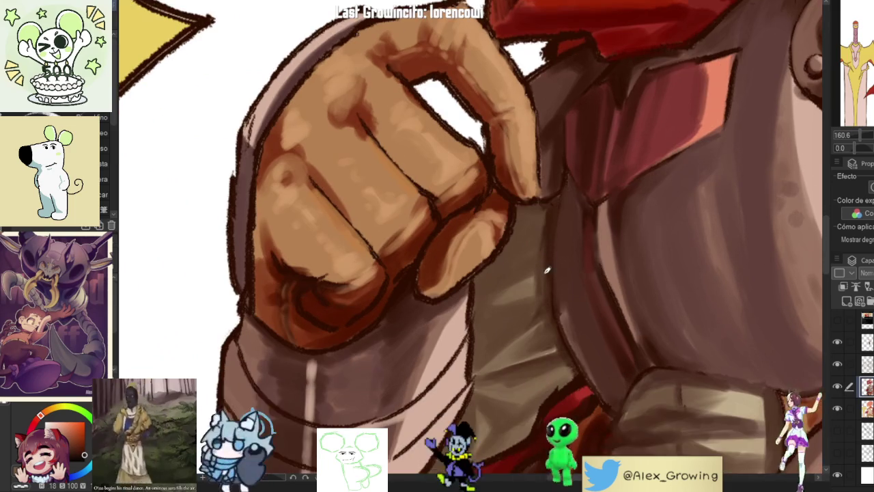
scroll(539, 254, down, 3)
scroll(539, 253, up, 3)
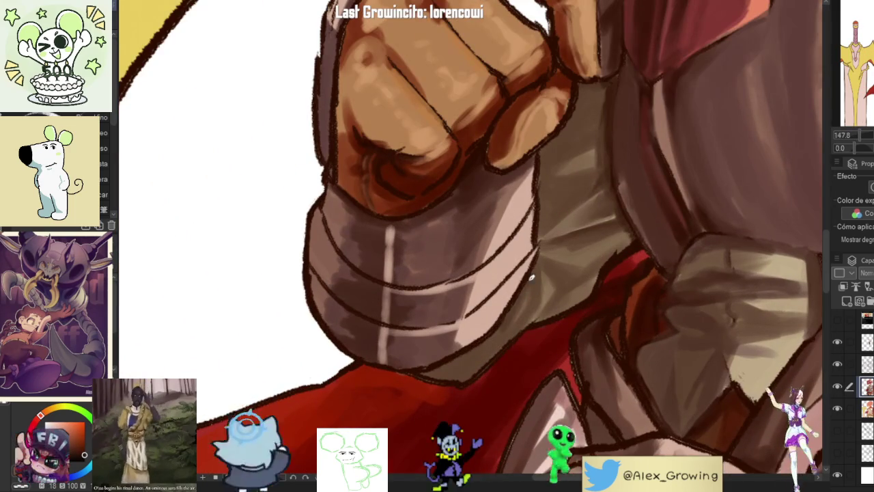
Step: Tilt, zoom and rotate the view to review the fist, sword and whole illustration
drag(540, 318, 519, 307)
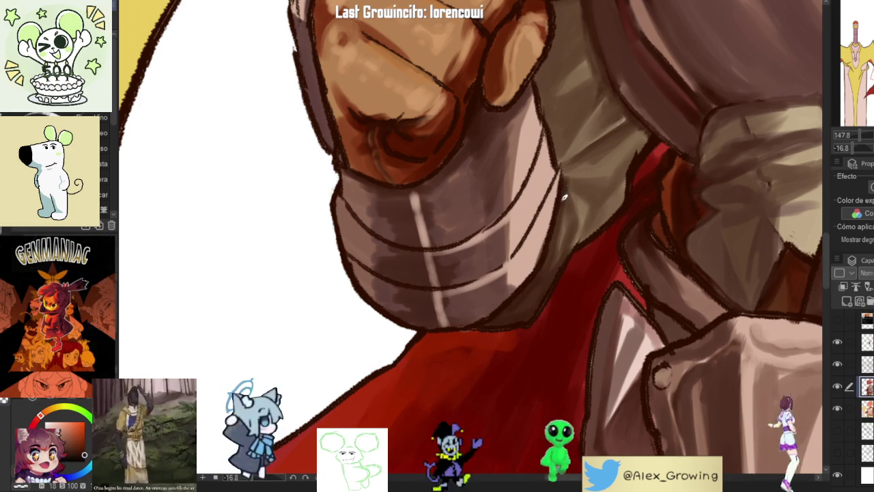
mouse_move(619, 199)
mouse_down()
mouse_move(621, 285)
mouse_move(585, 312)
mouse_up()
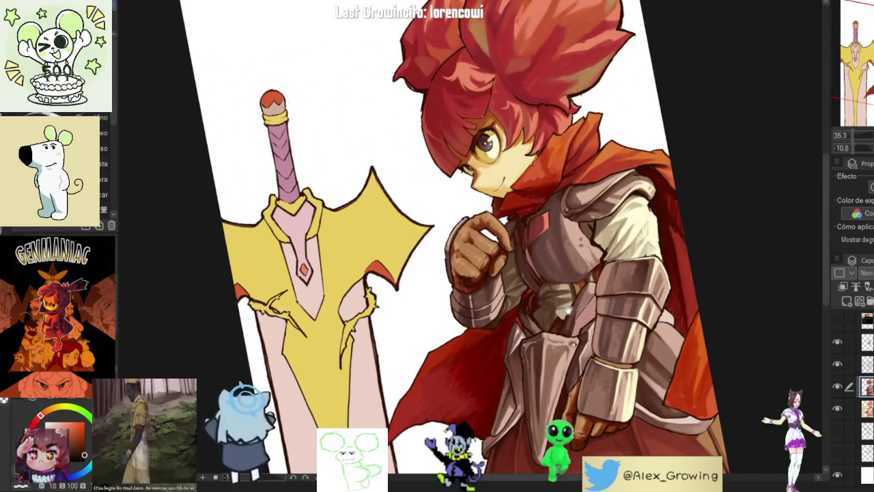
scroll(585, 312, up, 3)
scroll(536, 295, up, 3)
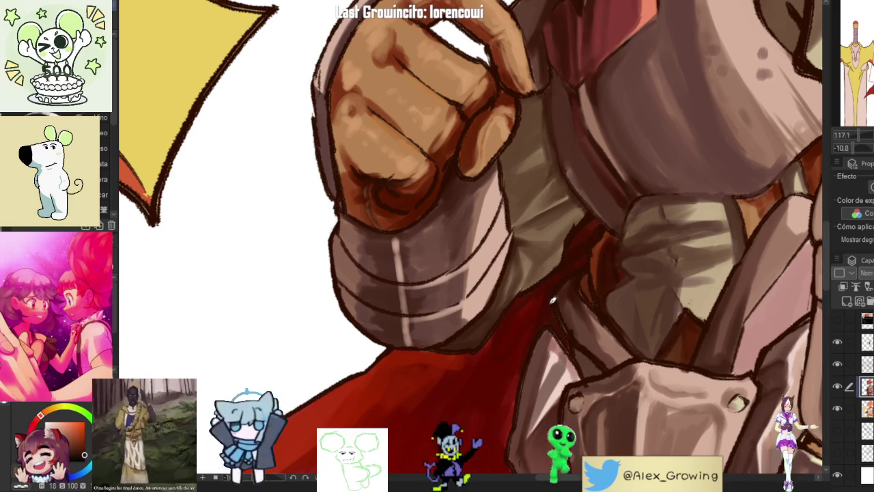
scroll(532, 297, down, 5)
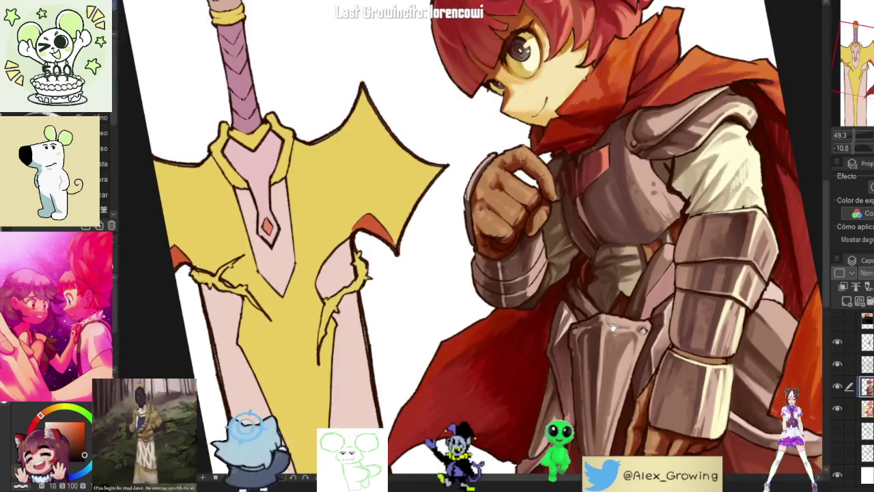
scroll(529, 300, up, 5)
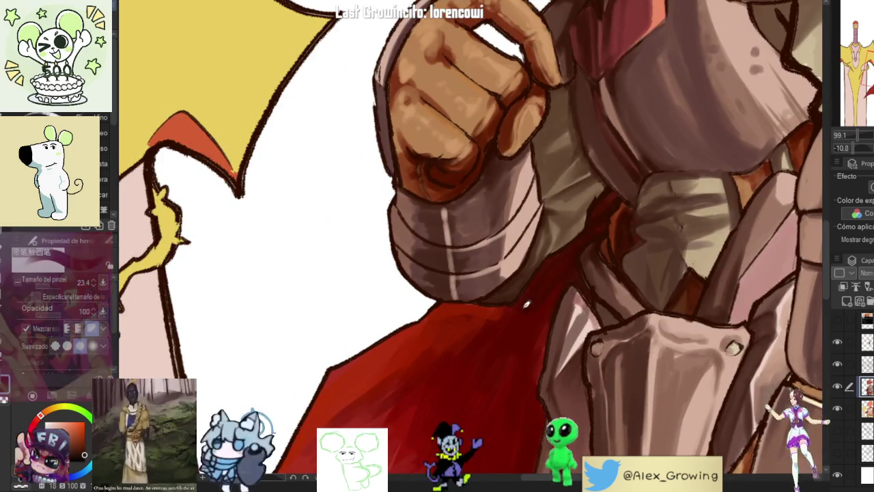
scroll(530, 304, down, 5)
scroll(574, 296, up, 5)
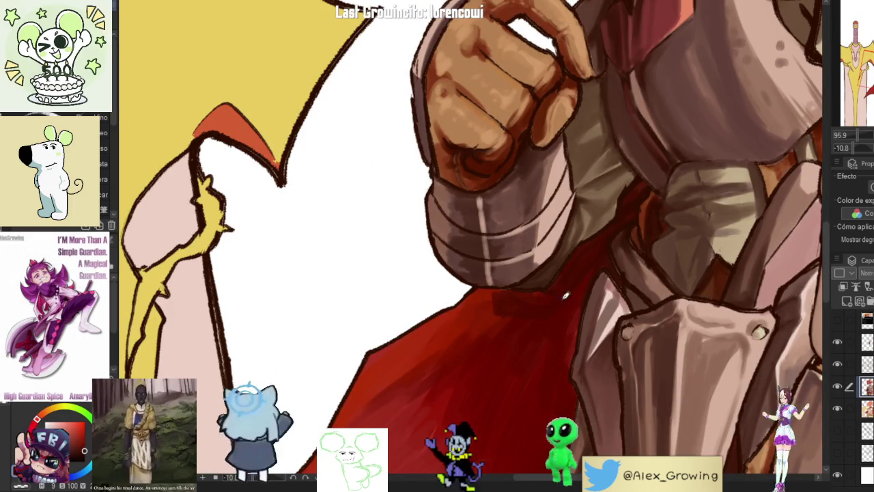
scroll(565, 294, down, 5)
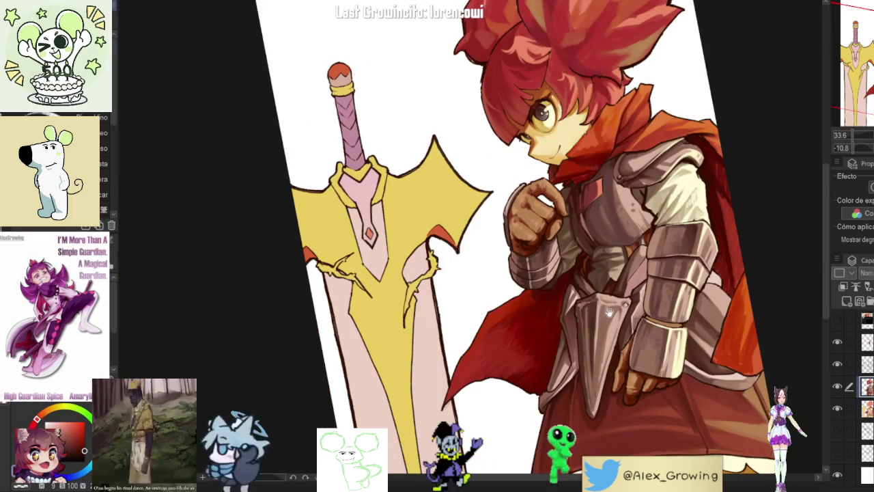
scroll(533, 279, up, 3)
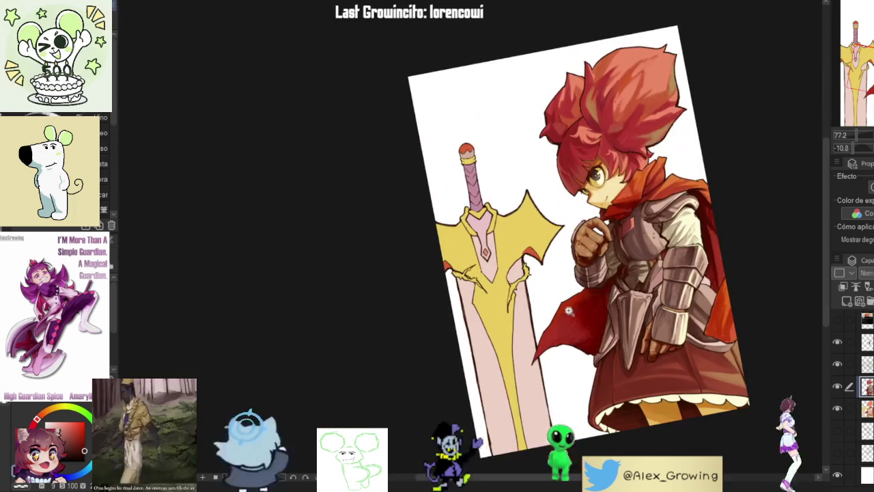
scroll(537, 269, down, 5)
drag(615, 287, 705, 333)
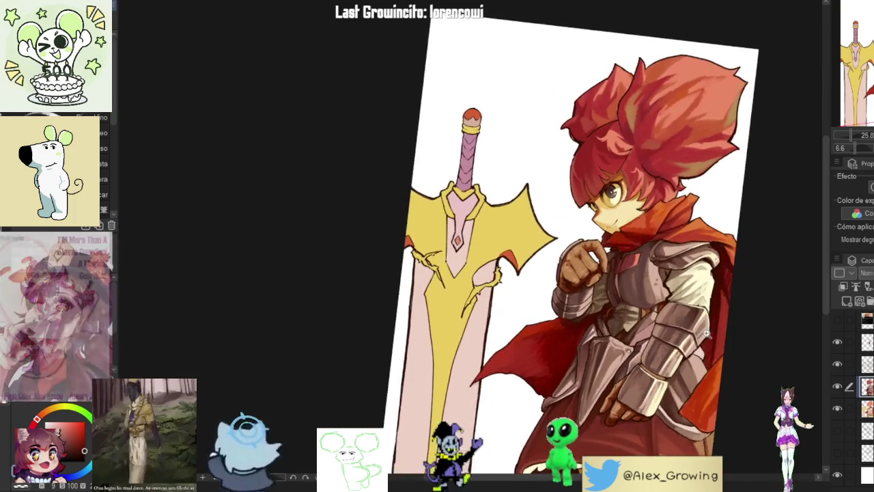
scroll(705, 333, up, 2)
mouse_move(698, 278)
mouse_down()
mouse_move(685, 307)
mouse_move(642, 298)
mouse_up()
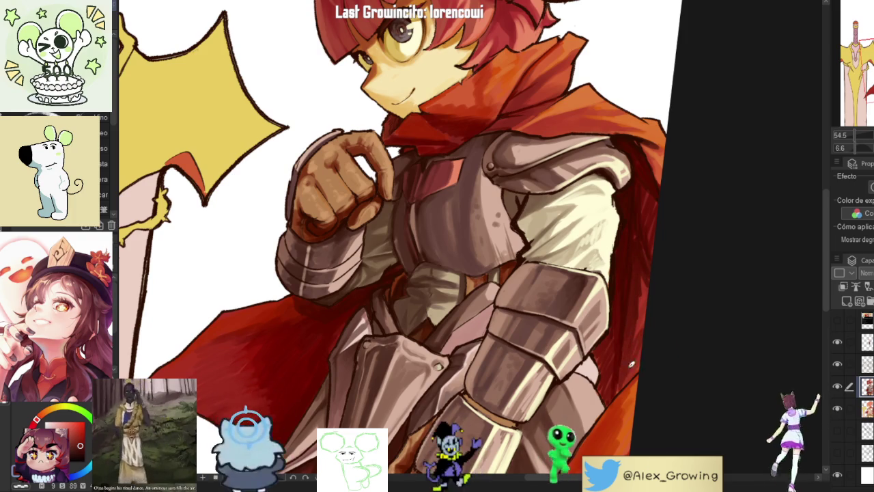
Step: Darken the red cape's right edge and reset the canvas rotation to upright
drag(653, 332, 643, 297)
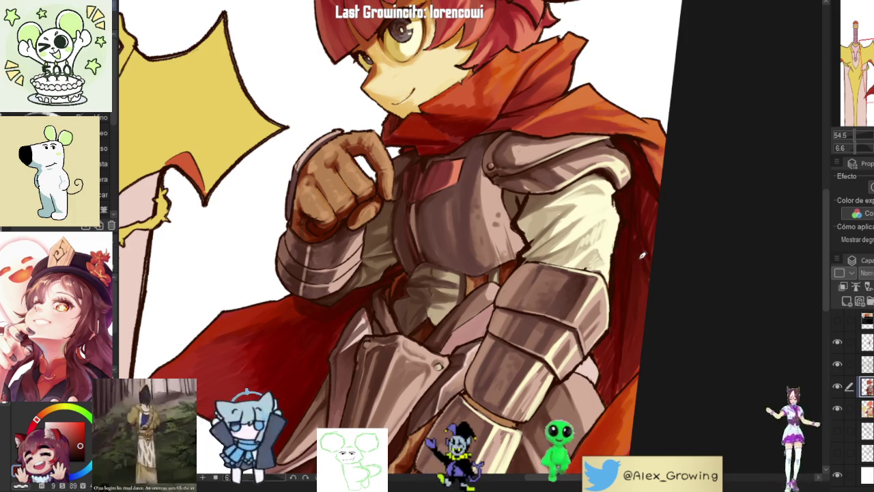
scroll(637, 365, down, 3)
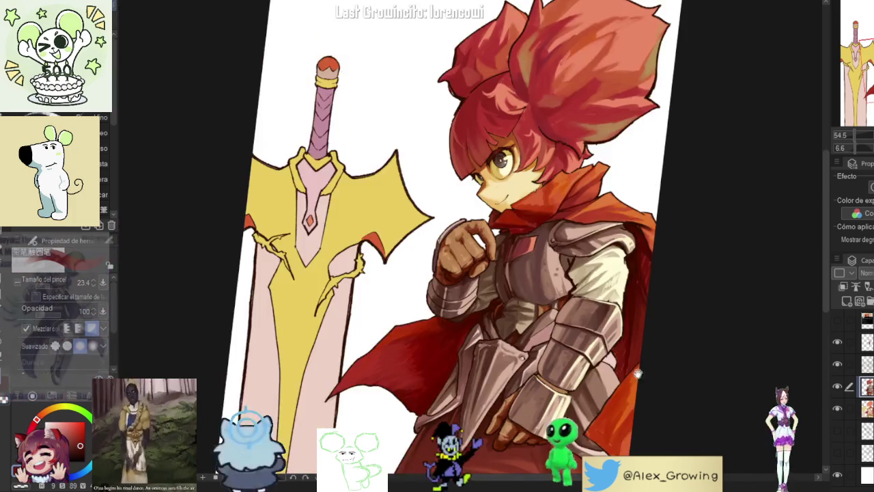
scroll(660, 376, down, 2)
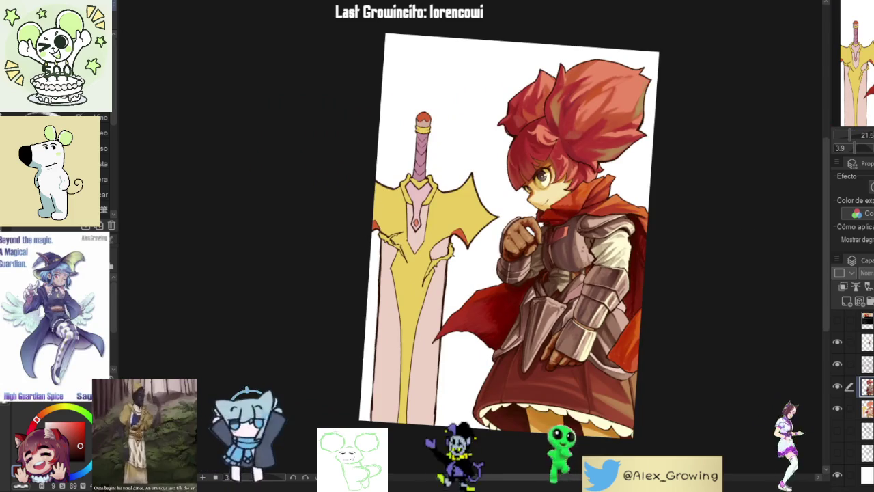
key(ctrl+0)
Step: Restore the unmirrored view and rotate it onto the skirt hem and frill
key(h)
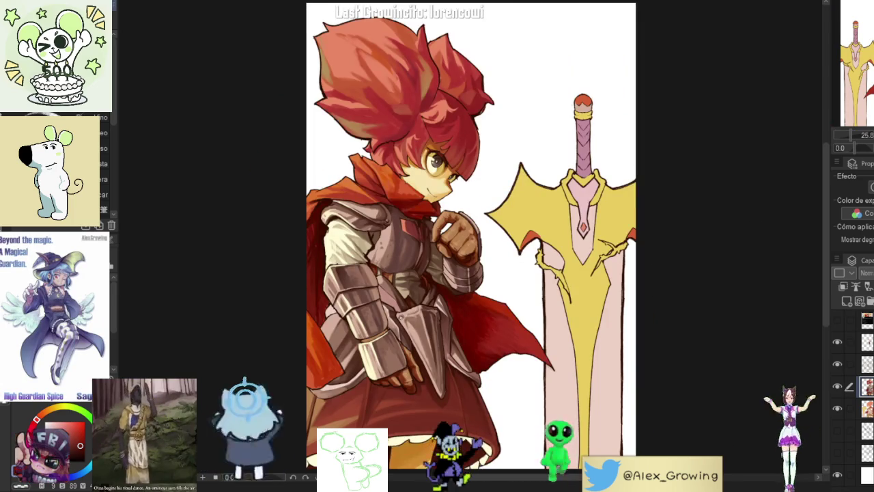
key(h)
drag(668, 335, 658, 214)
drag(606, 164, 498, 263)
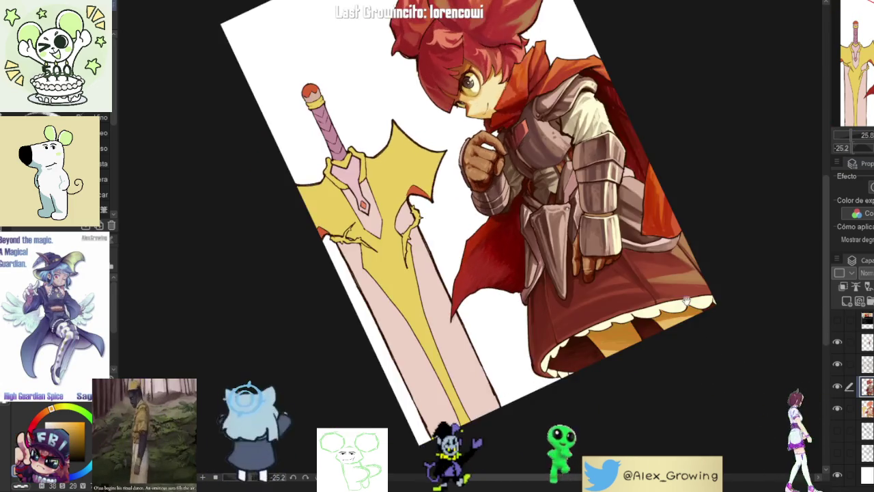
scroll(409, 219, up, 3)
scroll(568, 310, up, 5)
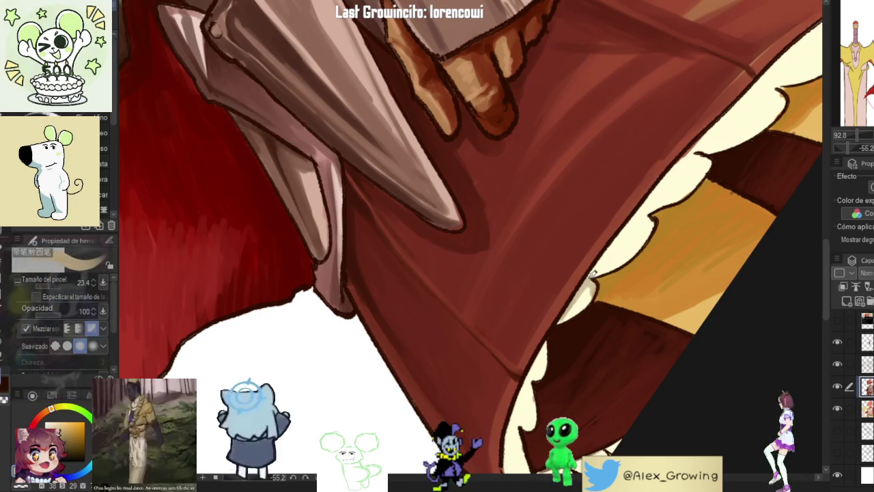
drag(602, 259, 589, 288)
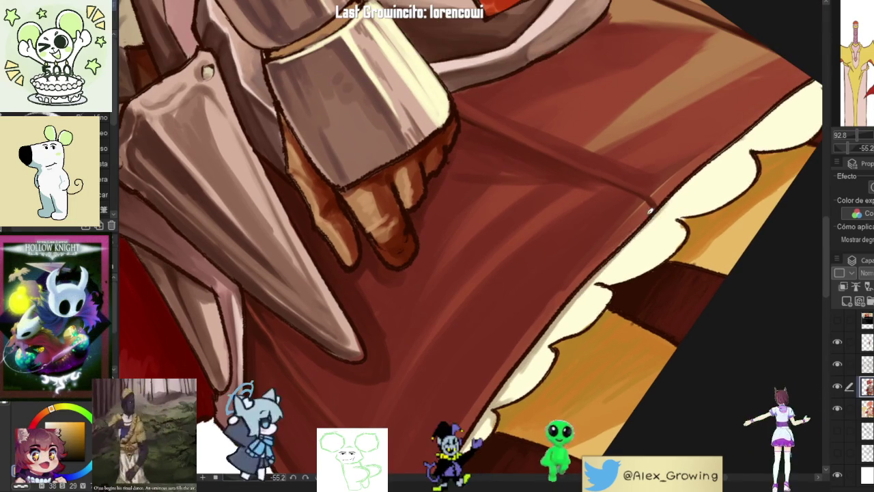
drag(674, 200, 623, 252)
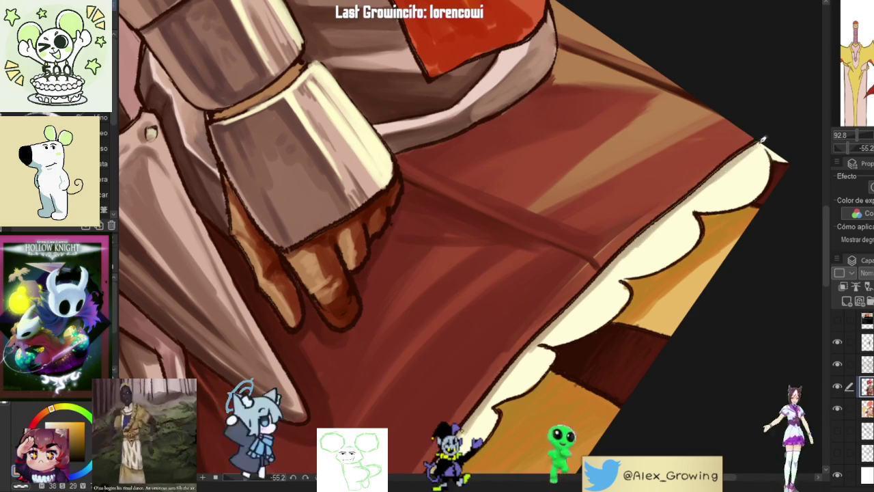
drag(634, 298, 632, 242)
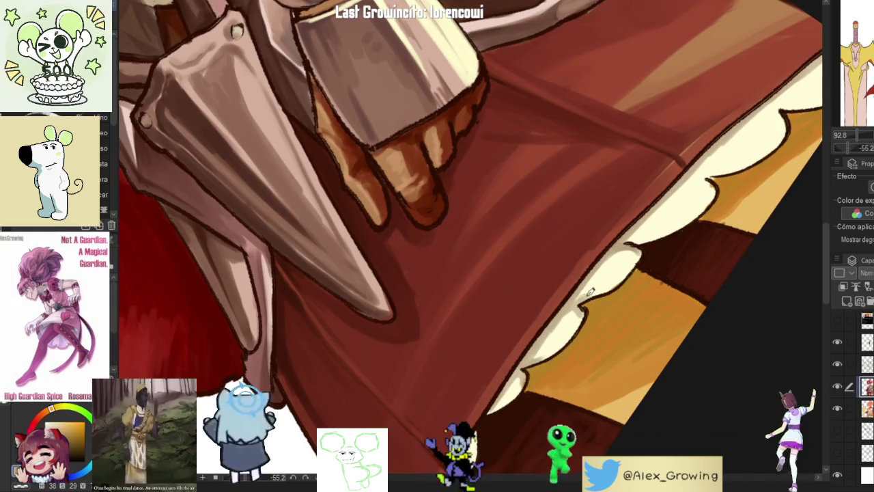
mouse_move(597, 309)
mouse_down()
mouse_move(586, 325)
mouse_move(612, 303)
mouse_up()
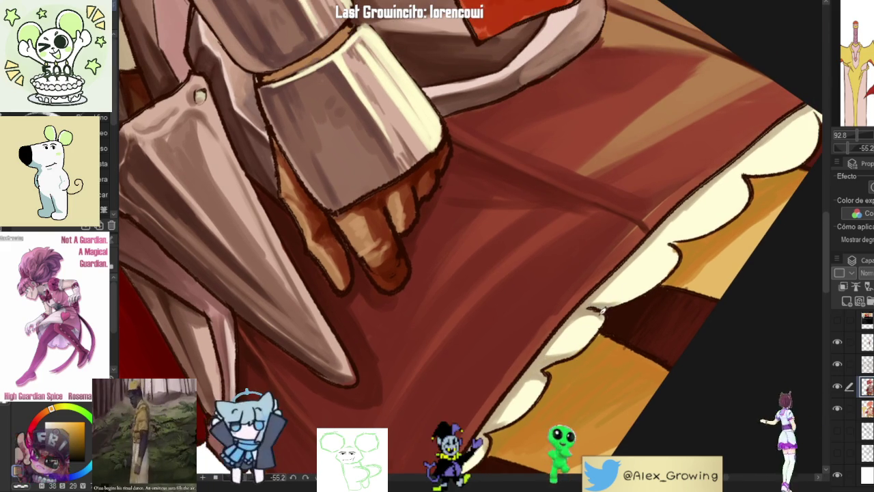
drag(598, 292, 625, 320)
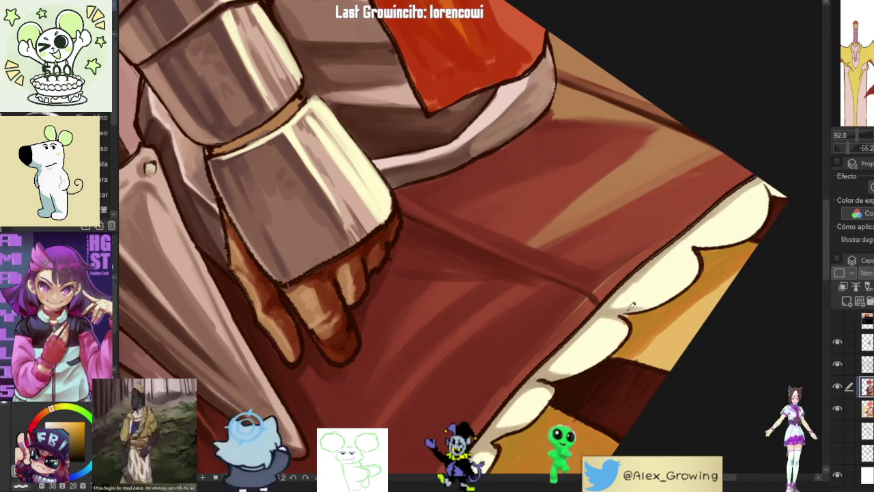
drag(663, 254, 666, 283)
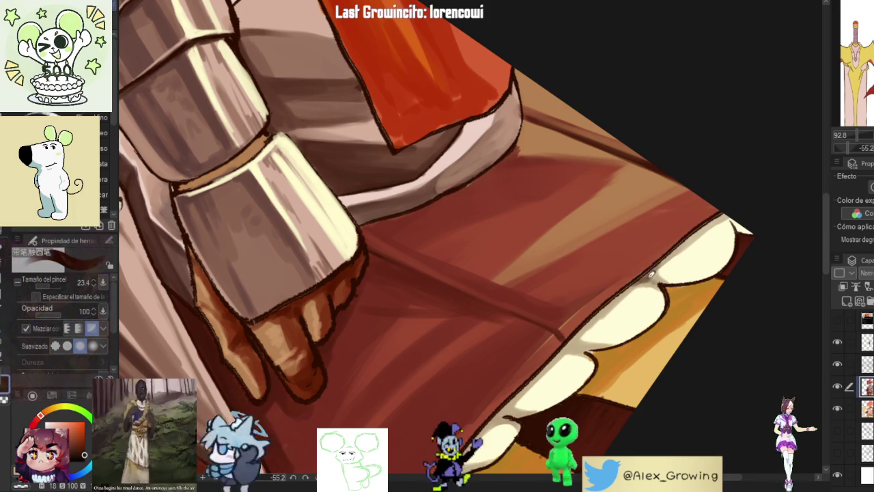
drag(650, 273, 671, 249)
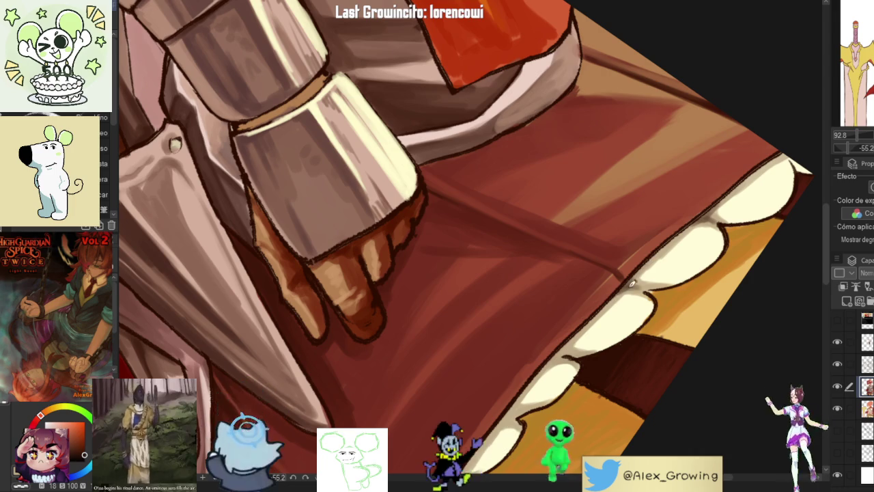
Step: Sample the near-white cream of the skirt frill as the painting colour
scroll(639, 273, up, 1)
scroll(623, 284, up, 1)
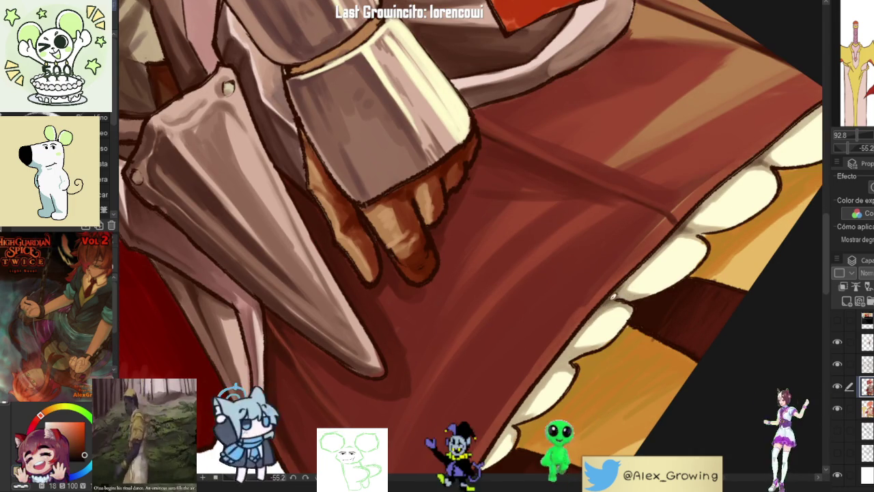
scroll(623, 295, down, 3)
scroll(628, 294, up, 3)
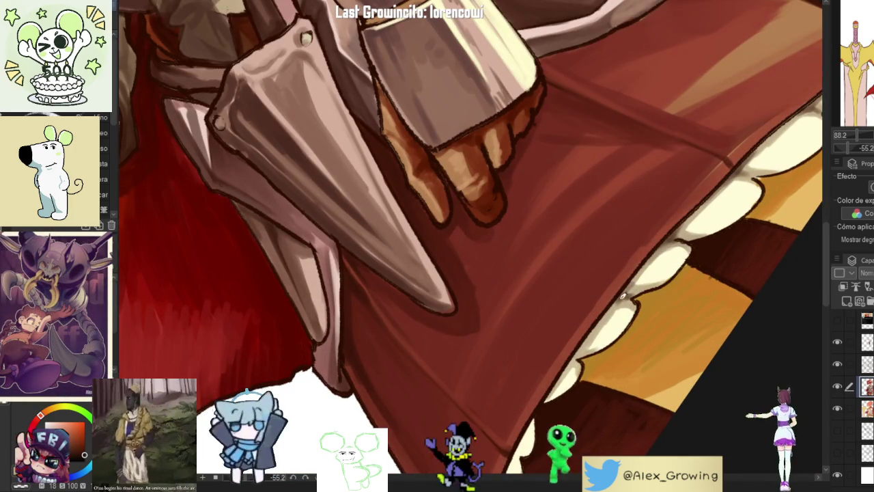
drag(629, 282, 666, 244)
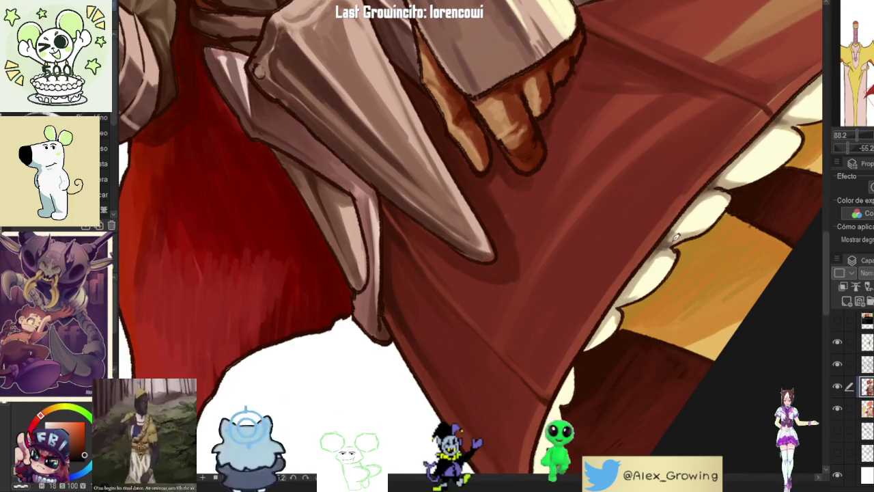
alt+click(667, 251)
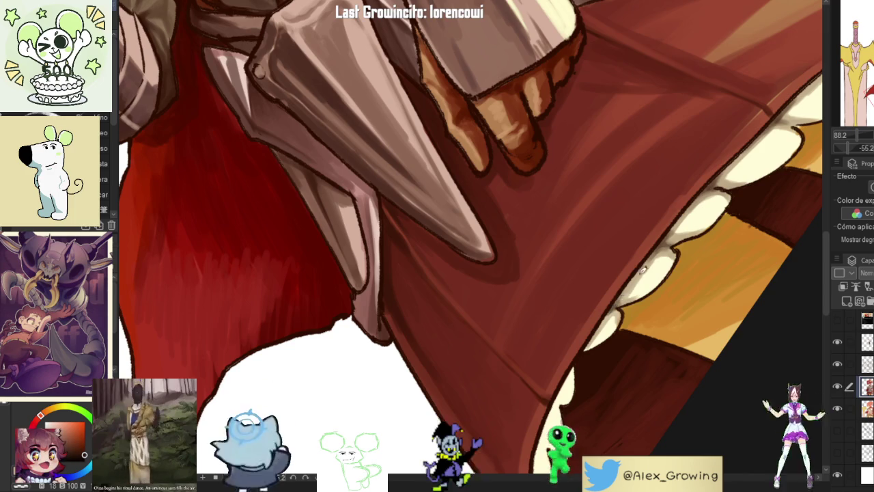
scroll(619, 304, down, 5)
scroll(623, 295, down, 3)
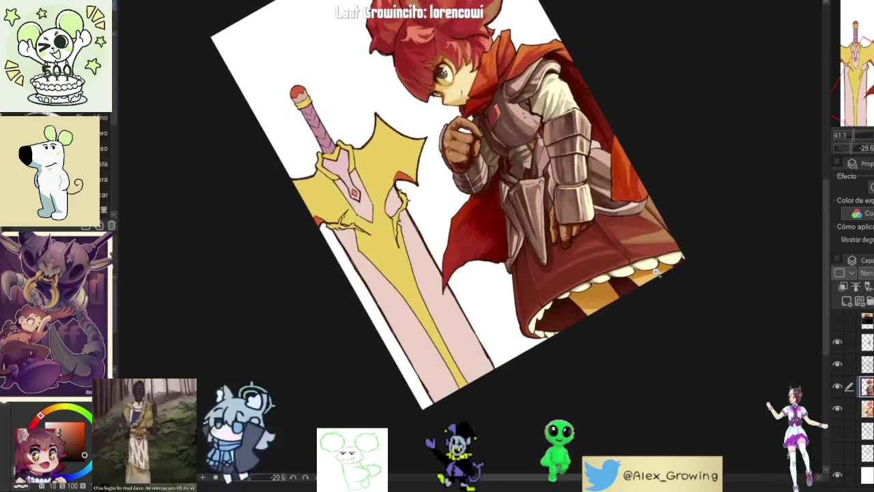
Step: Zoom in along the skirt hem and shade the inner frill scallops a darker tan
scroll(623, 295, up, 5)
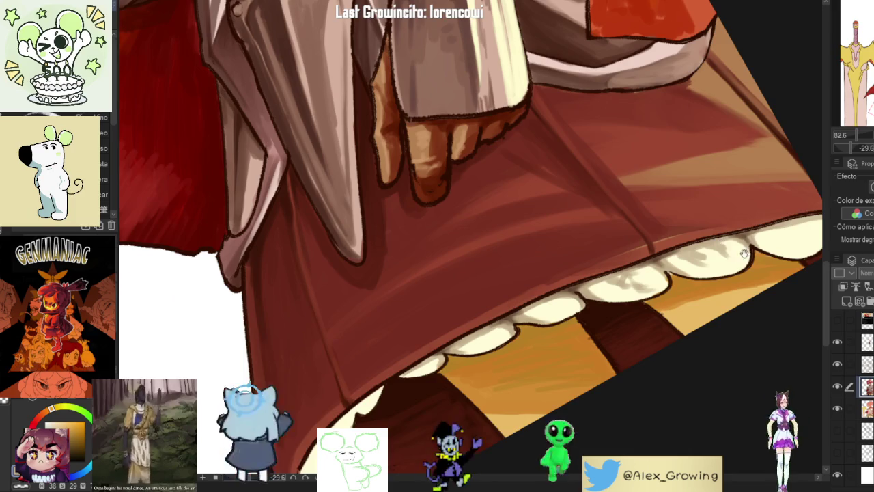
drag(751, 251, 647, 301)
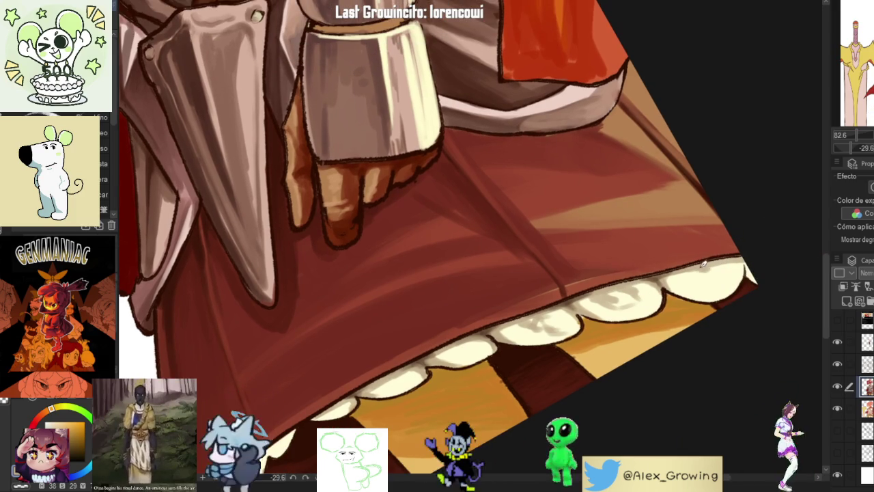
scroll(730, 280, down, 10)
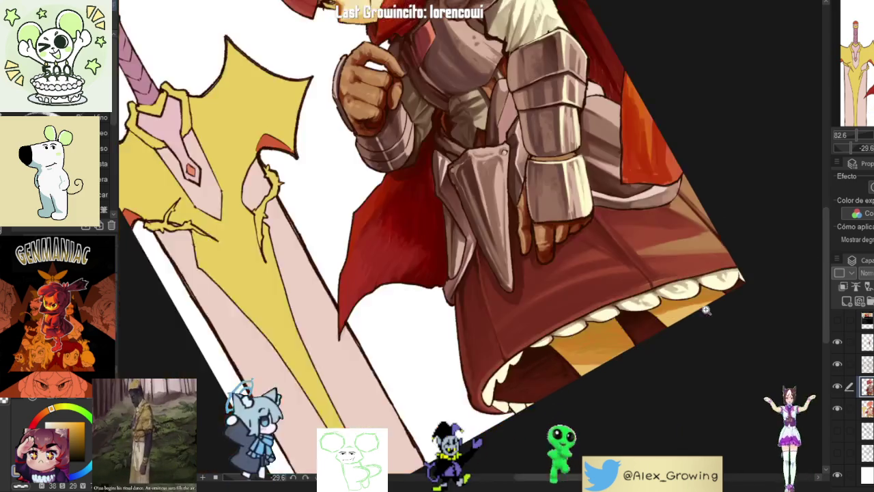
scroll(663, 262, up, 5)
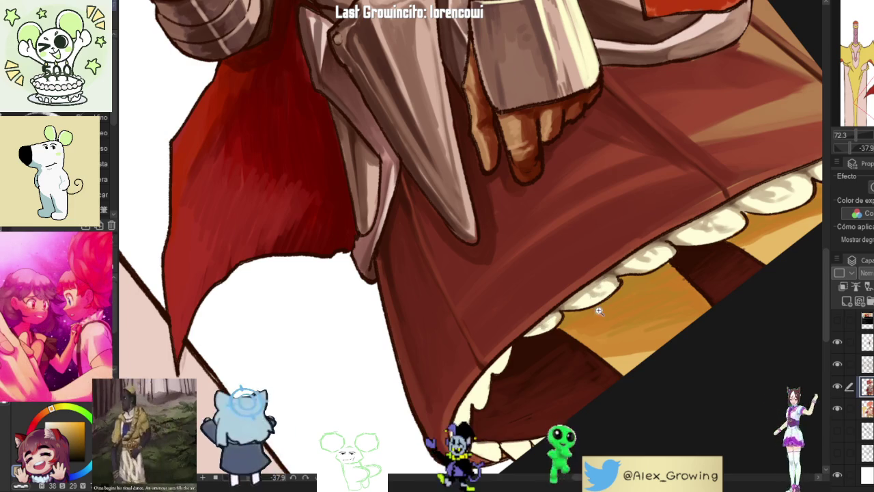
scroll(544, 321, down, 5)
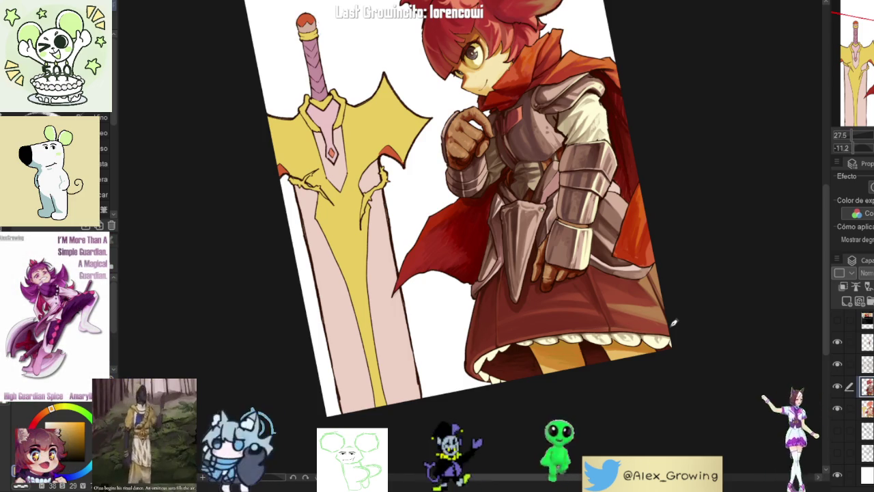
drag(483, 337, 554, 263)
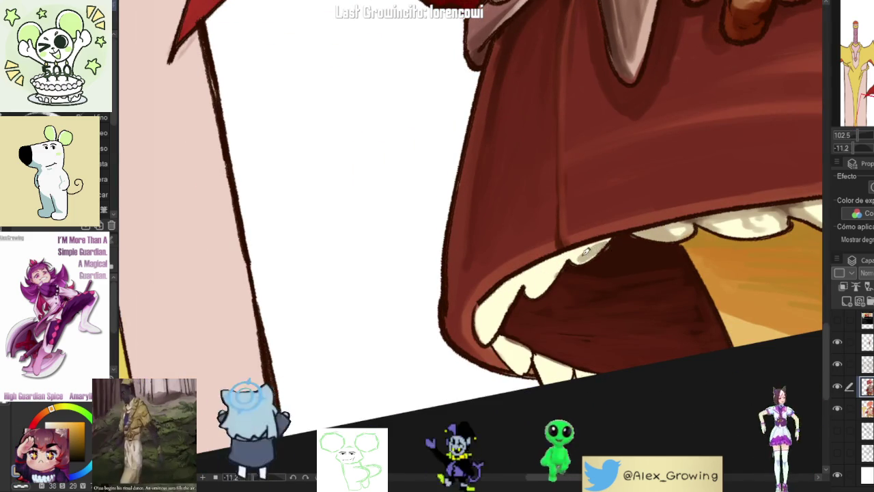
drag(583, 255, 518, 356)
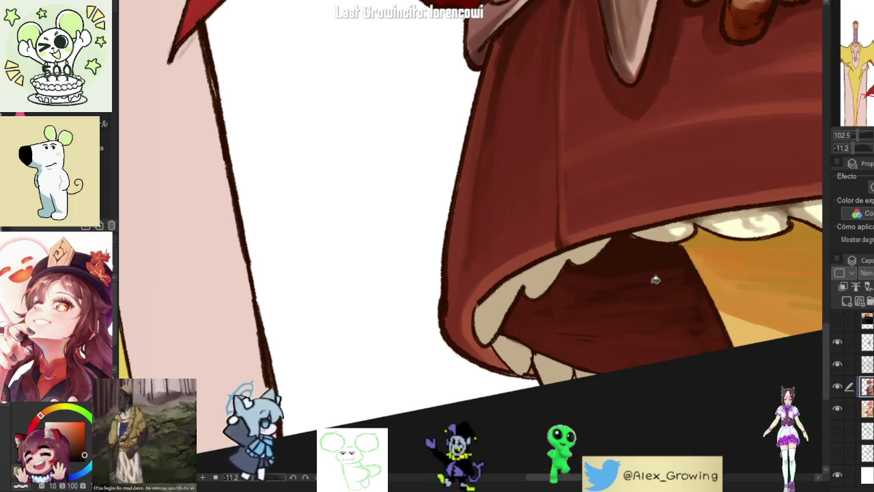
Step: Reframe the view on the frill, then darken and softly extend the shading on the cream lining
drag(640, 293, 442, 307)
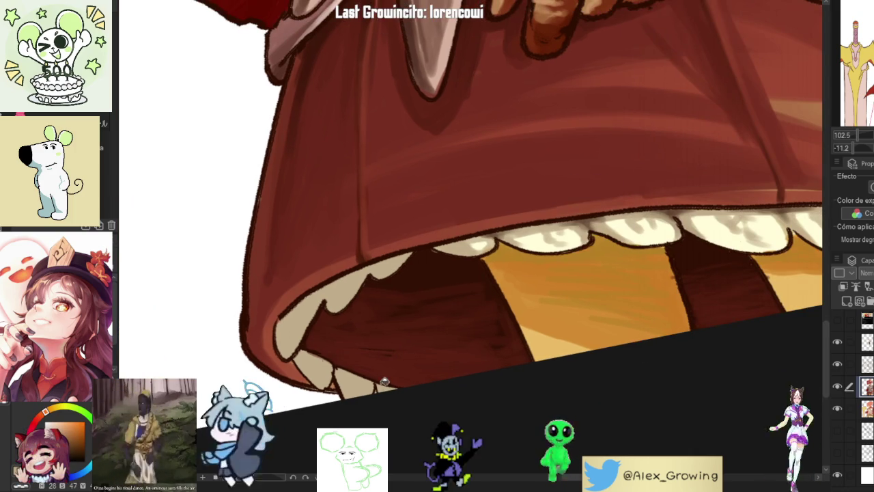
scroll(400, 335, down, 5)
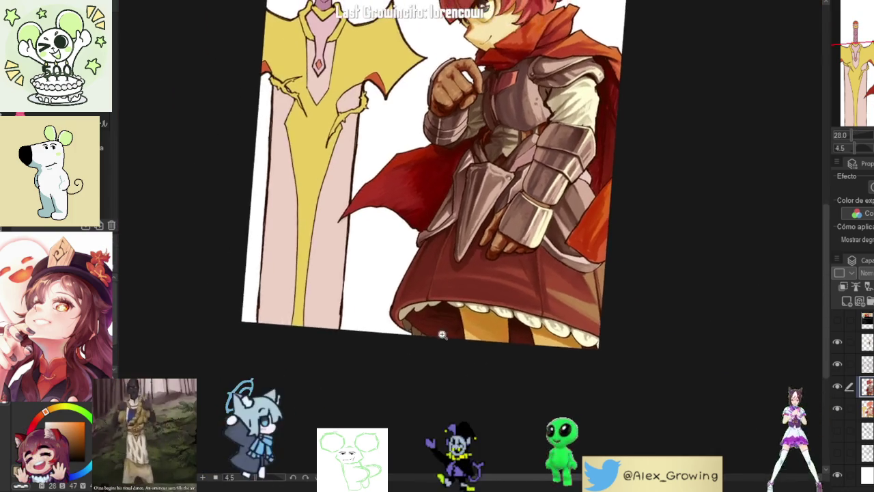
scroll(461, 345, up, 5)
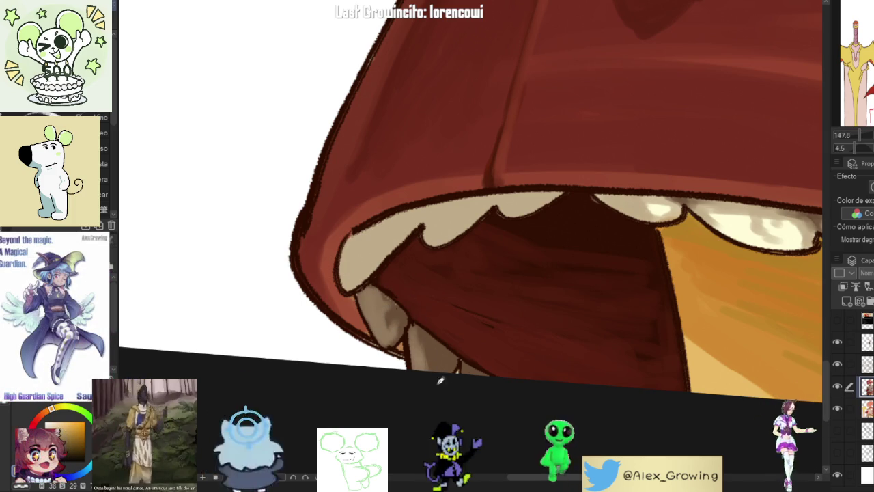
scroll(410, 342, down, 5)
scroll(454, 411, up, 5)
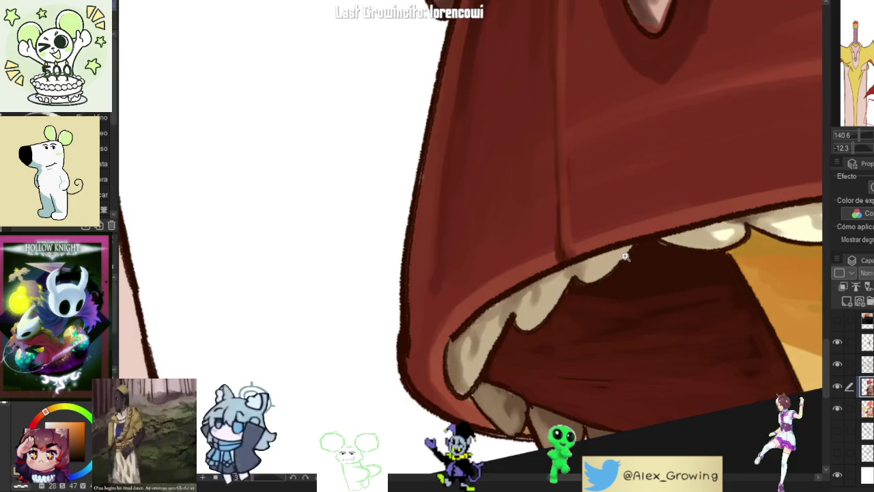
key(ctrl+0)
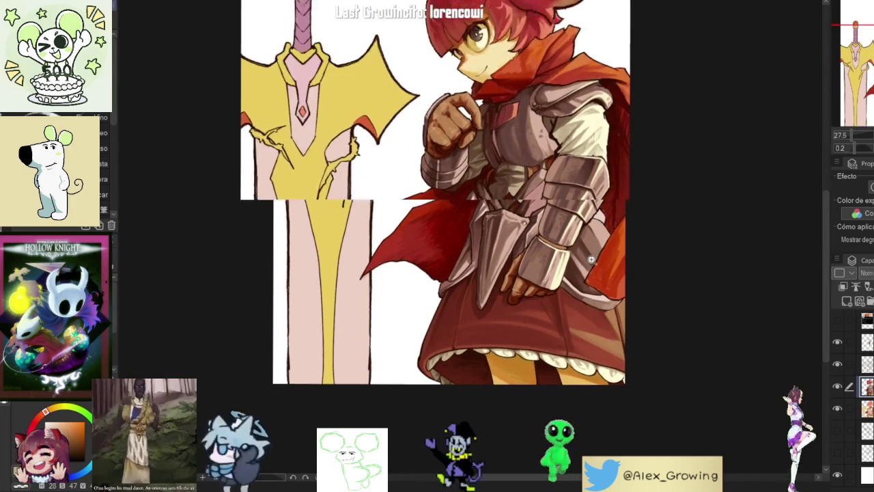
scroll(598, 331, up, 3)
drag(598, 331, 503, 334)
scroll(503, 334, up, 4)
scroll(503, 333, up, 4)
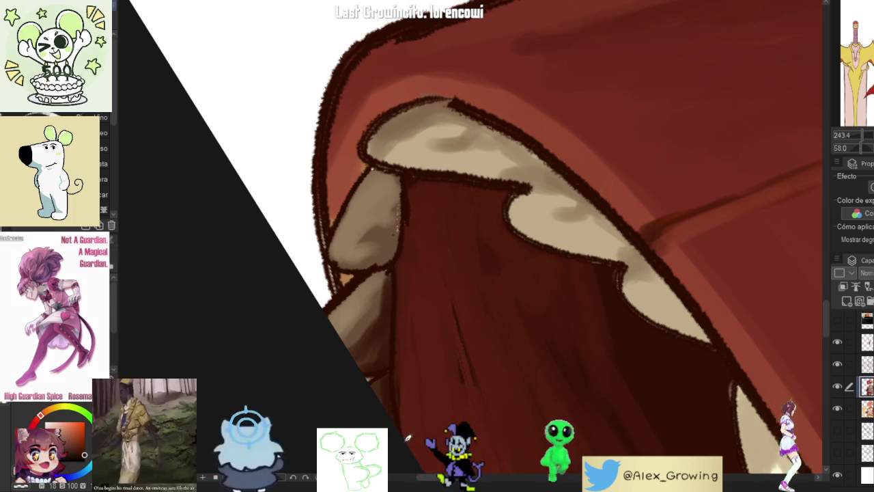
scroll(409, 455, down, 5)
scroll(438, 308, up, 5)
drag(438, 308, 416, 296)
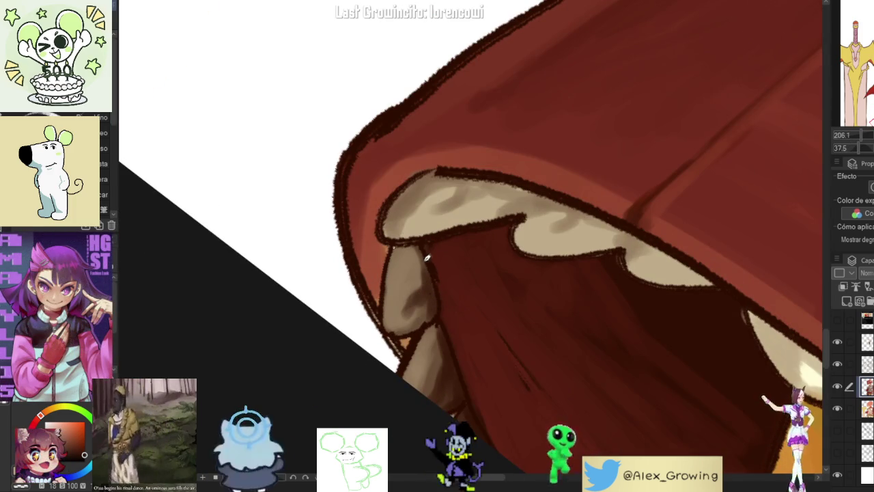
drag(427, 257, 439, 303)
Step: Rotate the view across the skirt and legs, then straighten it onto the head and sword
scroll(449, 316, down, 2)
scroll(449, 305, up, 3)
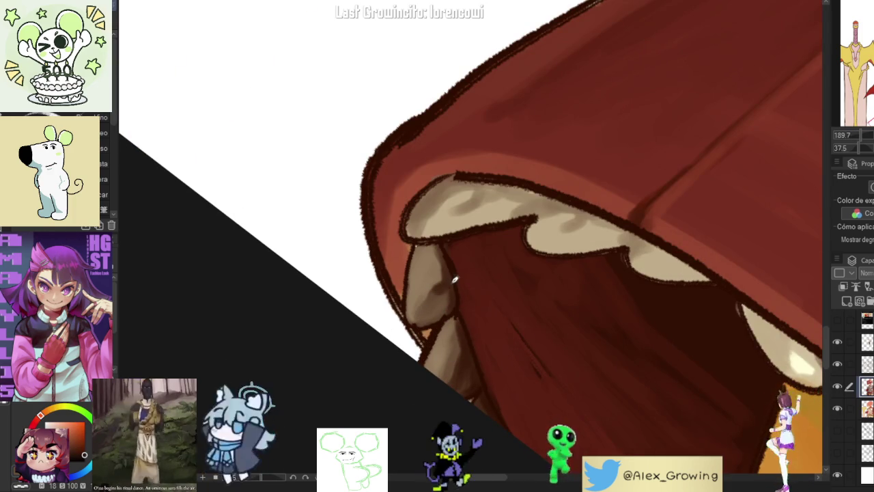
scroll(451, 249, down, 4)
drag(618, 265, 644, 195)
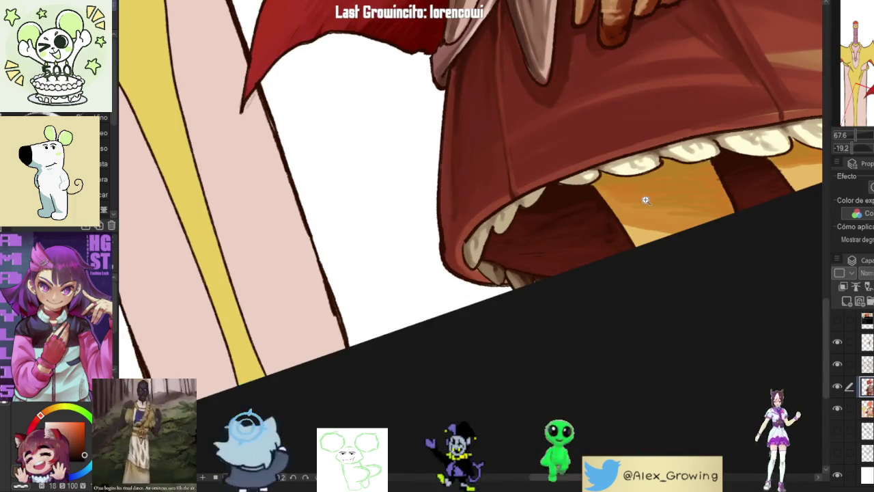
scroll(621, 230, down, 2)
mouse_move(621, 231)
mouse_down()
mouse_move(617, 279)
mouse_move(394, 286)
mouse_up()
scroll(618, 278, down, 2)
scroll(393, 286, up, 5)
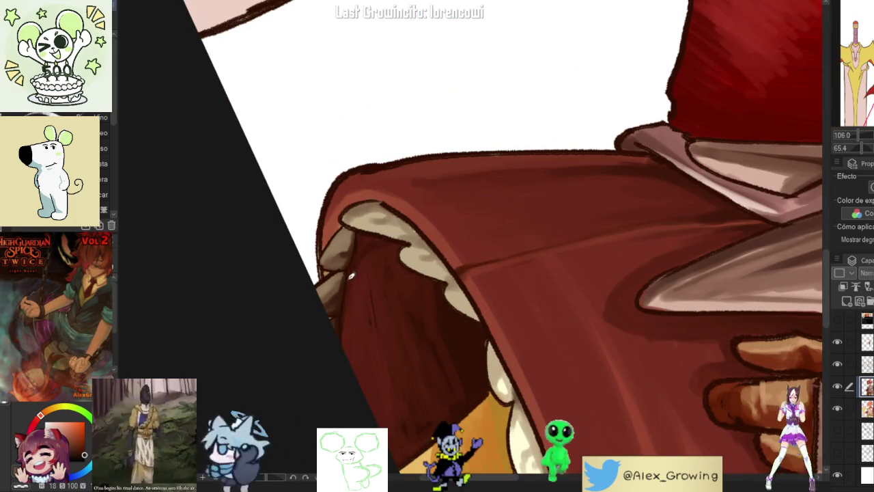
scroll(554, 298, down, 4)
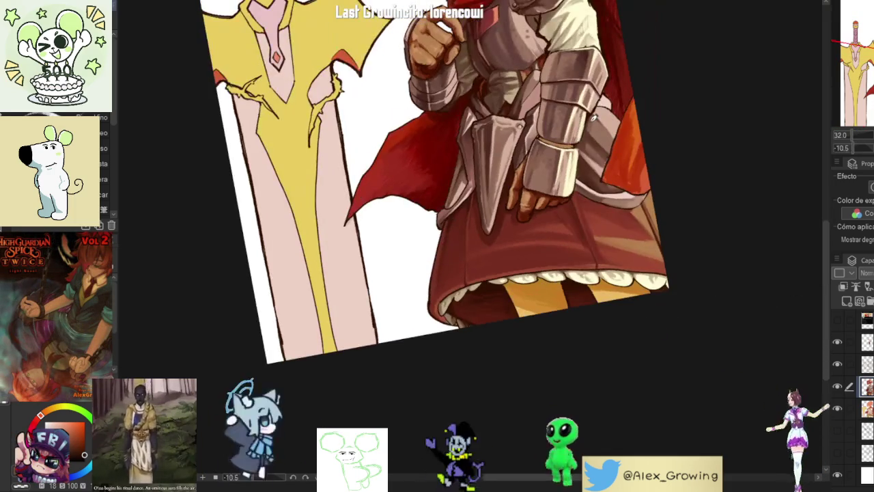
mouse_move(589, 121)
mouse_down()
mouse_move(595, 272)
mouse_move(597, 262)
mouse_up()
scroll(597, 261, down, 2)
Step: Mirror the canvas to check the drawing, then pick a dark brown from the shoulder armour
key(h)
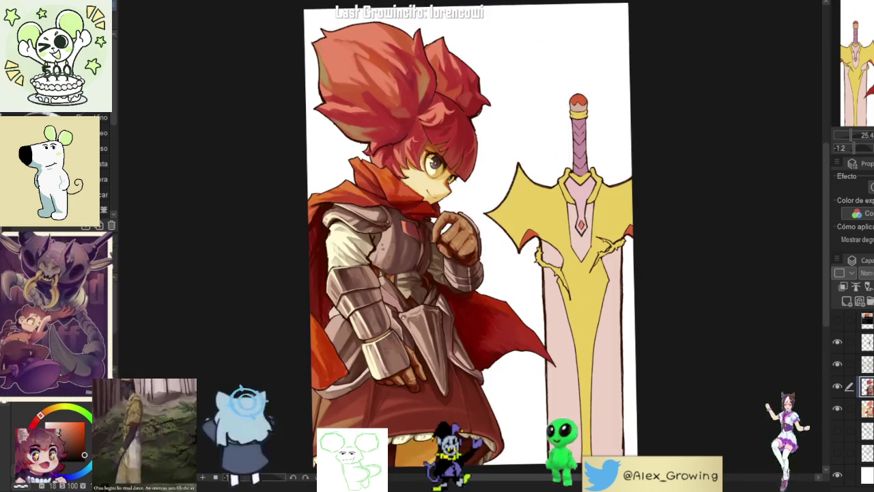
key(h)
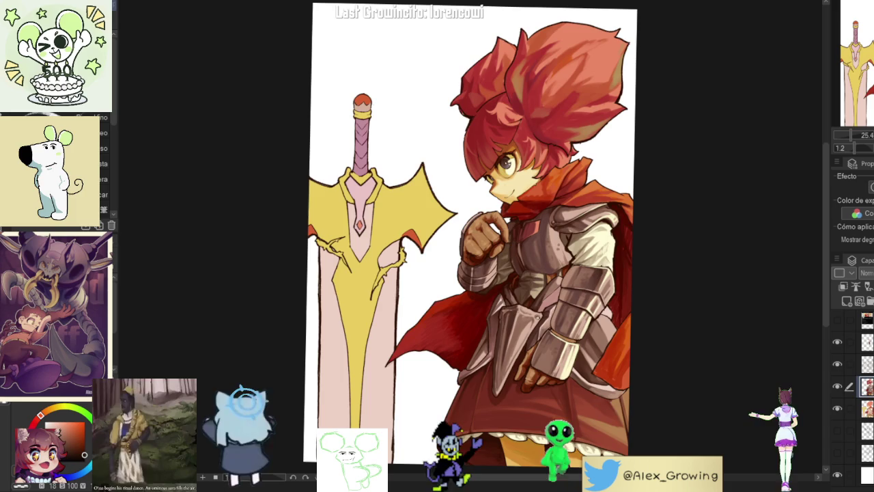
scroll(587, 232, up, 4)
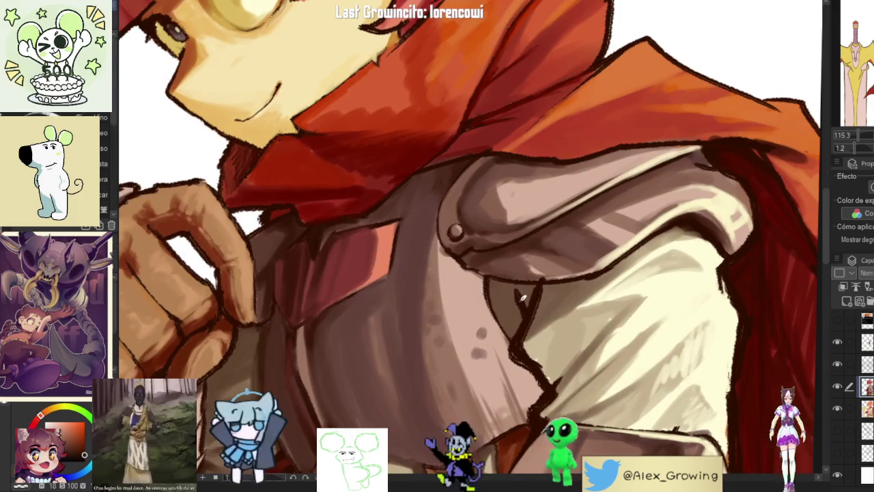
scroll(524, 294, up, 1)
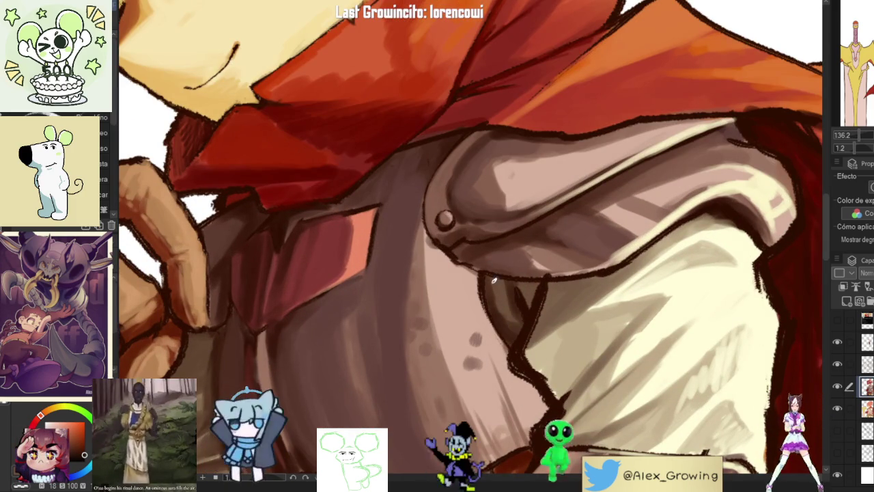
key(b)
alt+click(509, 300)
alt+click(502, 319)
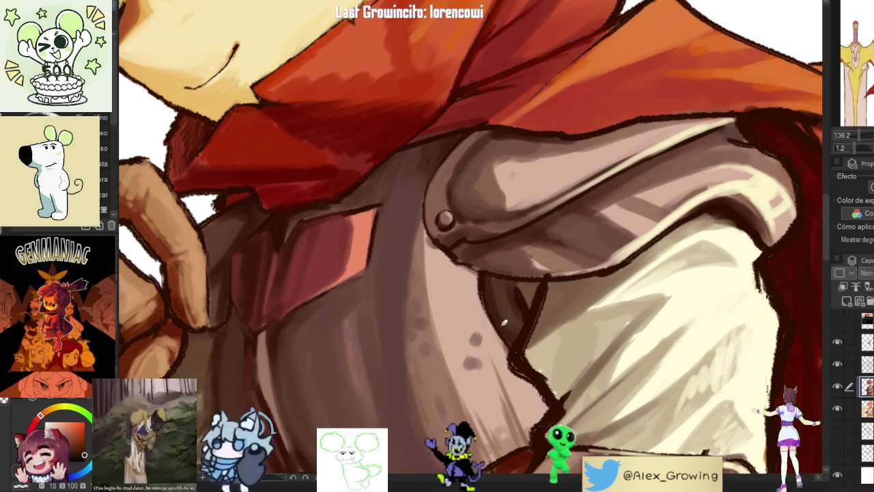
alt+click(525, 327)
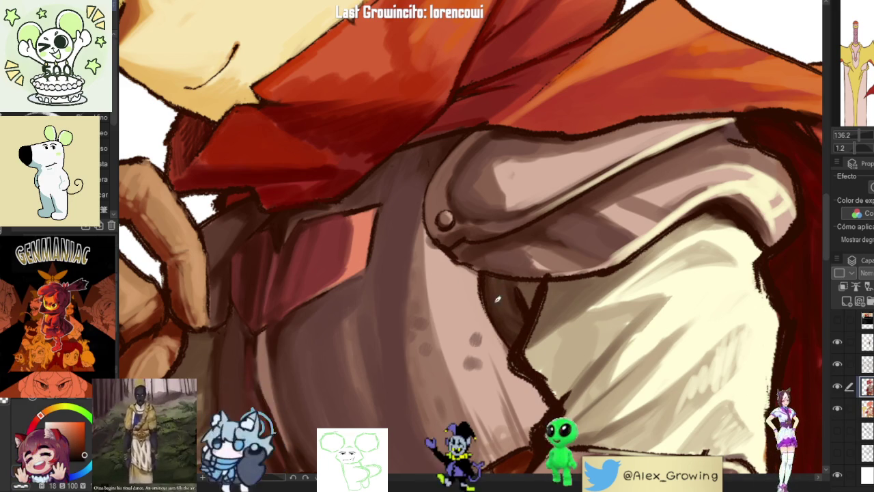
scroll(535, 315, down, 5)
scroll(516, 292, up, 6)
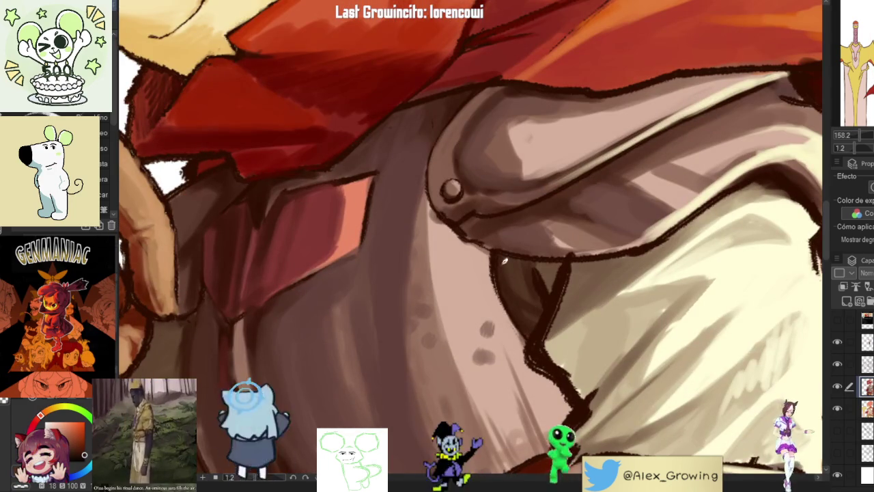
alt+click(518, 295)
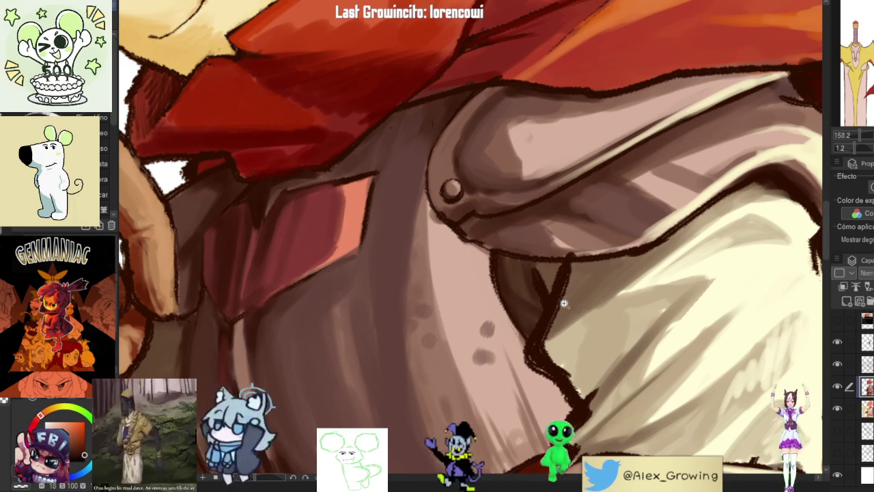
Step: Darken the fold shading under the shoulder plate and thicken the outline below it
scroll(572, 297, down, 3)
scroll(572, 297, down, 2)
scroll(567, 273, up, 2)
scroll(560, 234, up, 5)
drag(561, 234, 559, 216)
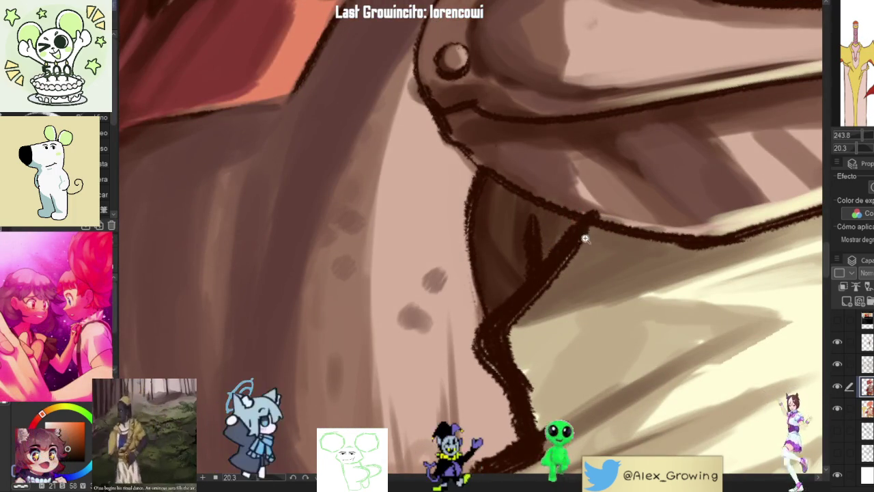
scroll(553, 228, down, 5)
scroll(594, 217, up, 4)
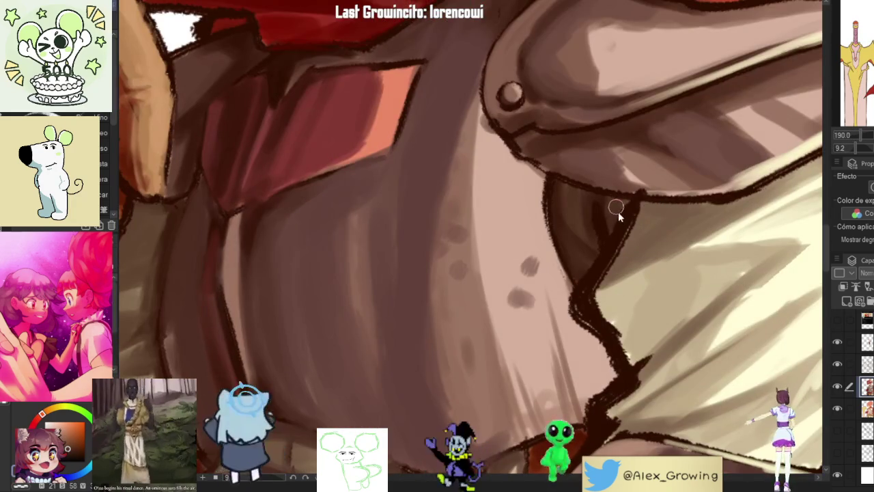
drag(619, 213, 617, 239)
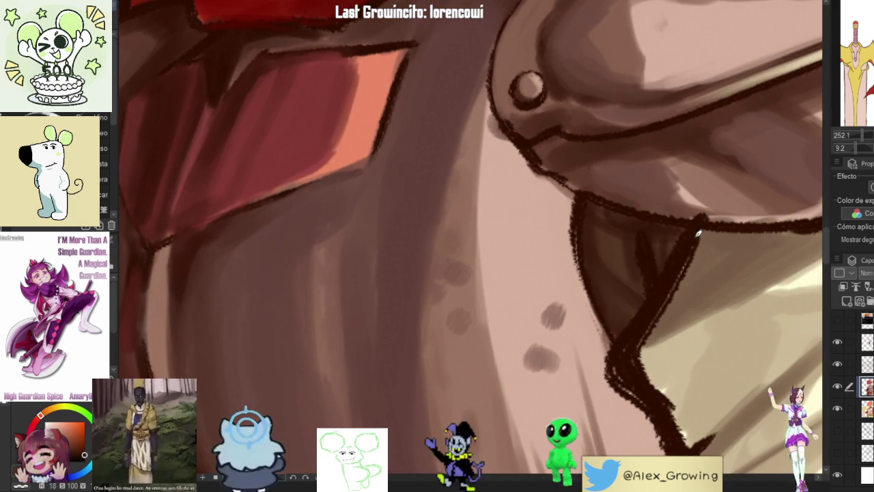
scroll(685, 288, down, 1)
scroll(656, 287, down, 1)
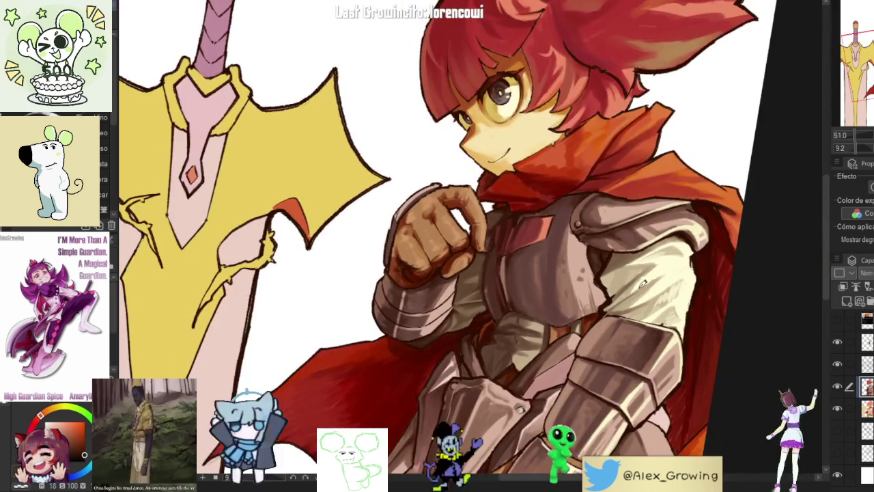
click(839, 387)
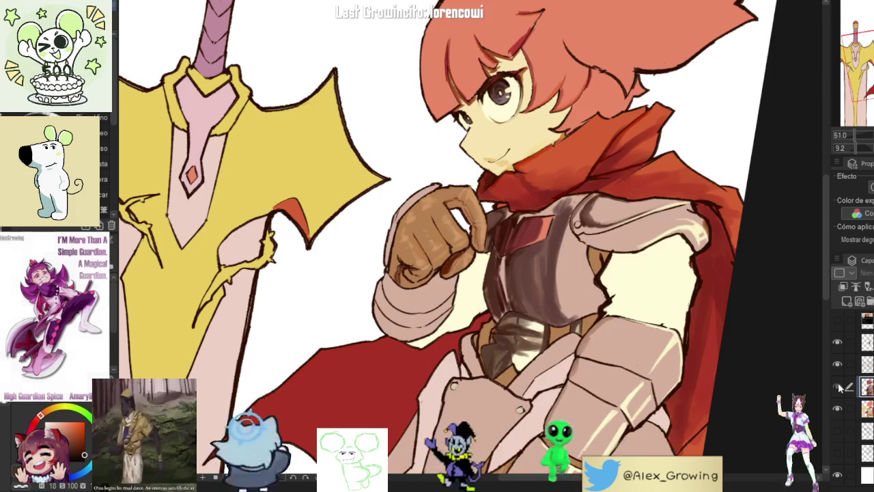
click(839, 387)
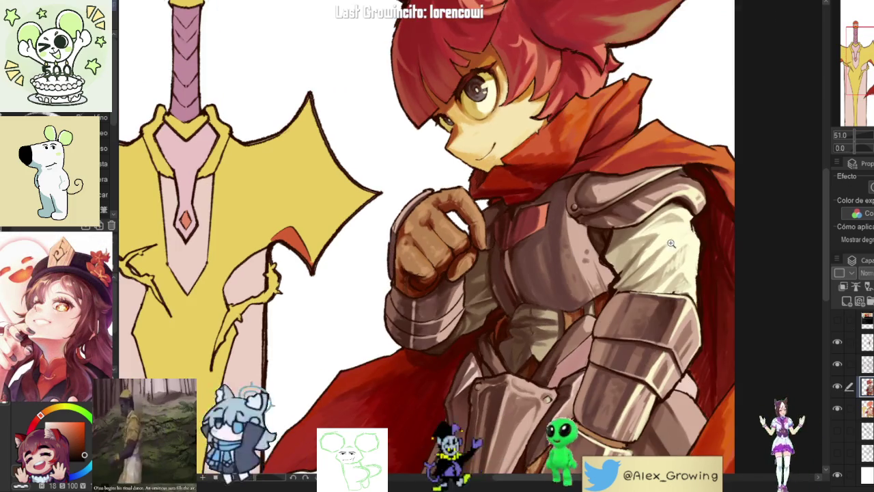
scroll(682, 237, down, 3)
scroll(656, 218, up, 1)
scroll(629, 198, up, 1)
scroll(606, 176, up, 2)
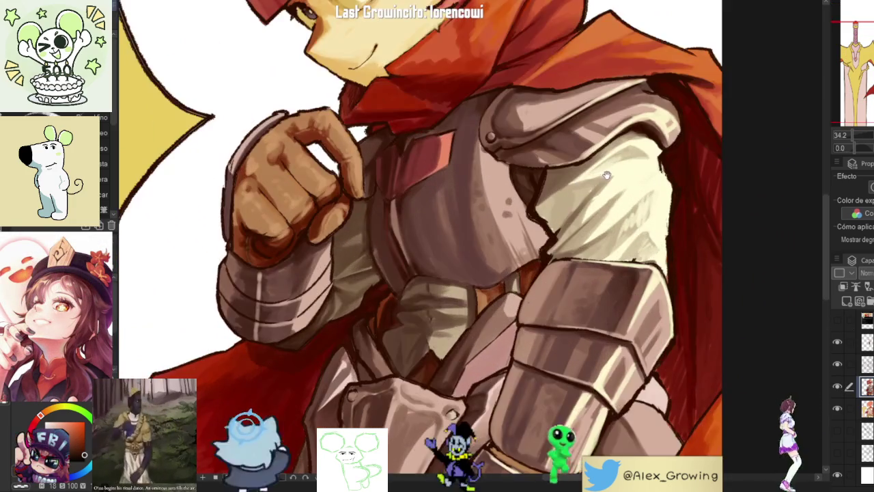
scroll(611, 205, up, 2)
scroll(617, 242, up, 1)
scroll(628, 245, down, 2)
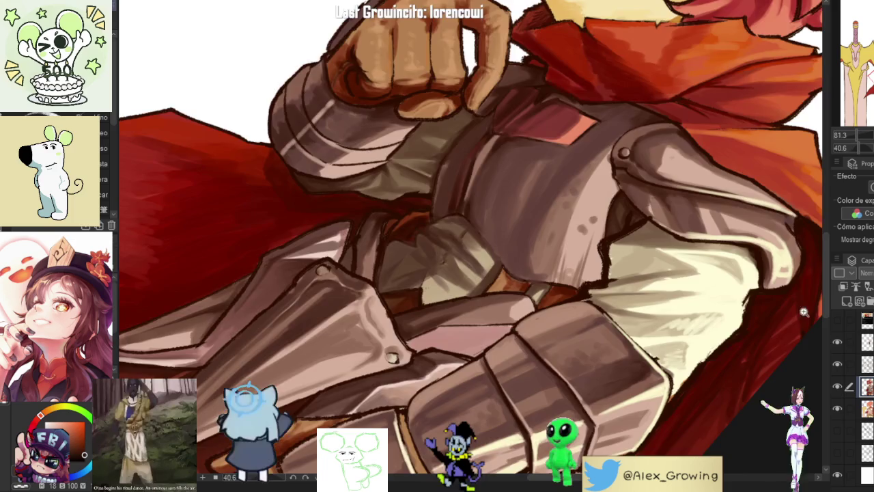
scroll(786, 301, down, 3)
scroll(669, 225, up, 2)
scroll(635, 203, up, 2)
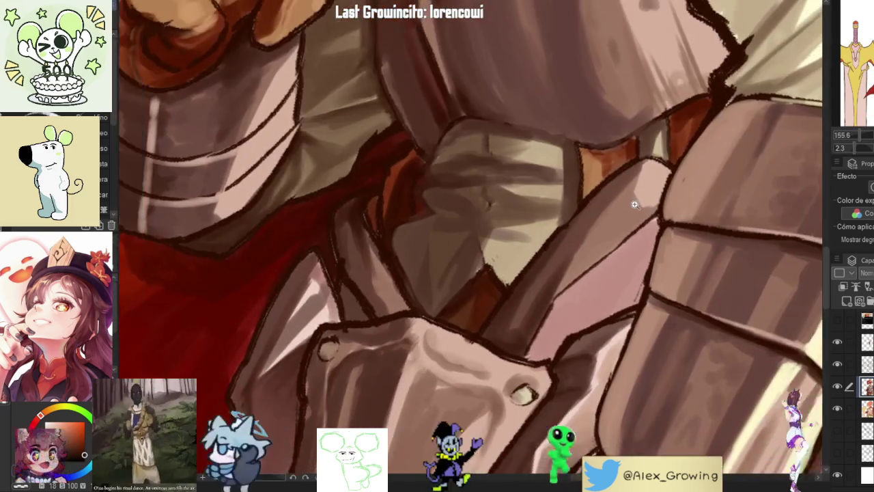
scroll(635, 204, up, 1)
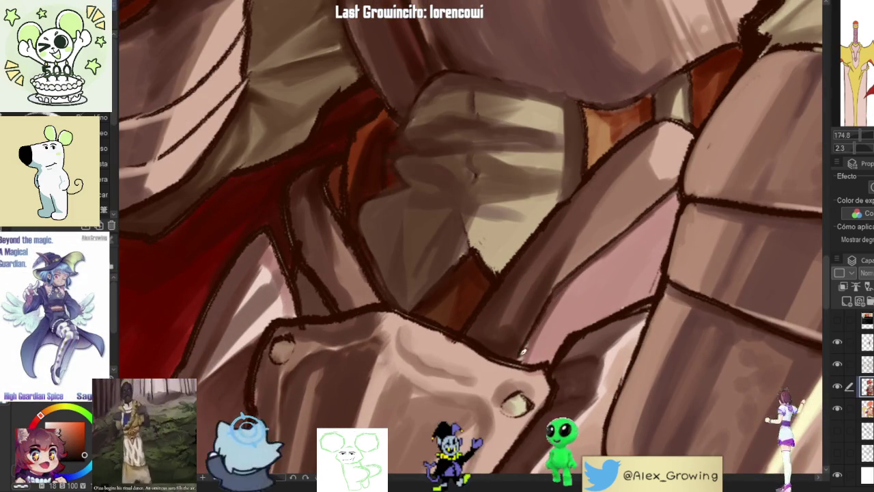
scroll(657, 203, down, 3)
scroll(657, 204, down, 1)
scroll(657, 203, down, 2)
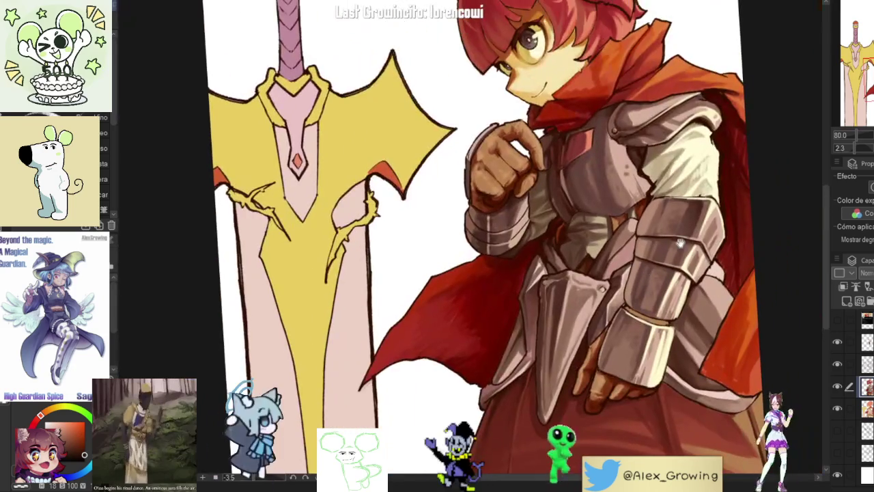
key(ctrl+0)
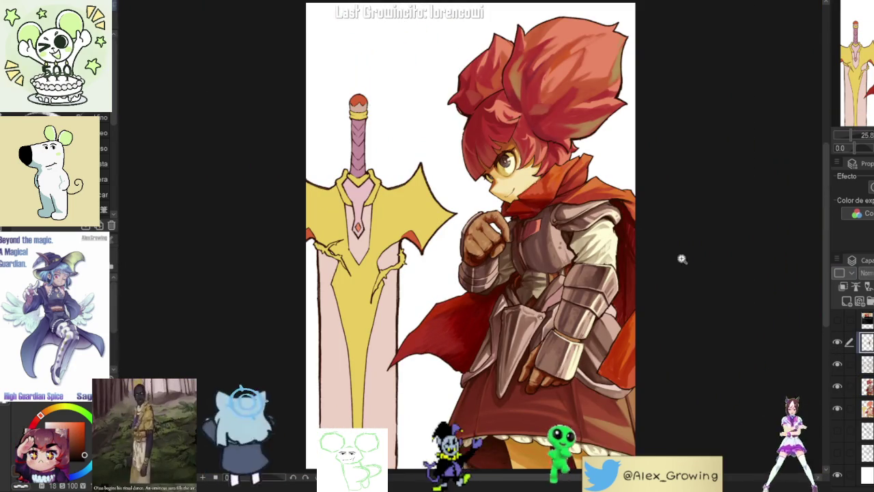
Step: Paint bright, wide cream highlights along the arm plate's edge
scroll(683, 355, up, 2)
scroll(683, 355, up, 1)
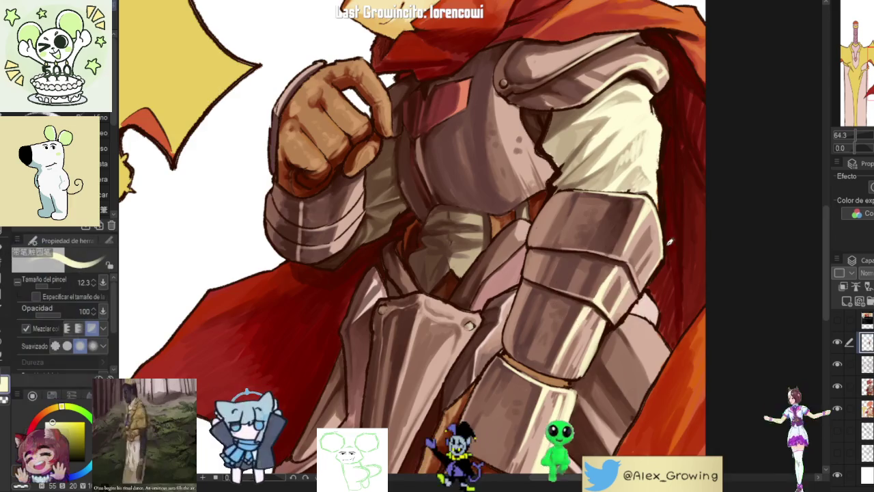
scroll(630, 340, up, 2)
mouse_move(629, 341)
mouse_down()
mouse_move(635, 313)
mouse_move(624, 292)
mouse_up()
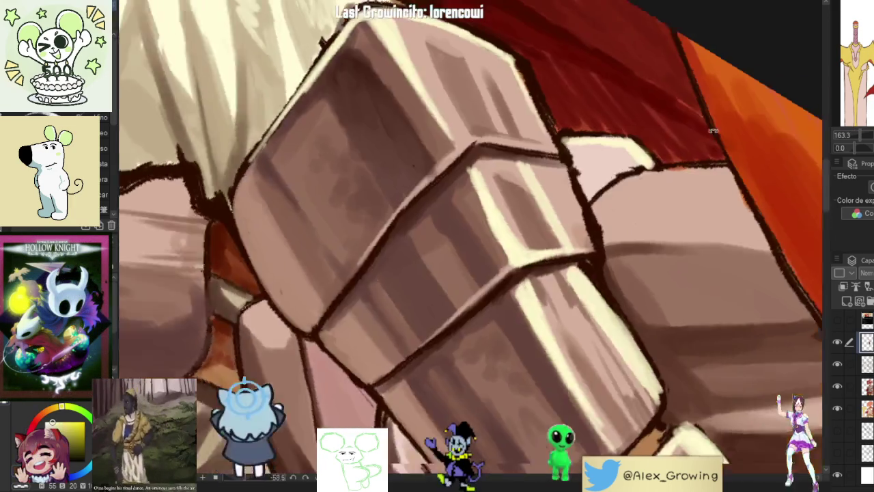
mouse_move(649, 343)
mouse_down()
mouse_move(576, 268)
mouse_move(618, 194)
mouse_up()
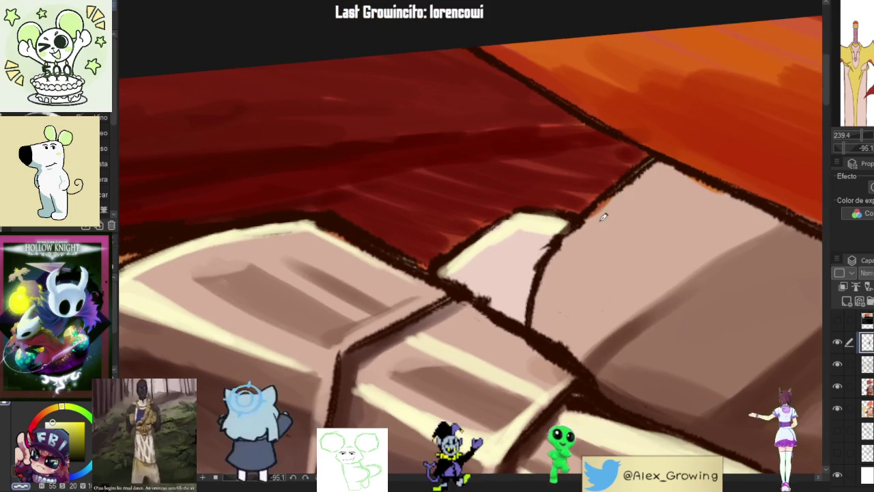
mouse_move(536, 330)
mouse_down()
mouse_move(605, 208)
mouse_move(642, 171)
mouse_move(570, 239)
mouse_up()
drag(659, 165, 545, 283)
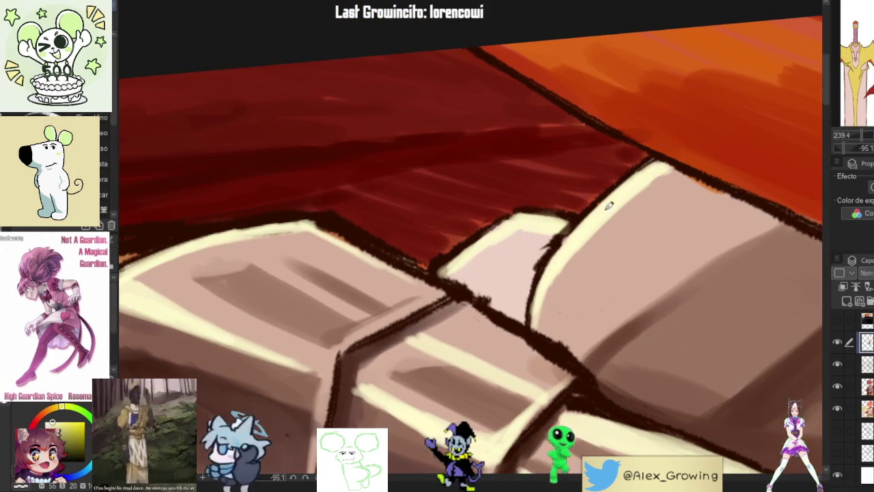
Step: From a new canvas angle, add cream highlights to the gauntlet plate's right and top faces
mouse_move(607, 237)
mouse_down()
mouse_move(621, 228)
mouse_move(601, 205)
mouse_move(560, 259)
mouse_up()
drag(622, 188, 547, 287)
drag(568, 250, 610, 204)
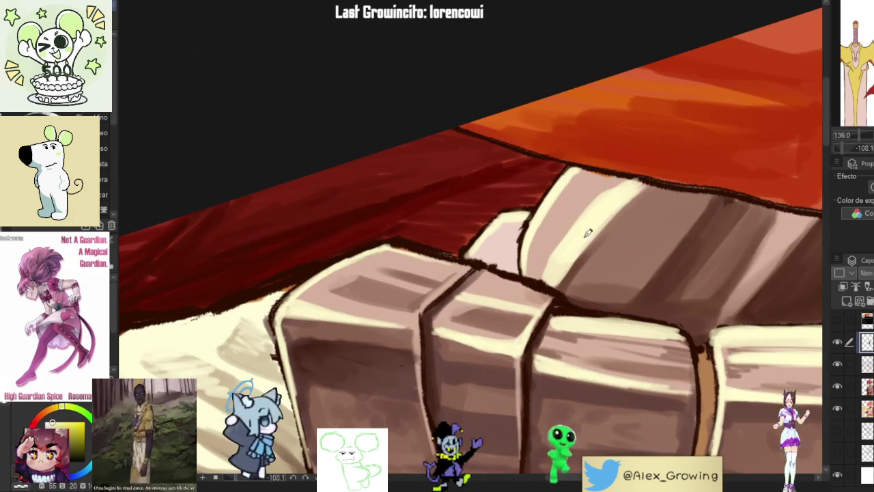
drag(567, 244, 543, 283)
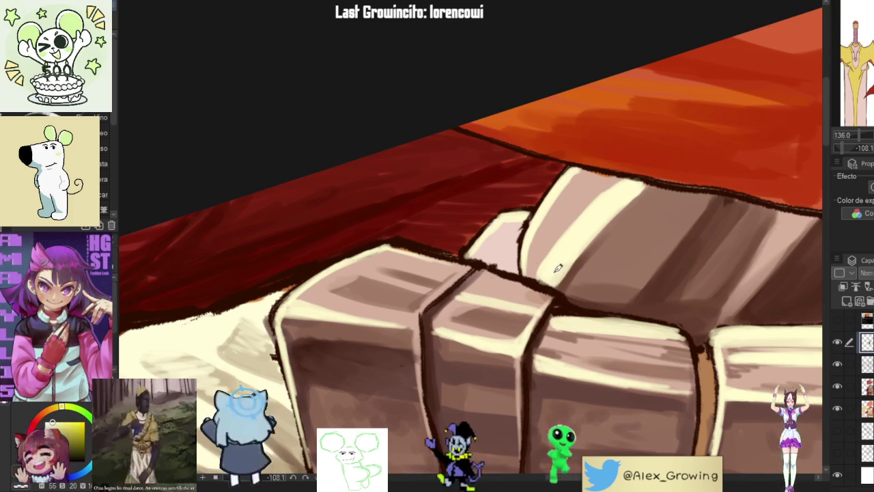
scroll(538, 287, down, 5)
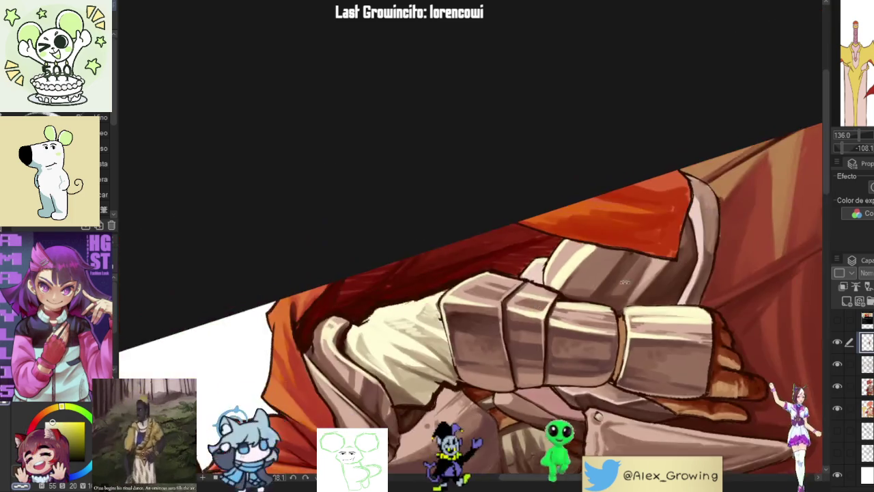
Step: Bring the fist into view and paint light highlights on its knuckle
drag(576, 317, 442, 367)
scroll(662, 126, up, 5)
mouse_move(662, 126)
mouse_down()
mouse_move(560, 294)
mouse_move(557, 334)
mouse_up()
scroll(560, 294, up, 4)
drag(608, 224, 577, 261)
drag(566, 325, 555, 345)
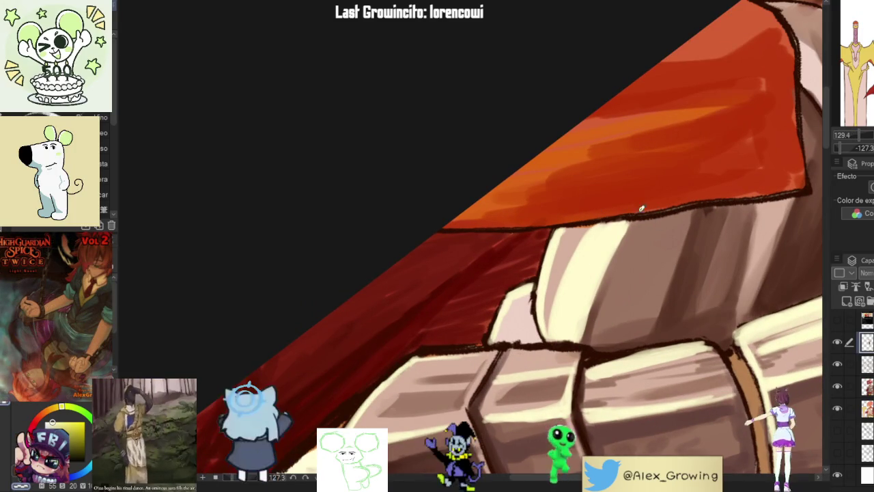
Step: Paint a cream highlight along the gauntlet's lower edge beside the red cape
scroll(594, 266, down, 3)
scroll(570, 321, down, 3)
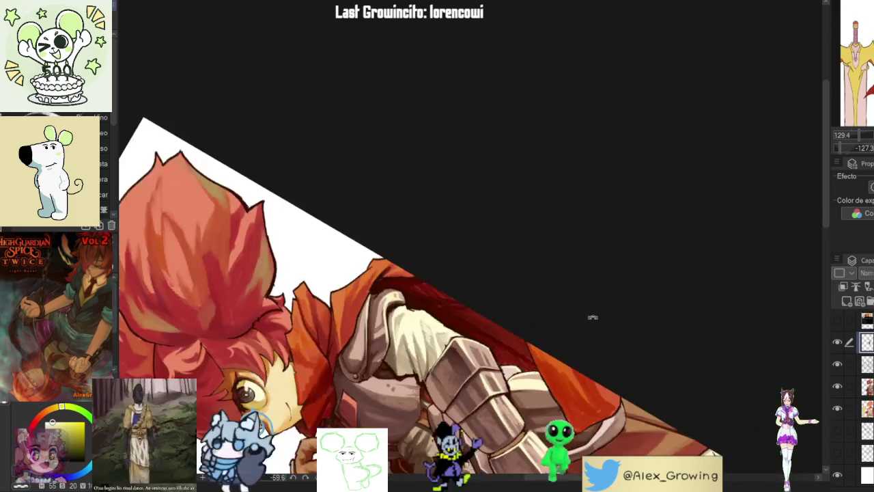
scroll(550, 362, down, 2)
drag(550, 362, 638, 269)
scroll(638, 269, up, 4)
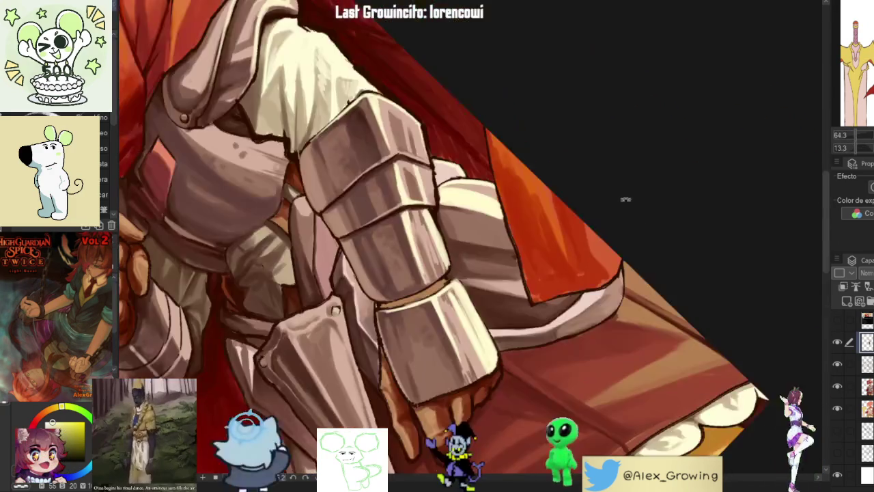
scroll(614, 290, up, 2)
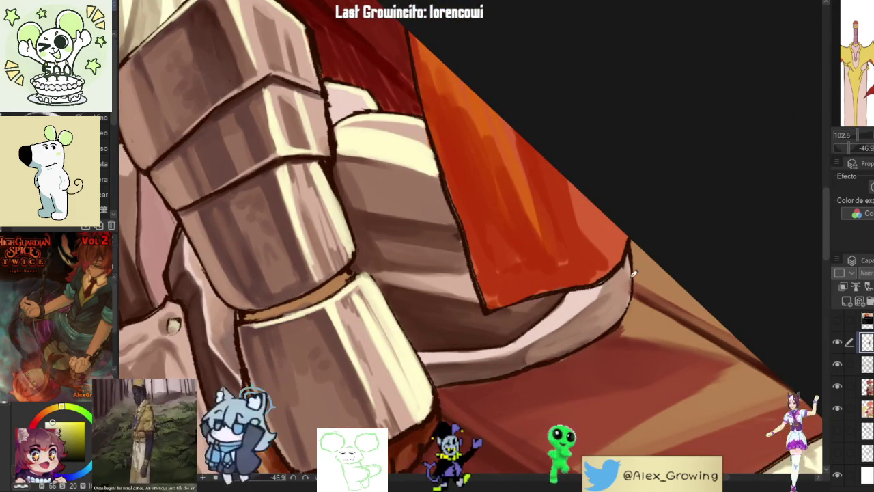
scroll(629, 299, down, 1)
scroll(629, 300, down, 3)
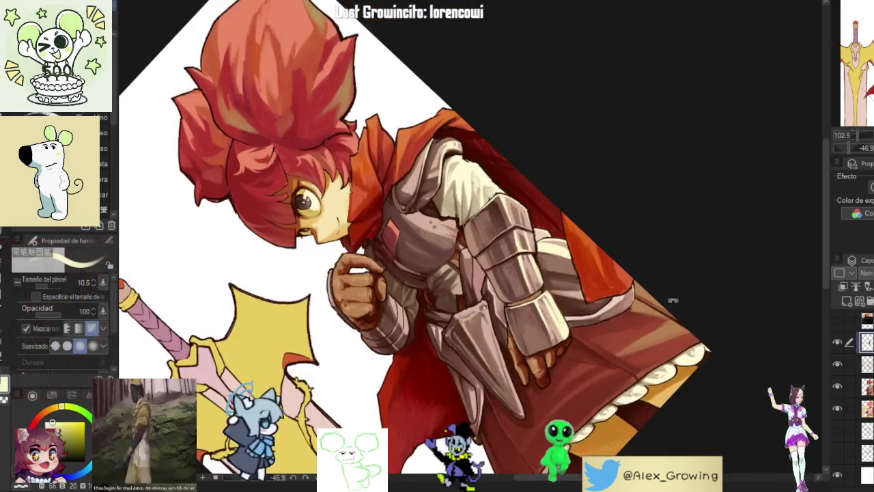
drag(630, 299, 592, 343)
scroll(608, 328, up, 4)
drag(605, 295, 620, 272)
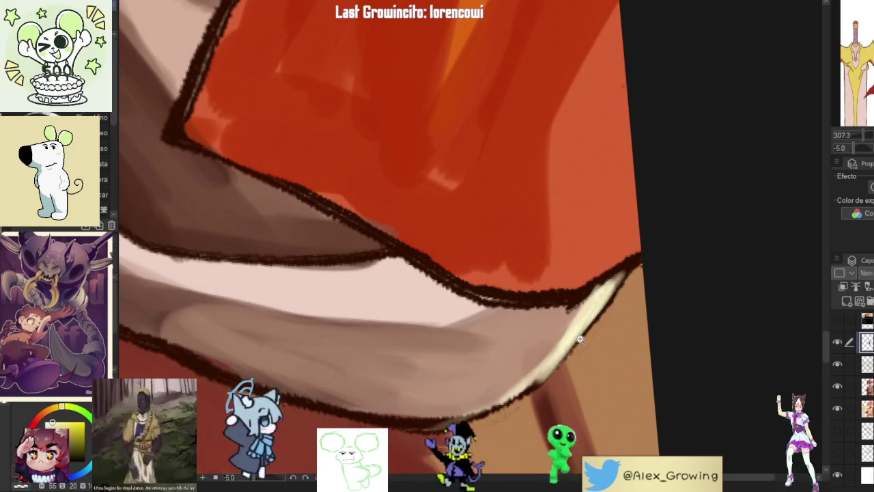
Step: Rotate and zoom around the gauntlet, then turn the view back to the whole character
scroll(593, 330, down, 3)
scroll(593, 330, down, 2)
scroll(699, 289, up, 3)
scroll(660, 274, up, 2)
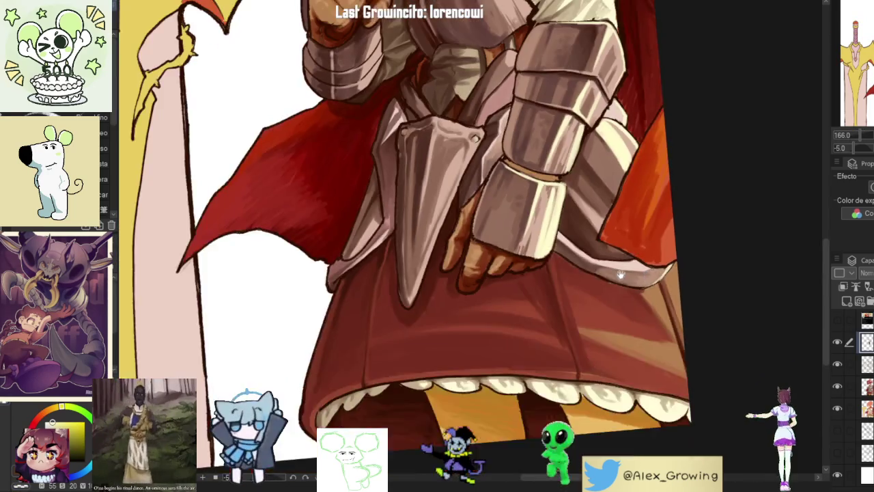
scroll(686, 253, down, 4)
scroll(661, 209, up, 1)
drag(664, 340, 615, 273)
scroll(572, 234, up, 4)
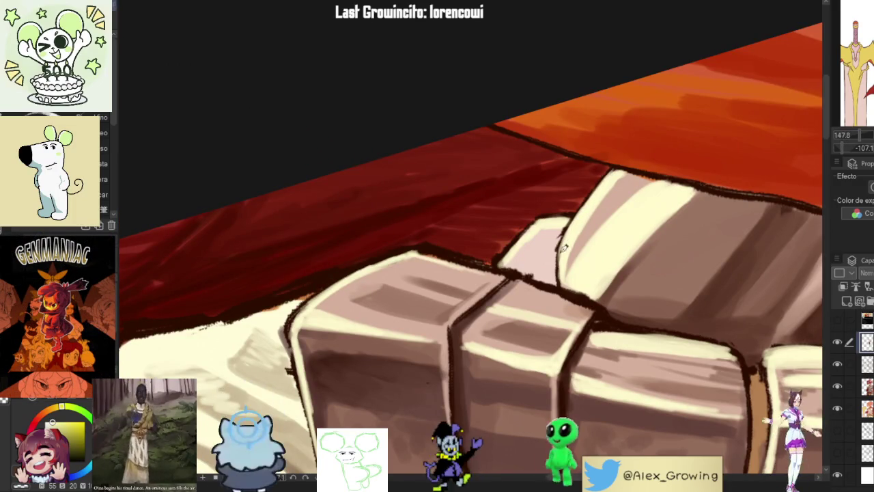
scroll(595, 248, down, 5)
mouse_move(594, 248)
mouse_down()
mouse_move(617, 315)
mouse_move(613, 236)
mouse_up()
scroll(612, 235, up, 5)
scroll(607, 242, down, 5)
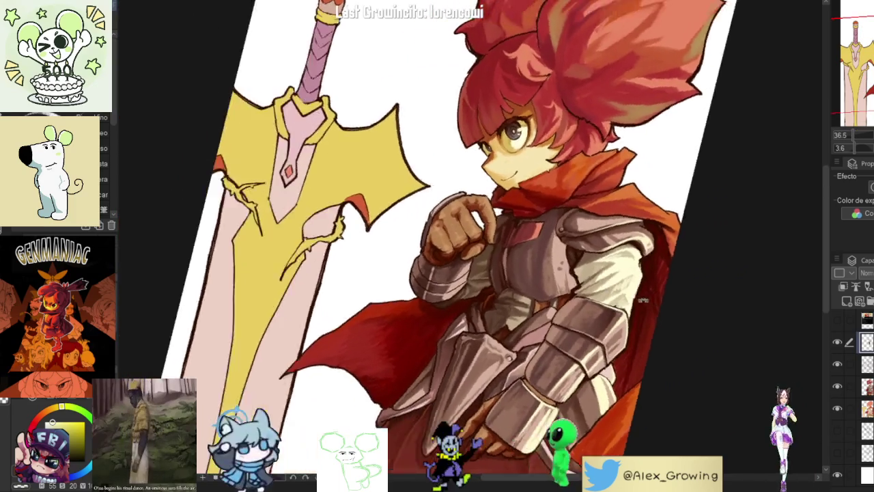
mouse_move(648, 260)
mouse_down()
mouse_move(620, 334)
mouse_move(585, 270)
mouse_up()
scroll(620, 333, up, 5)
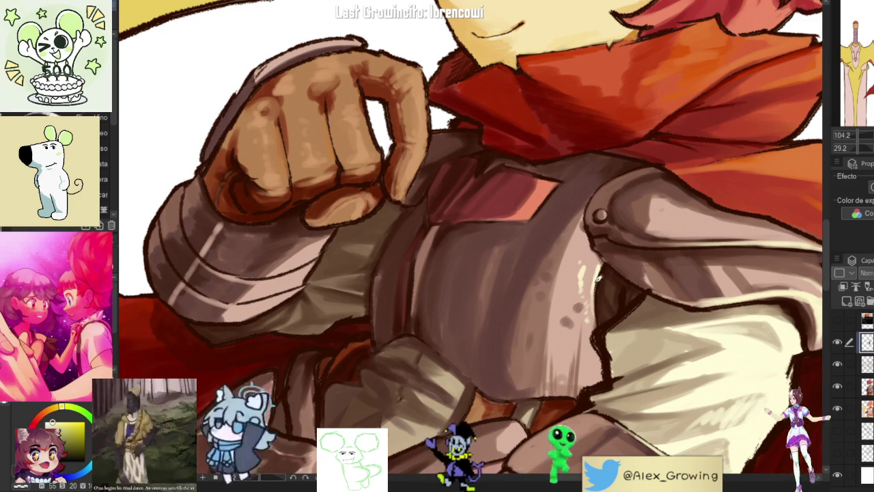
scroll(674, 228, down, 5)
drag(649, 205, 674, 229)
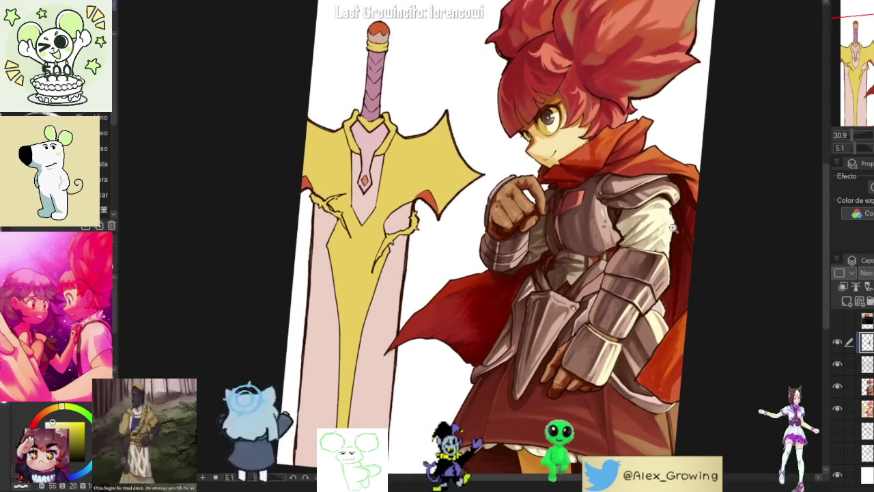
scroll(675, 229, up, 2)
scroll(622, 232, up, 2)
scroll(577, 240, up, 1)
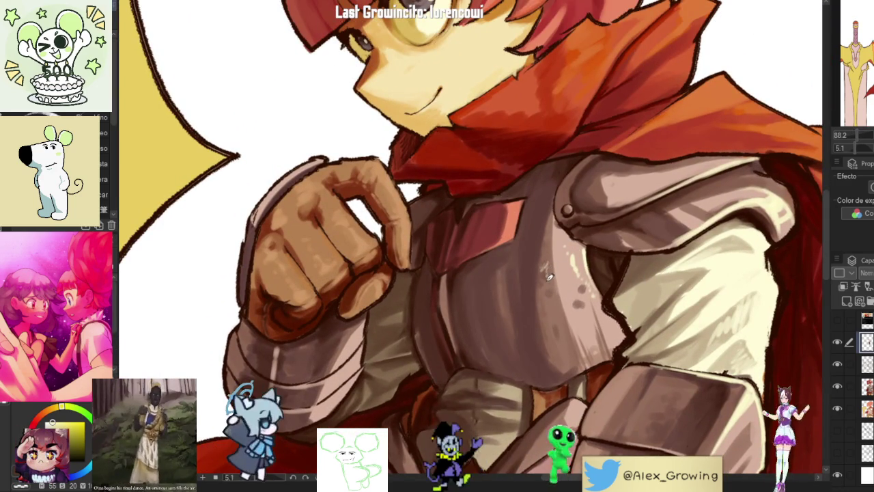
scroll(570, 341, down, 1)
scroll(569, 341, down, 2)
scroll(587, 308, down, 1)
scroll(615, 238, up, 2)
scroll(614, 238, up, 2)
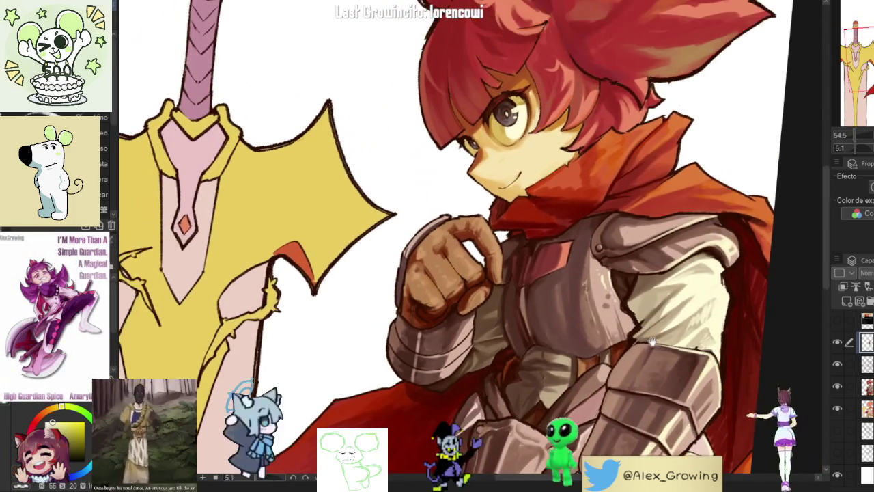
scroll(641, 352, down, 2)
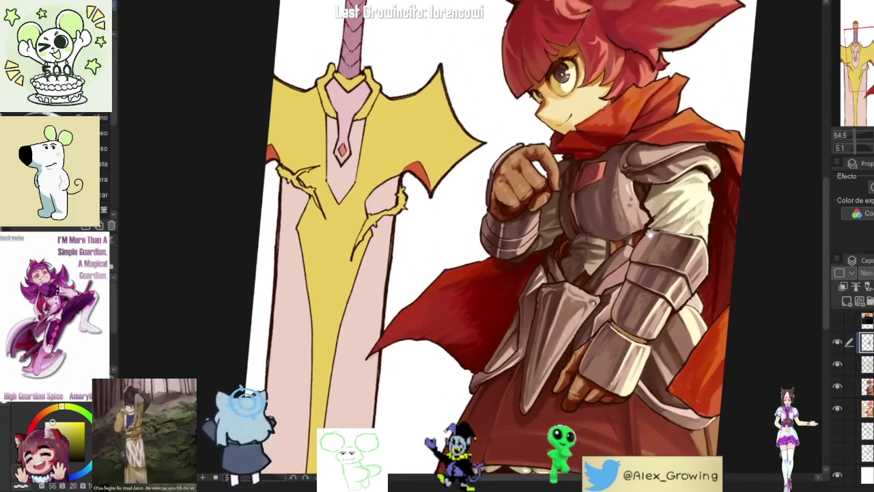
drag(661, 223, 633, 251)
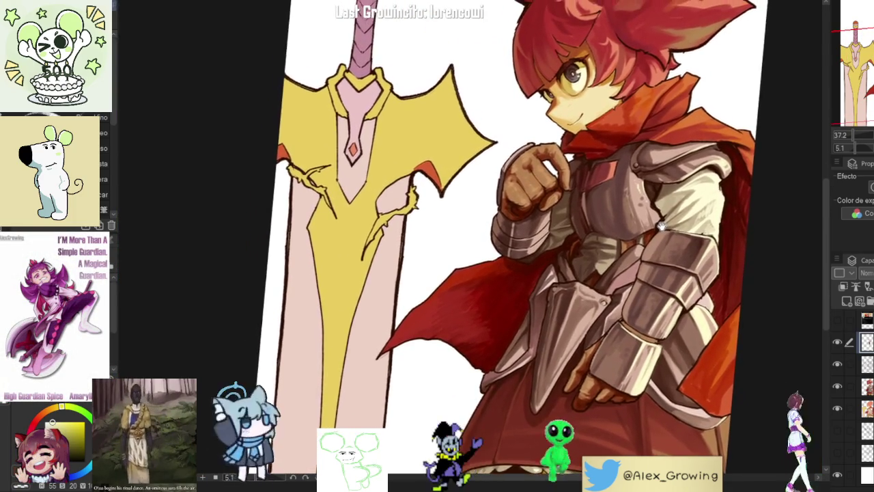
scroll(632, 251, down, 1)
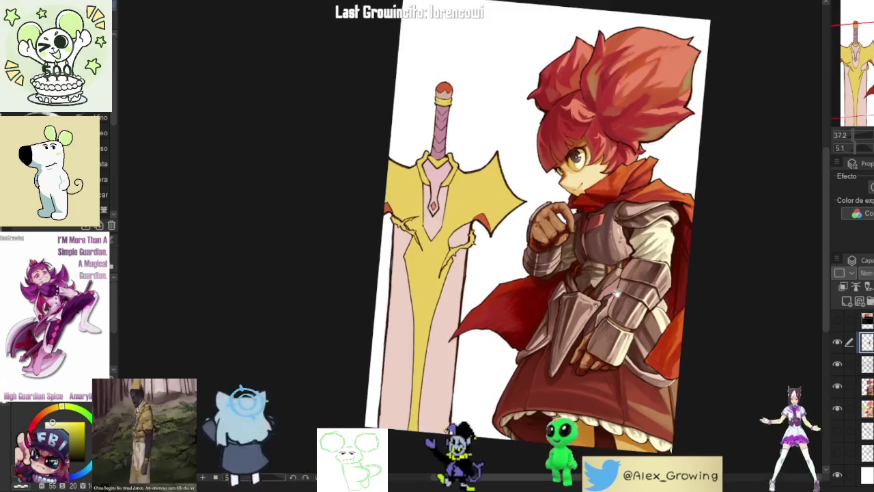
scroll(615, 239, up, 3)
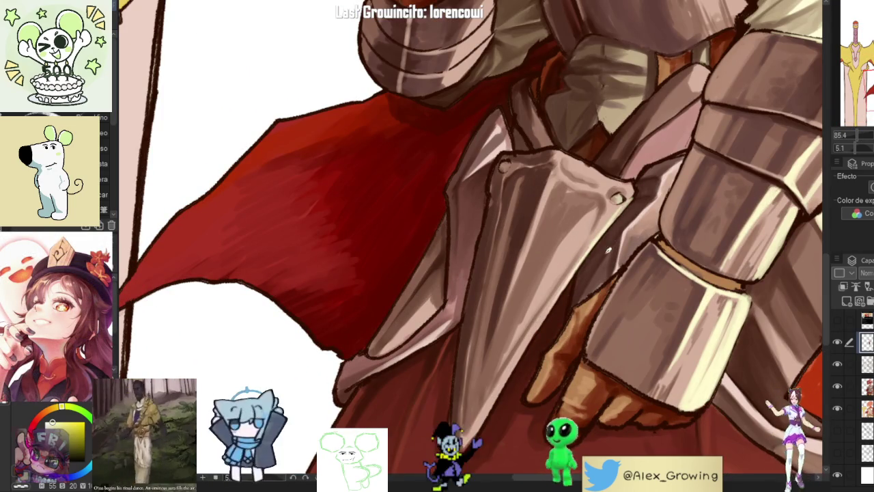
scroll(606, 245, up, 2)
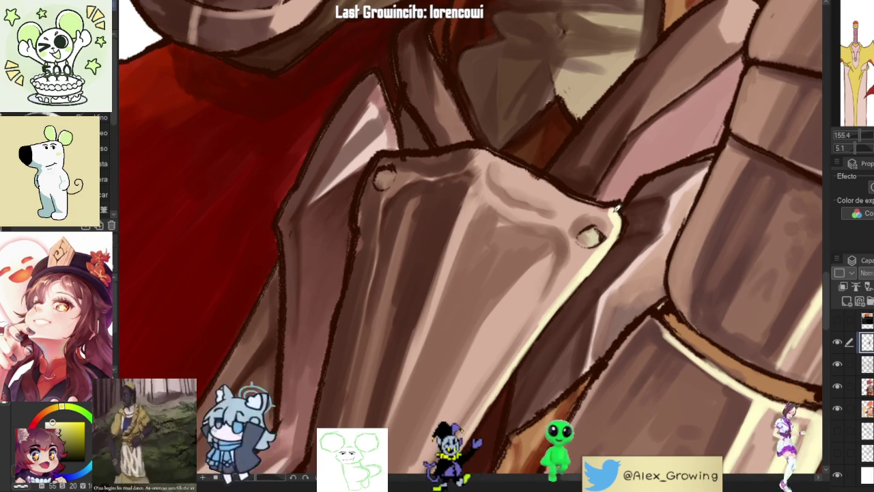
drag(621, 215, 587, 324)
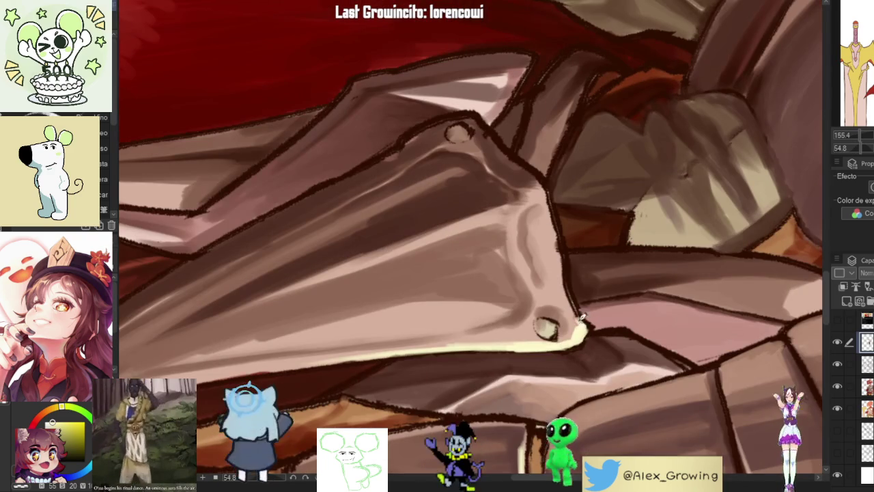
drag(574, 305, 637, 252)
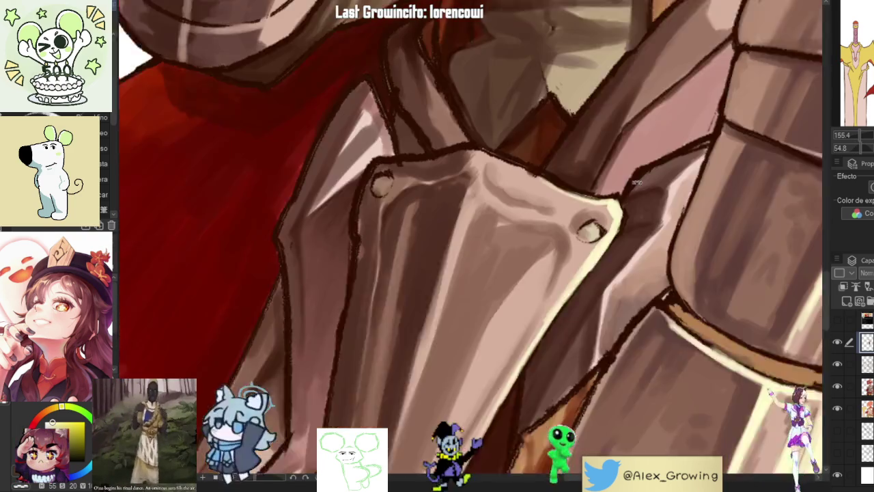
scroll(595, 251, up, 1)
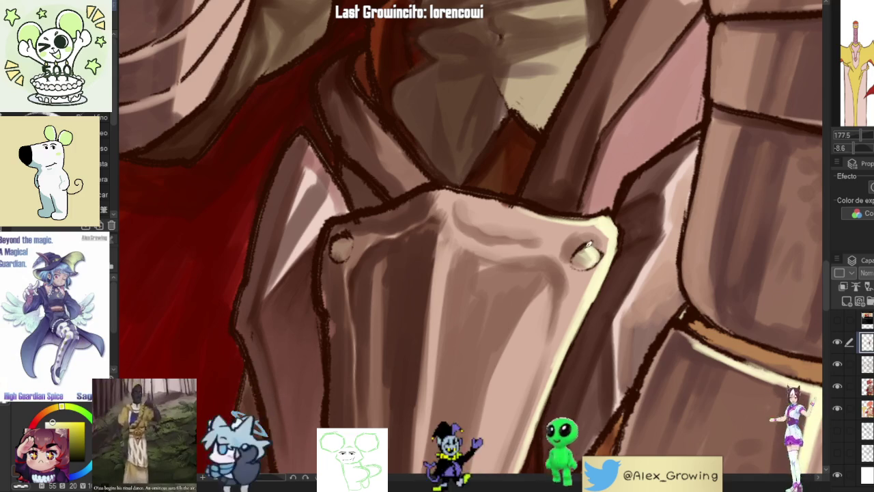
scroll(594, 271, down, 5)
scroll(601, 260, up, 4)
scroll(612, 242, up, 3)
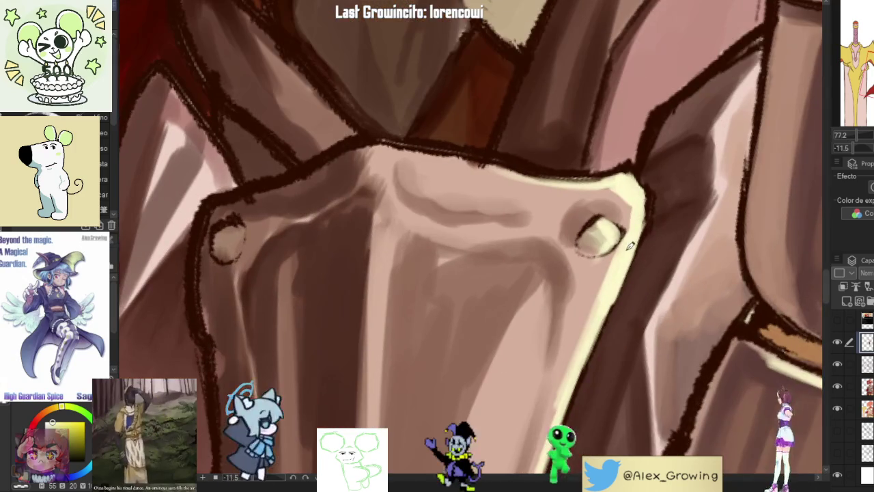
scroll(608, 220, down, 6)
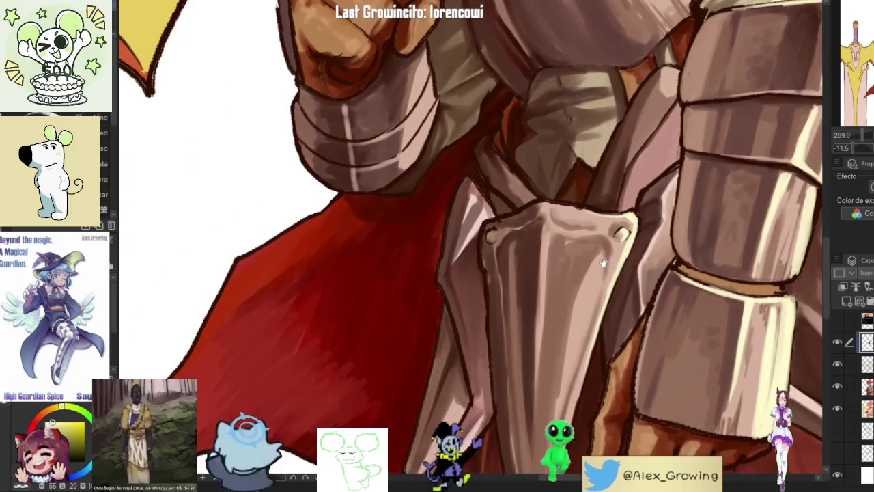
scroll(617, 276, down, 3)
scroll(588, 266, up, 3)
scroll(557, 253, up, 6)
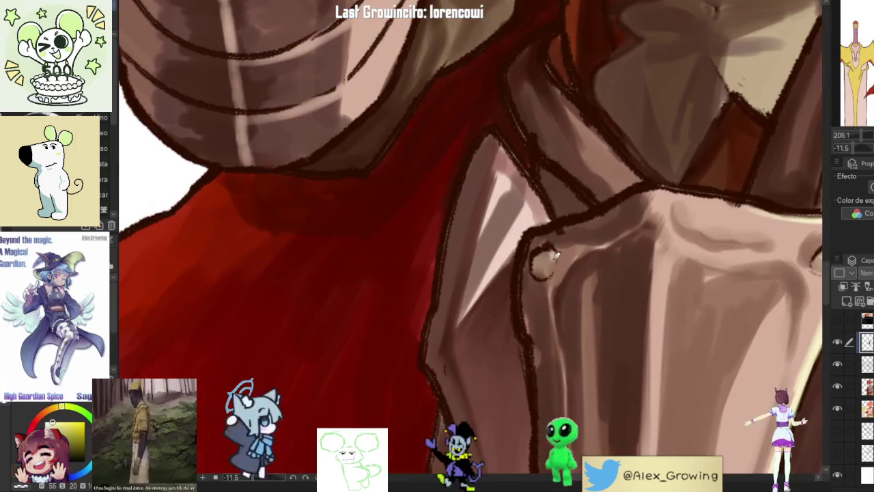
scroll(546, 269, down, 5)
scroll(545, 253, up, 4)
scroll(544, 234, up, 2)
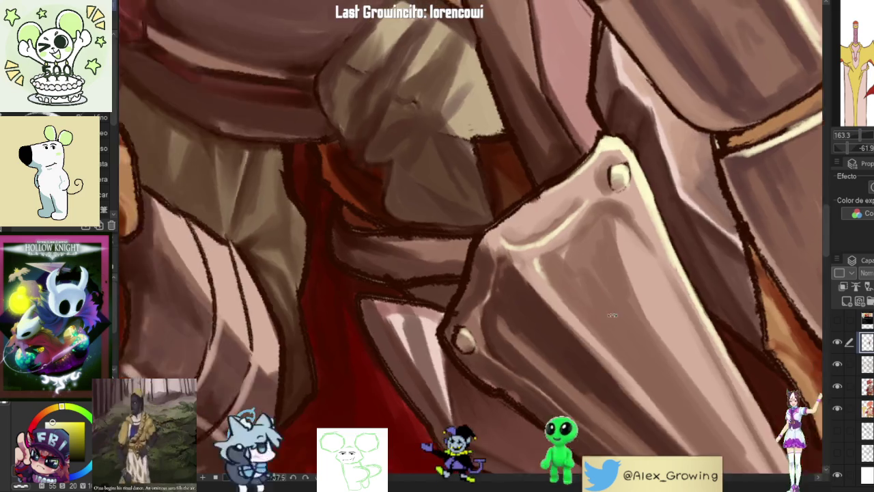
drag(544, 260, 504, 251)
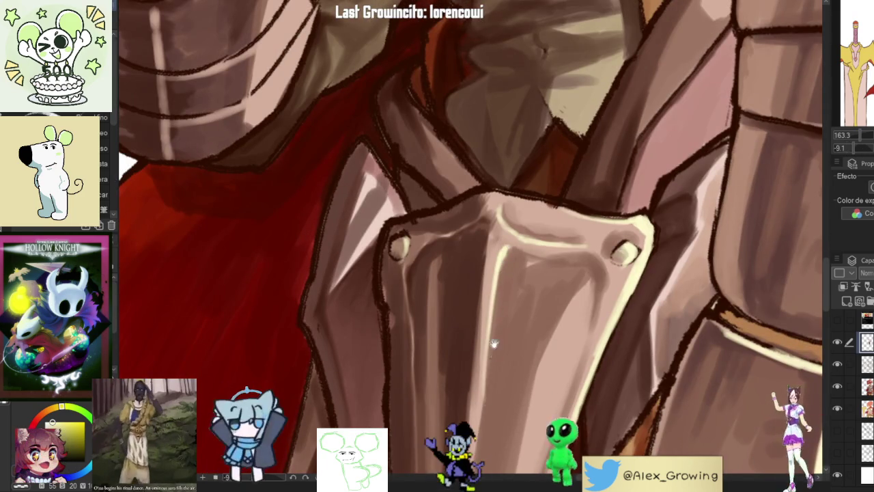
scroll(494, 355, down, 5)
scroll(539, 334, up, 3)
scroll(539, 334, up, 3)
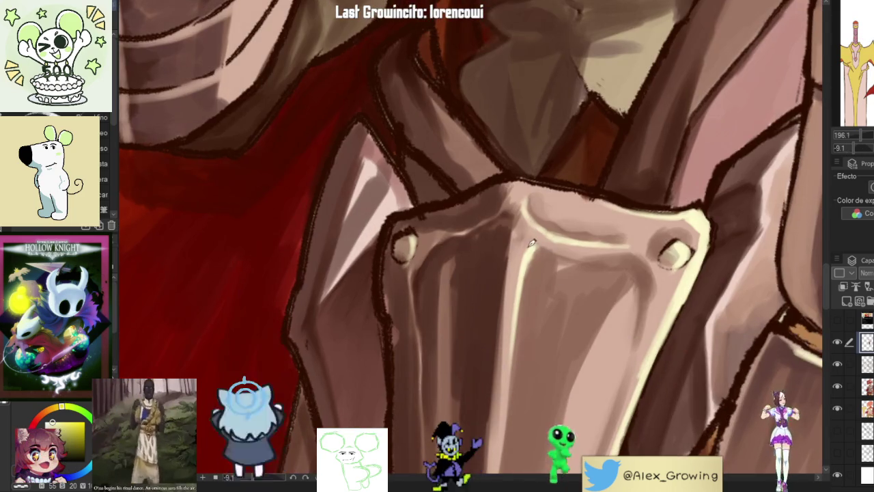
scroll(509, 376, down, 4)
scroll(540, 236, up, 4)
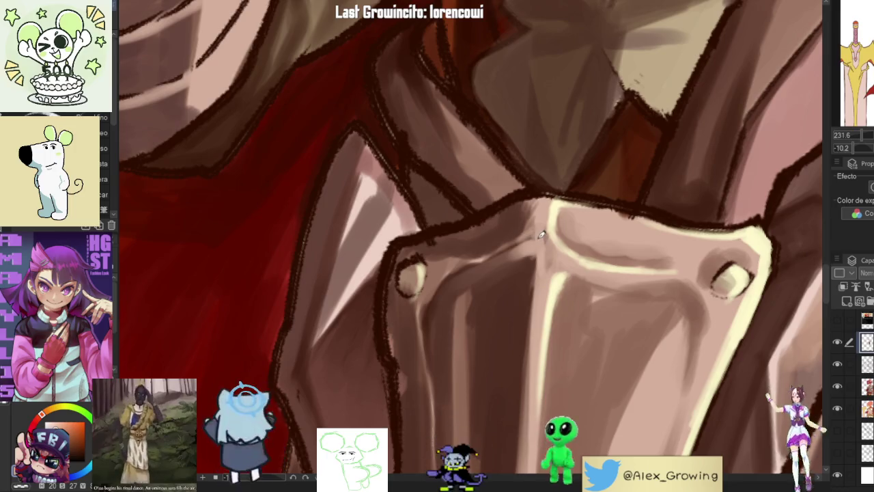
scroll(543, 255, down, 5)
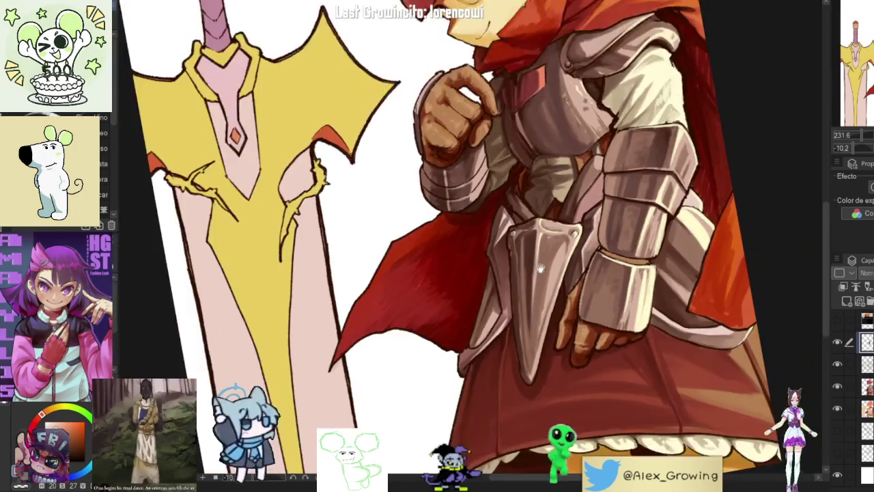
scroll(577, 257, up, 5)
scroll(577, 258, down, 3)
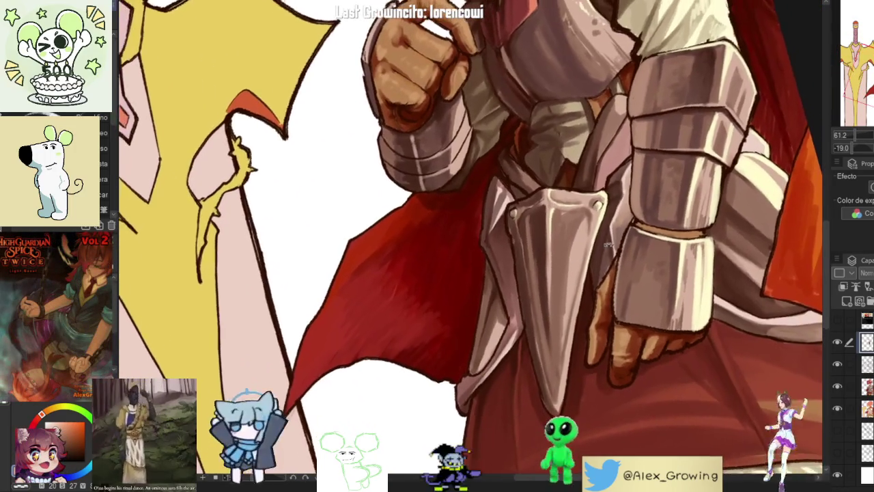
scroll(555, 202, up, 3)
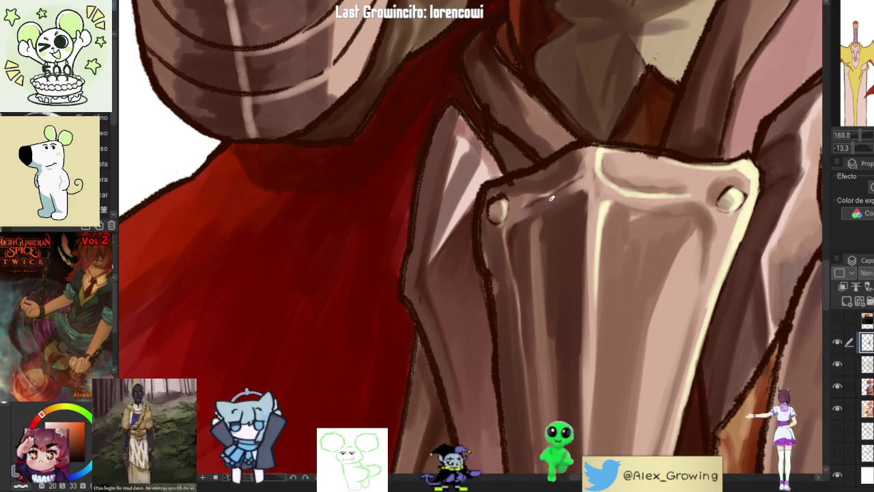
scroll(544, 206, down, 5)
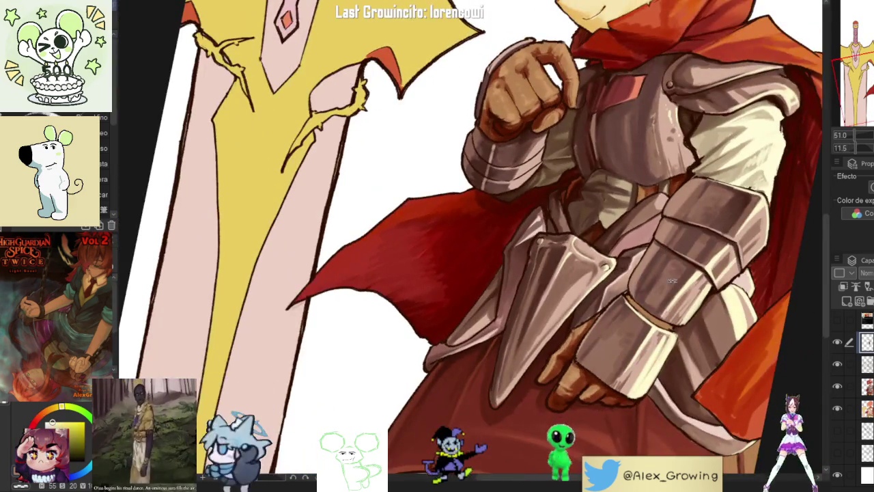
drag(672, 280, 654, 219)
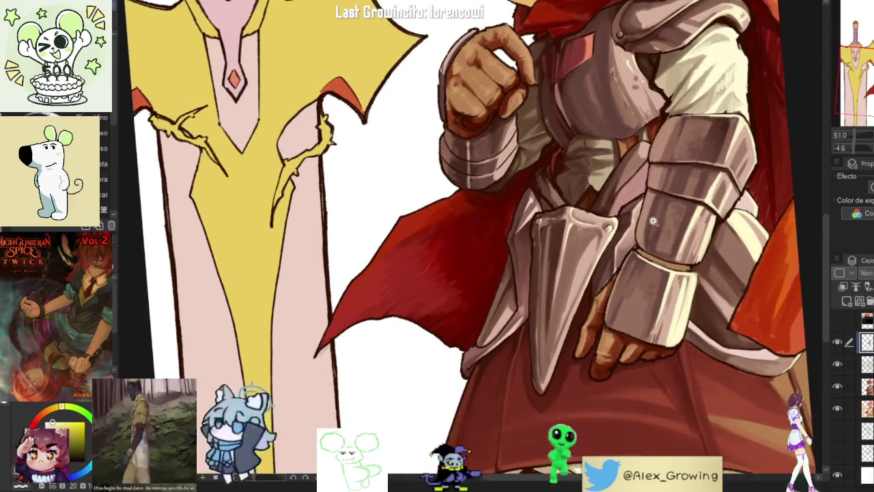
scroll(602, 259, down, 3)
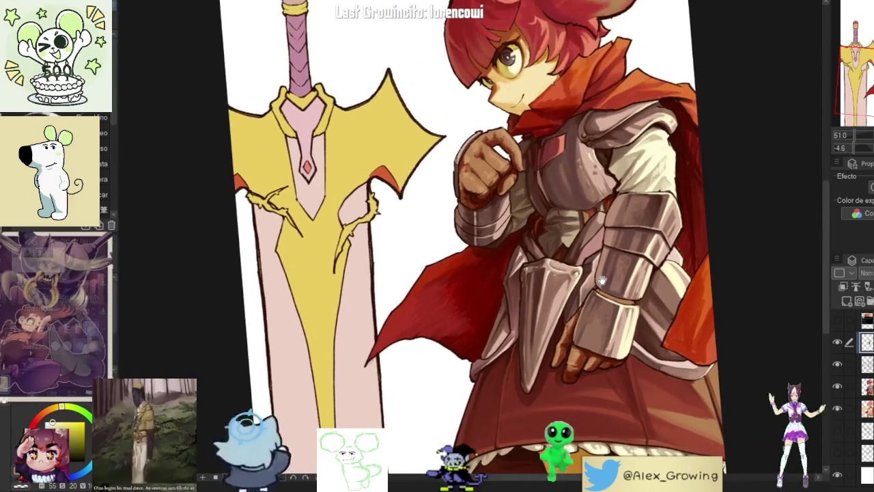
scroll(601, 278, up, 4)
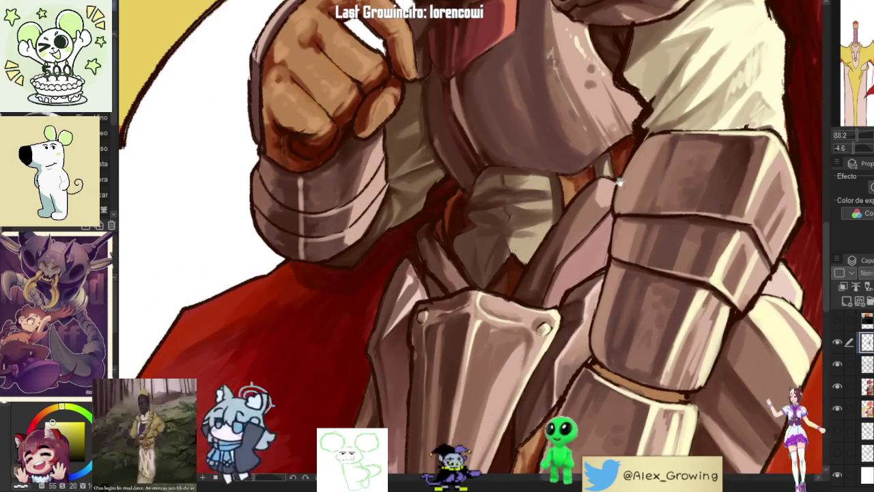
scroll(622, 183, up, 3)
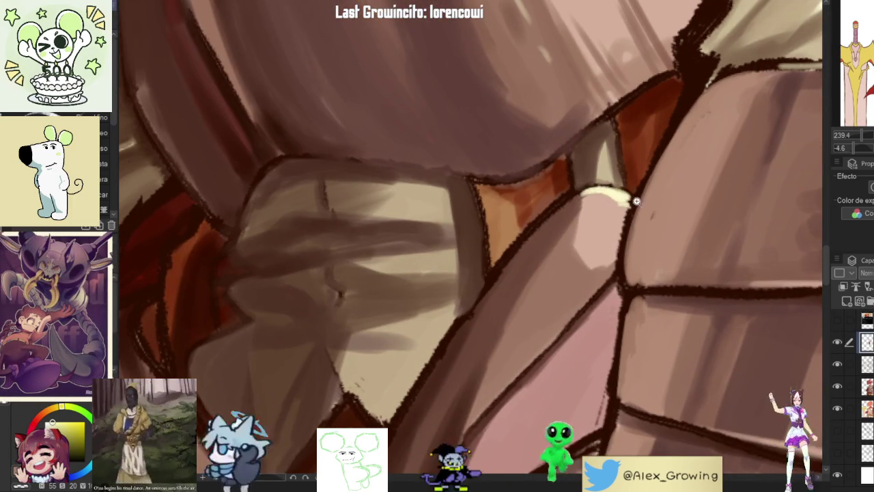
scroll(644, 198, down, 5)
scroll(663, 197, down, 3)
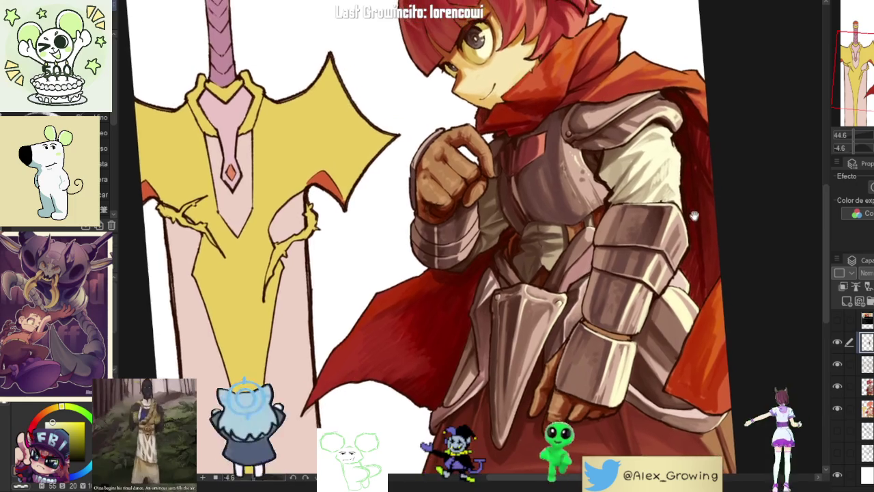
Step: Darken the chest armour's right-edge outline against the cream cloth, extending it further down
drag(707, 208, 601, 205)
scroll(497, 199, up, 4)
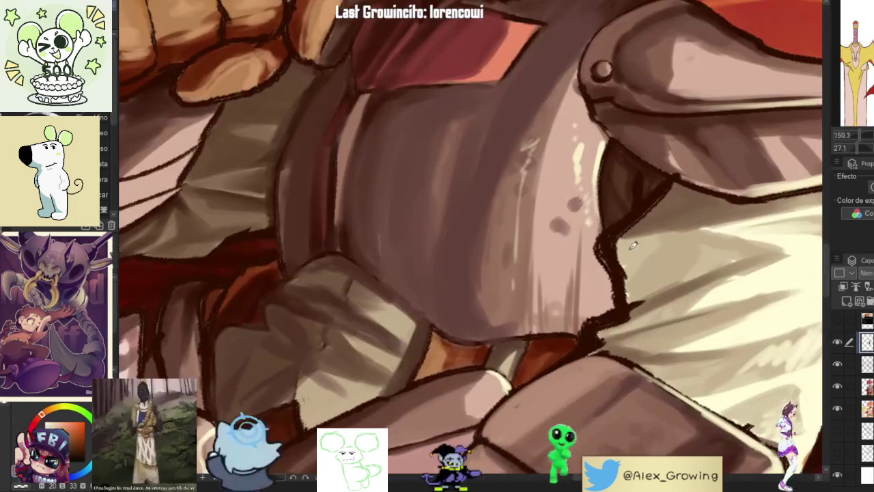
drag(618, 300, 613, 287)
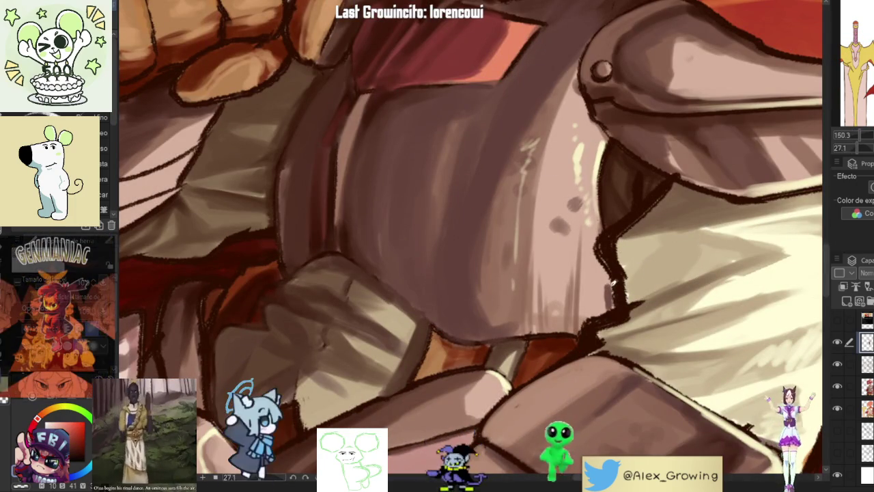
drag(602, 233, 594, 312)
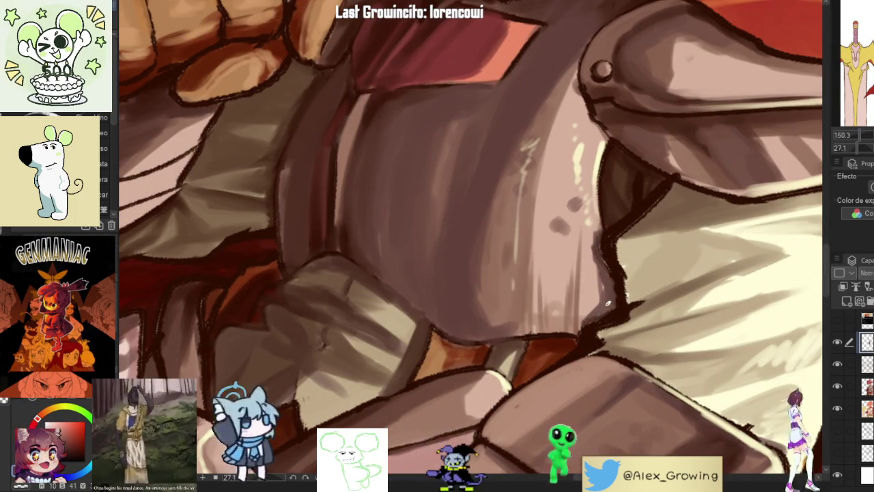
scroll(601, 241, up, 3)
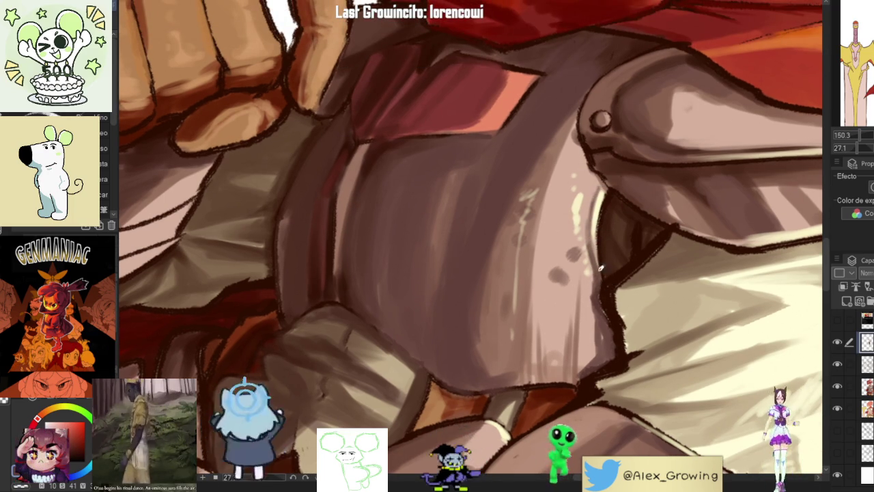
mouse_move(594, 298)
mouse_down()
mouse_move(600, 344)
mouse_move(653, 255)
mouse_up()
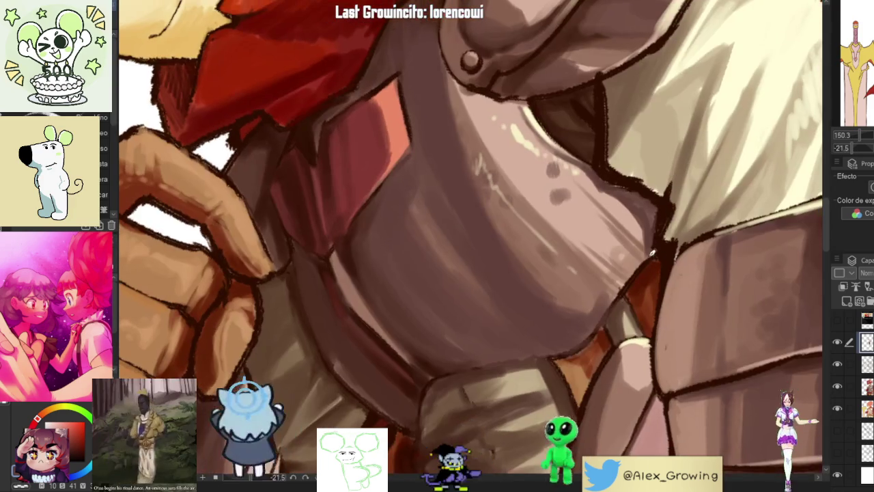
key(ctrl+0)
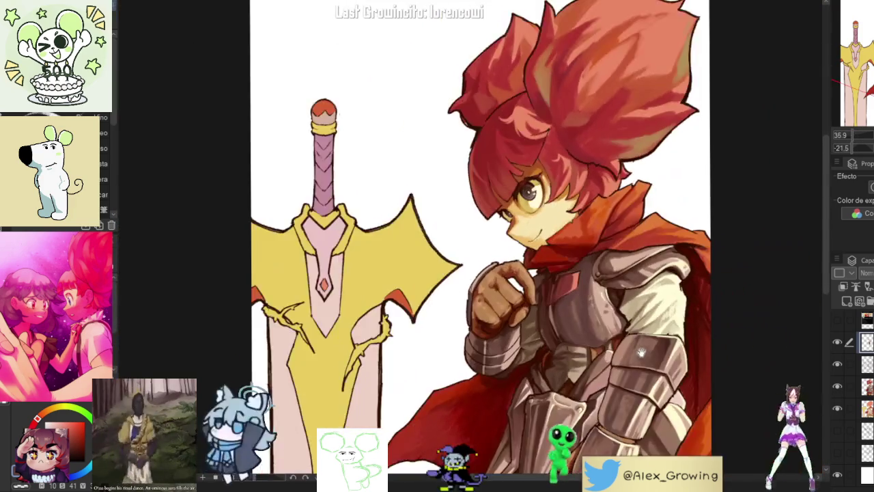
drag(646, 277, 647, 305)
scroll(730, 141, down, 2)
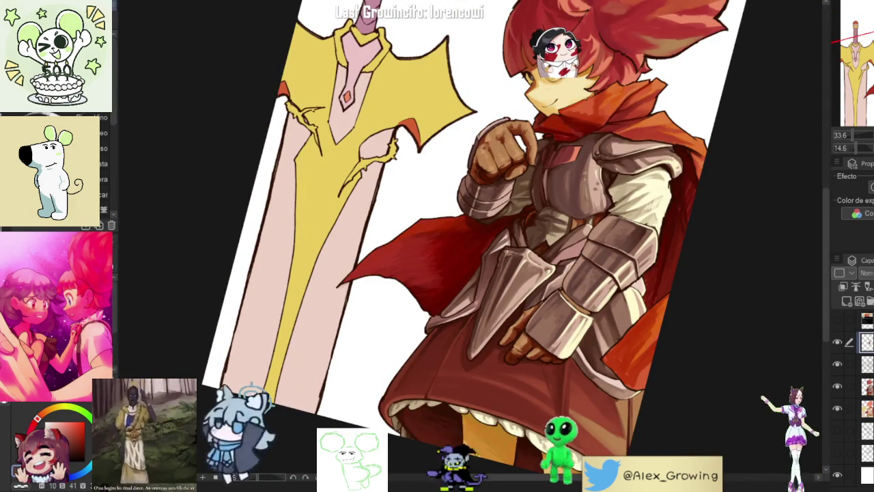
key(ctrl+at)
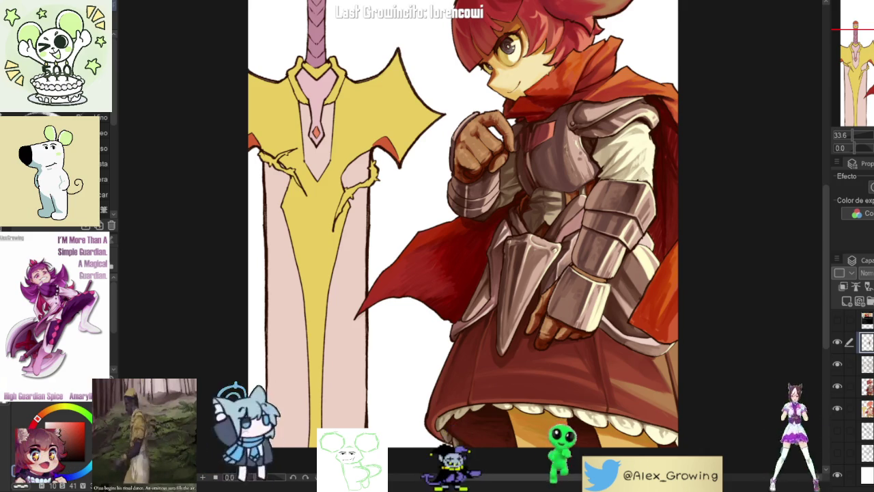
scroll(731, 166, up, 2)
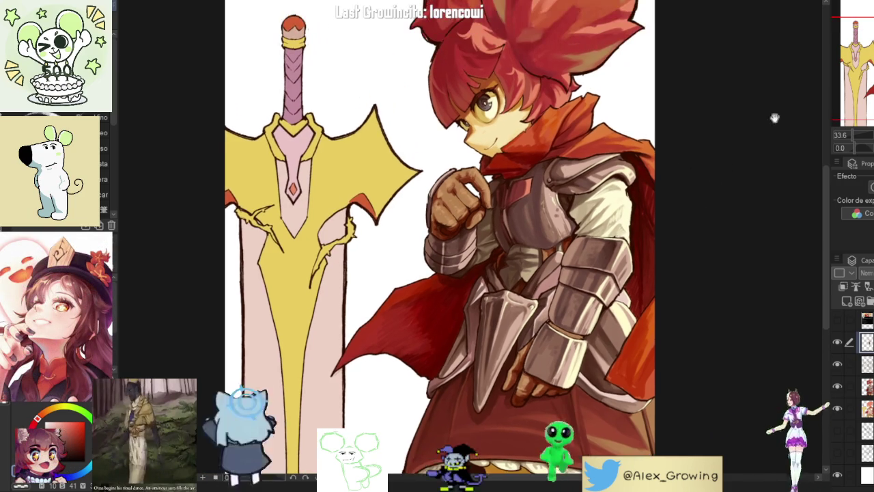
scroll(755, 188, up, 2)
key(ctrl+minus)
key(h)
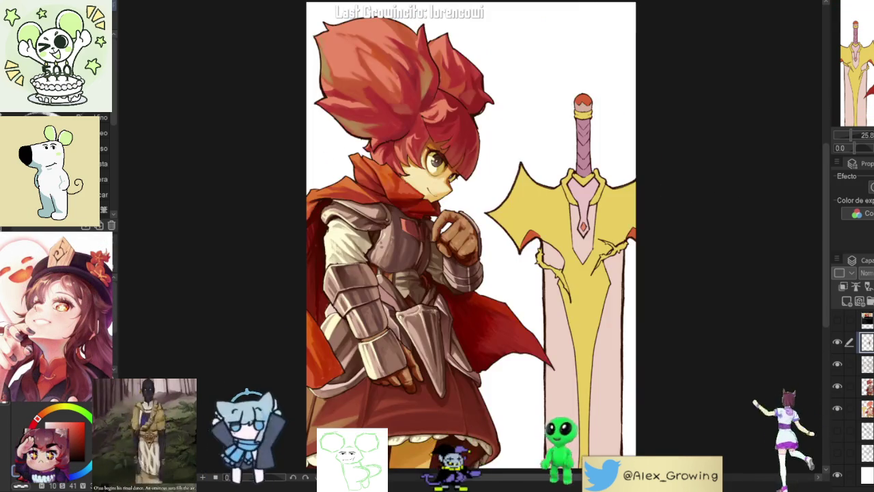
key(h)
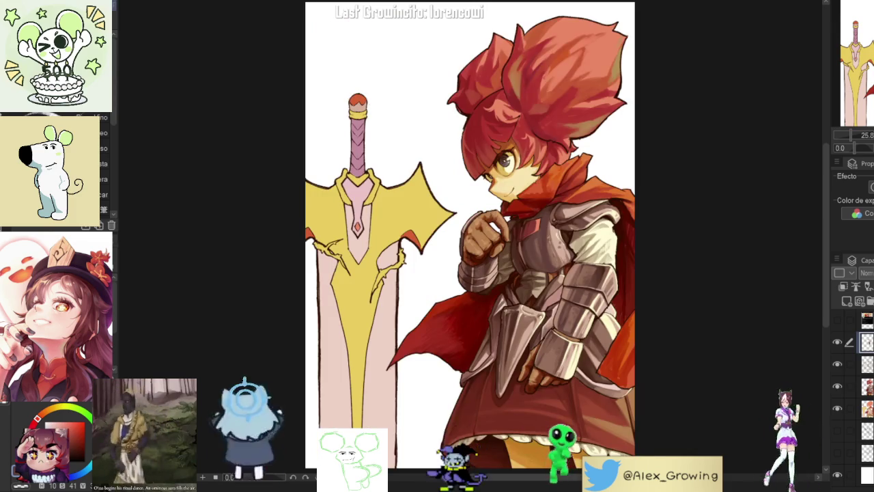
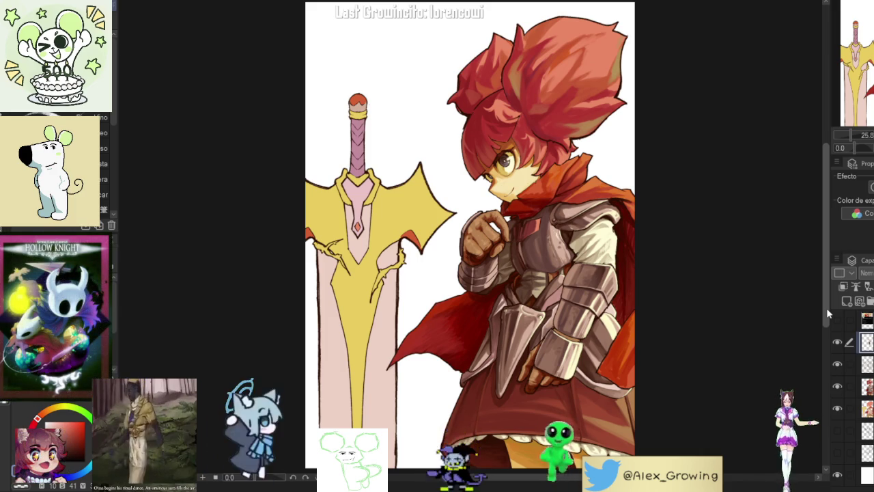
Step: Zoom in on the sword and select the colour layer for shading
scroll(644, 121, up, 2)
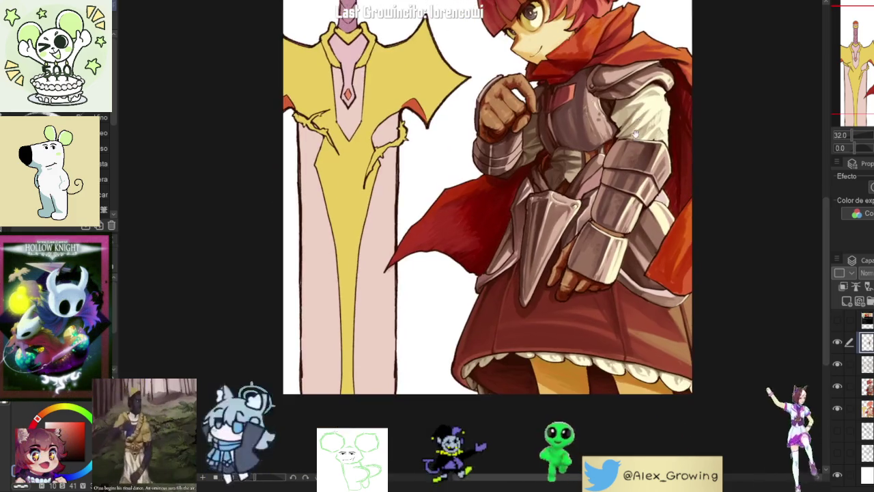
drag(644, 121, 635, 188)
scroll(635, 188, up, 2)
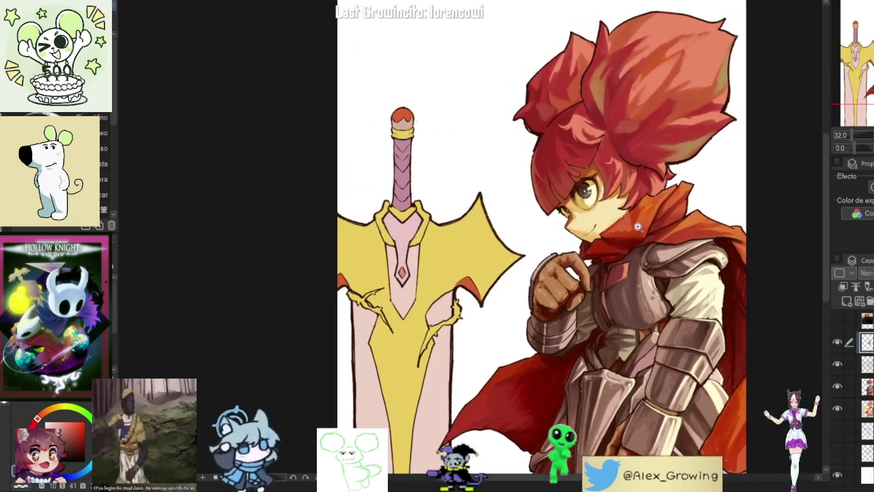
scroll(496, 229, up, 2)
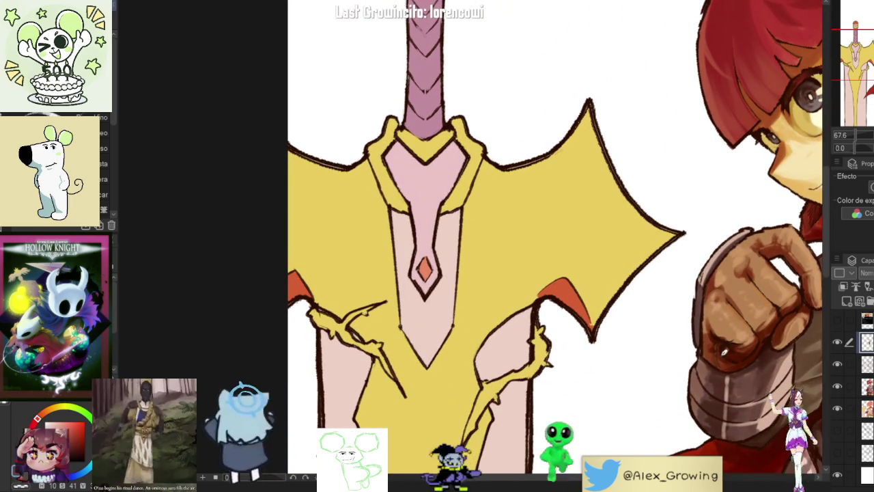
click(866, 407)
click(867, 386)
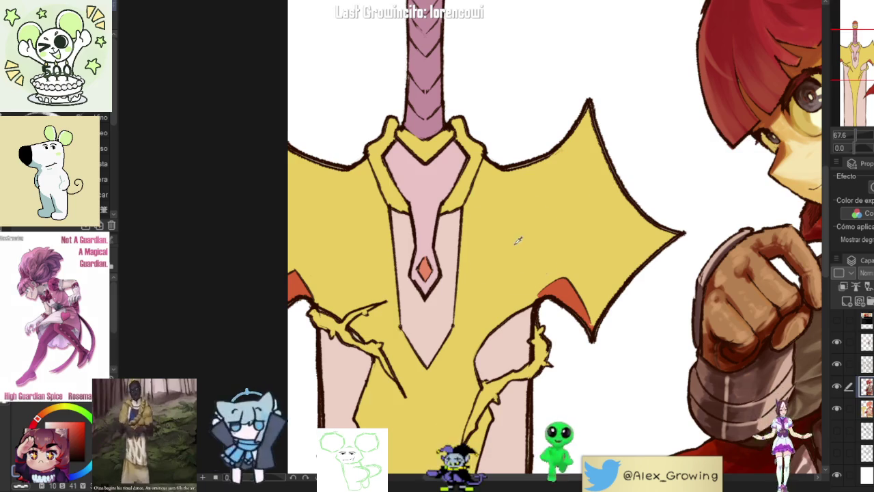
Step: Try erasing, orange and grey strokes on the crossguard wing, undoing each attempt
drag(540, 282, 586, 317)
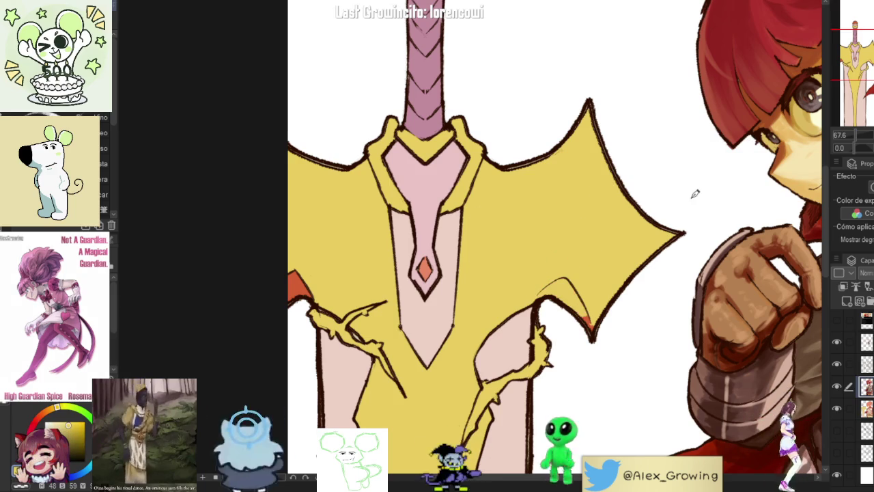
key(ctrl+z)
mouse_move(555, 258)
mouse_down()
mouse_move(526, 300)
mouse_move(587, 267)
mouse_move(612, 310)
mouse_up()
key(ctrl+z)
scroll(540, 253, down, 3)
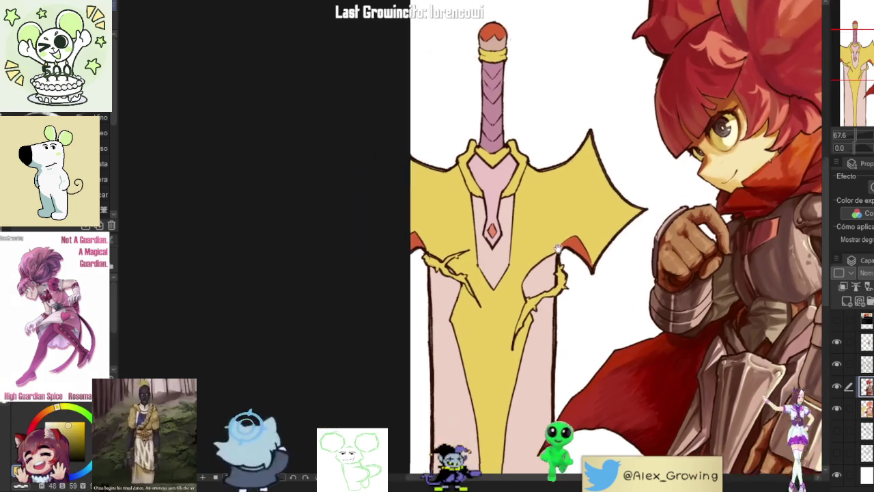
scroll(547, 250, up, 1)
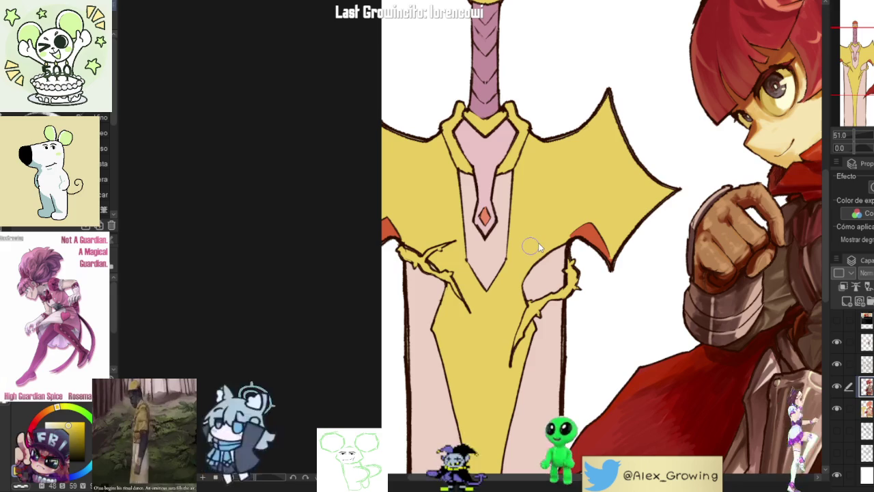
drag(529, 249, 574, 227)
key(ctrl+z)
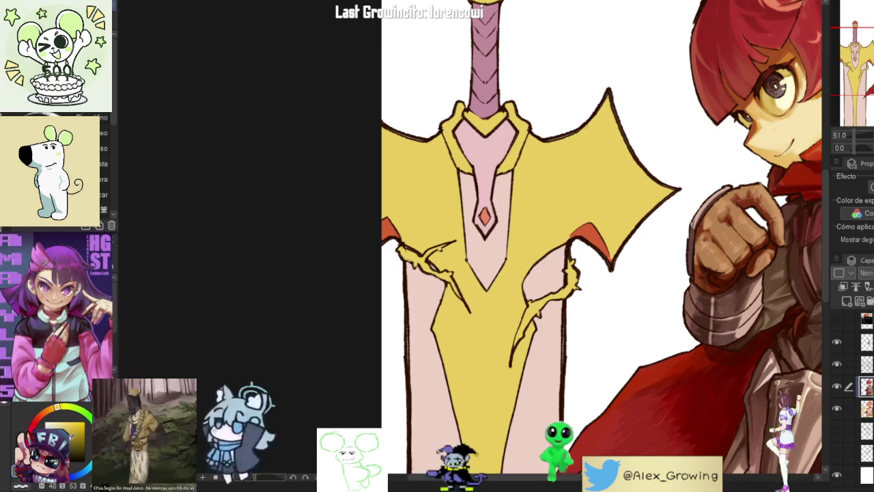
Step: Brush an orange diagonal shading stroke and extend it up the right crossguard wing
click(47, 413)
drag(502, 239, 536, 205)
key(ctrl+z)
drag(531, 254, 562, 234)
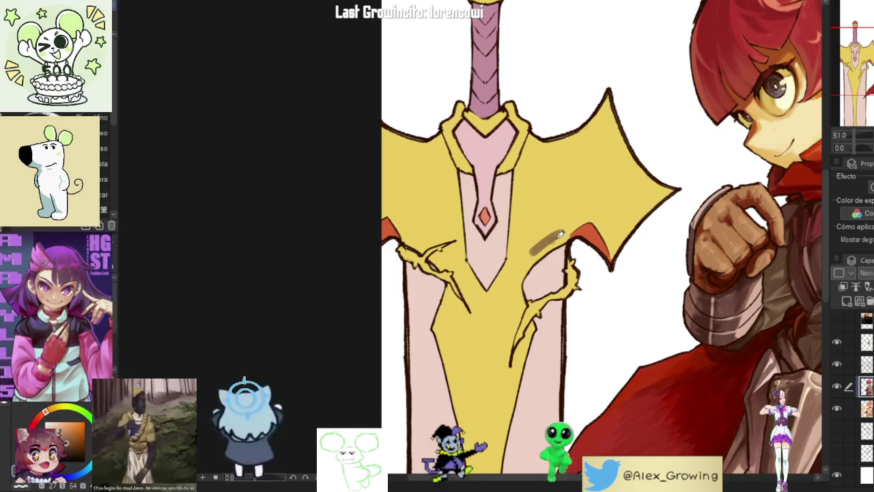
alt+click(585, 204)
drag(604, 203, 577, 224)
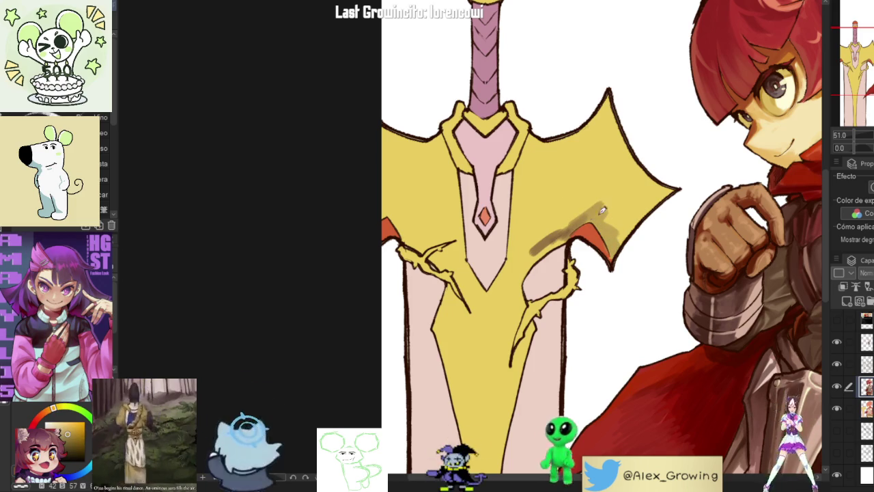
mouse_move(596, 208)
mouse_down()
mouse_move(634, 197)
mouse_move(601, 216)
mouse_move(622, 242)
mouse_up()
Step: Brush layered tan shading strokes over the sword's right crossguard wing
drag(627, 200, 601, 217)
scroll(644, 200, down, 5)
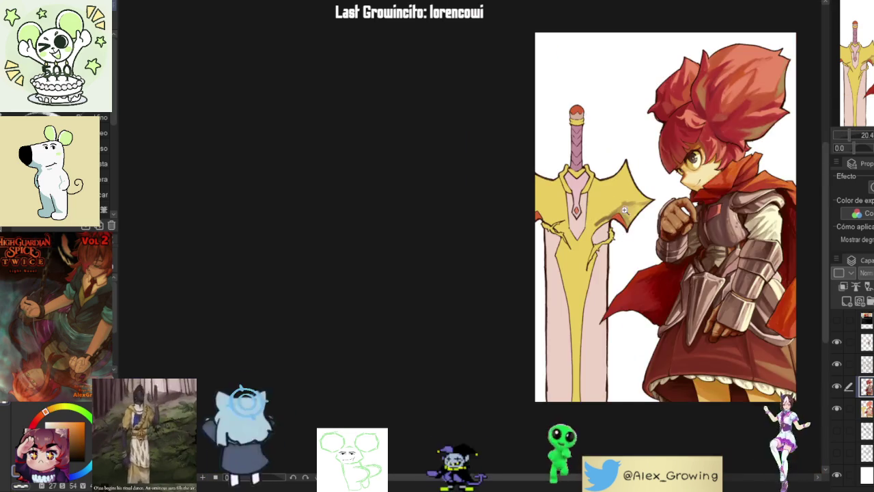
scroll(612, 219, up, 4)
mouse_move(611, 219)
mouse_down()
mouse_move(625, 198)
mouse_move(587, 201)
mouse_move(599, 157)
mouse_up()
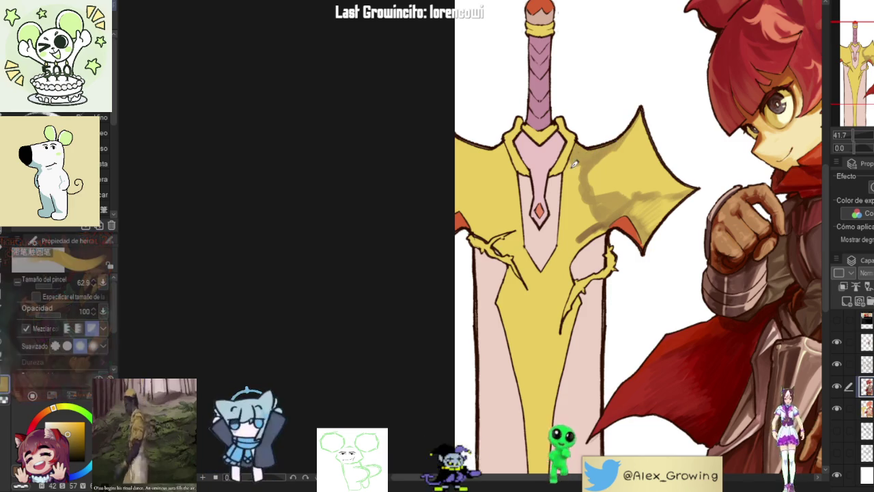
drag(598, 216, 577, 168)
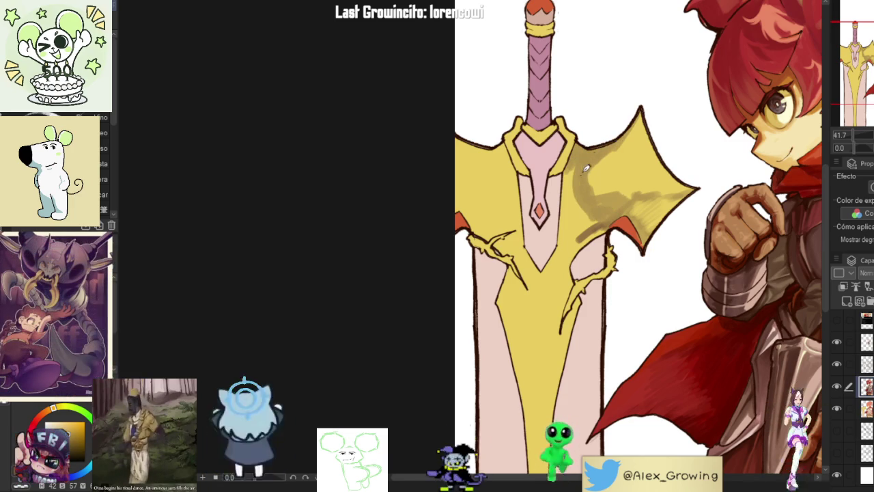
drag(605, 202, 593, 156)
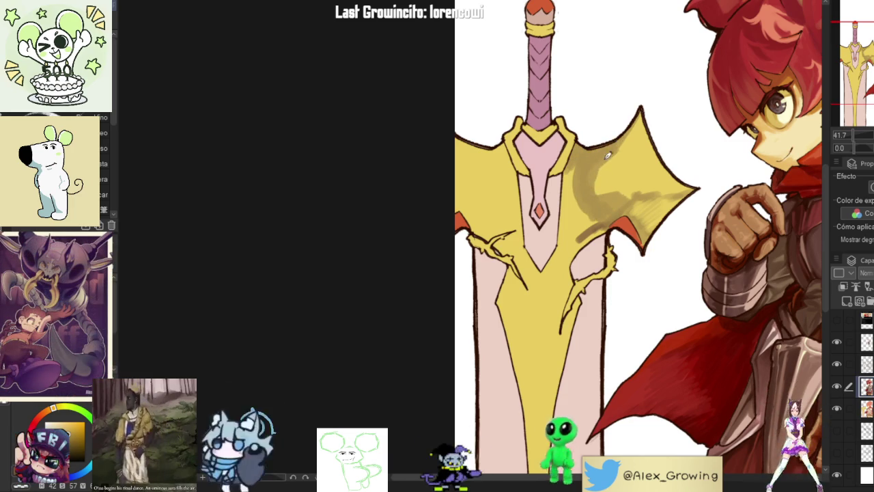
mouse_move(594, 169)
mouse_down()
mouse_move(630, 142)
mouse_move(604, 185)
mouse_up()
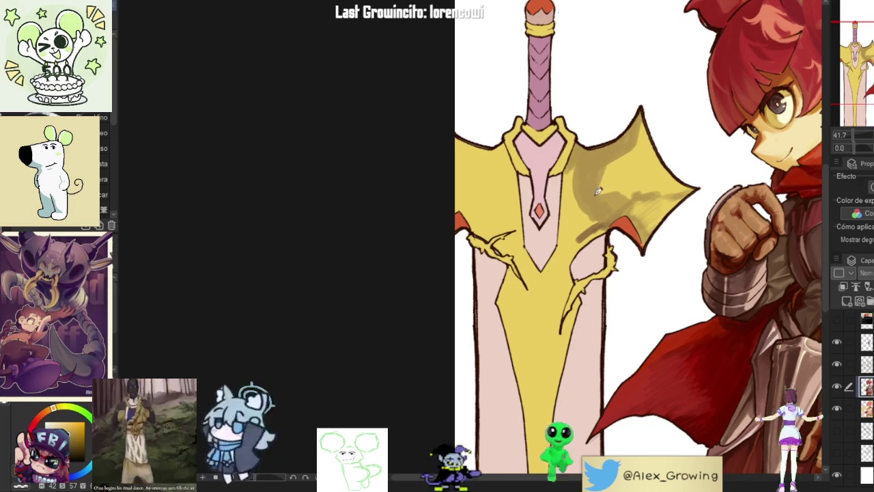
Step: Deepen the yellow crossguard's shading with darker diagonal strokes
scroll(633, 123, down, 5)
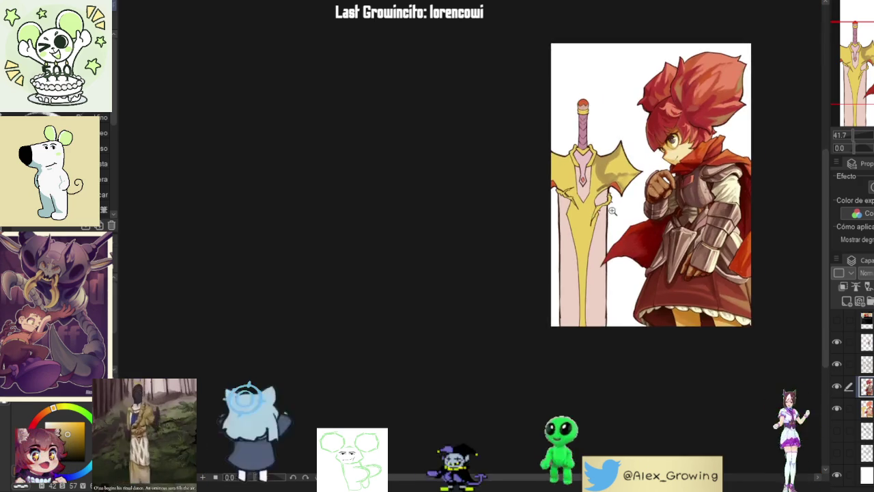
scroll(631, 188, up, 2)
scroll(631, 188, up, 1)
scroll(631, 188, up, 2)
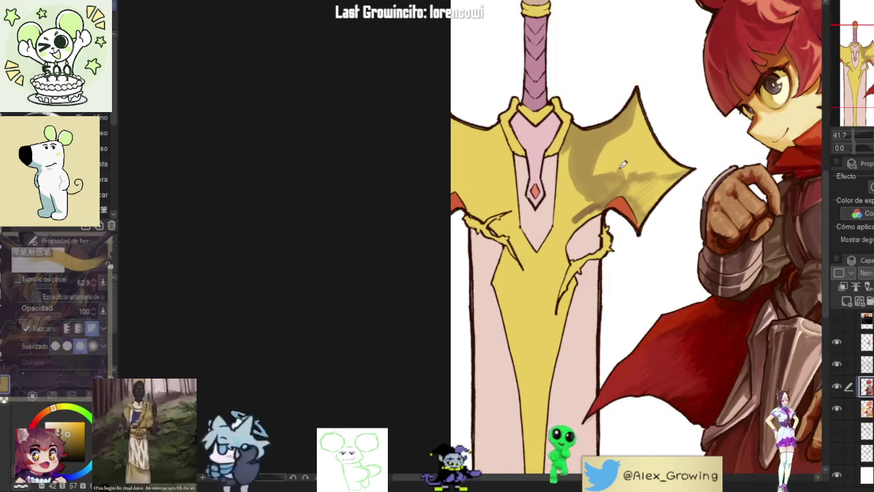
drag(594, 199, 567, 234)
drag(588, 194, 558, 234)
mouse_move(571, 198)
mouse_down()
mouse_move(578, 171)
mouse_move(546, 258)
mouse_up()
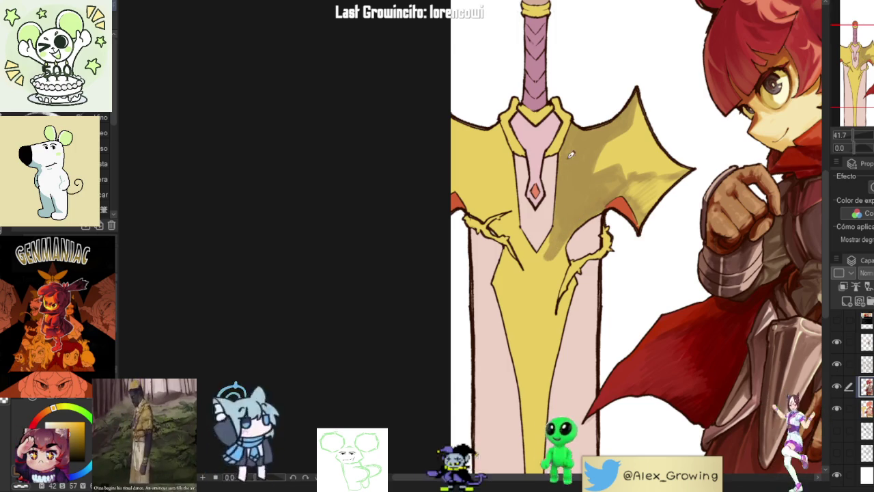
Step: Shade the yellow blade from below the crossguard downward
scroll(560, 273, down, 5)
scroll(560, 285, up, 1)
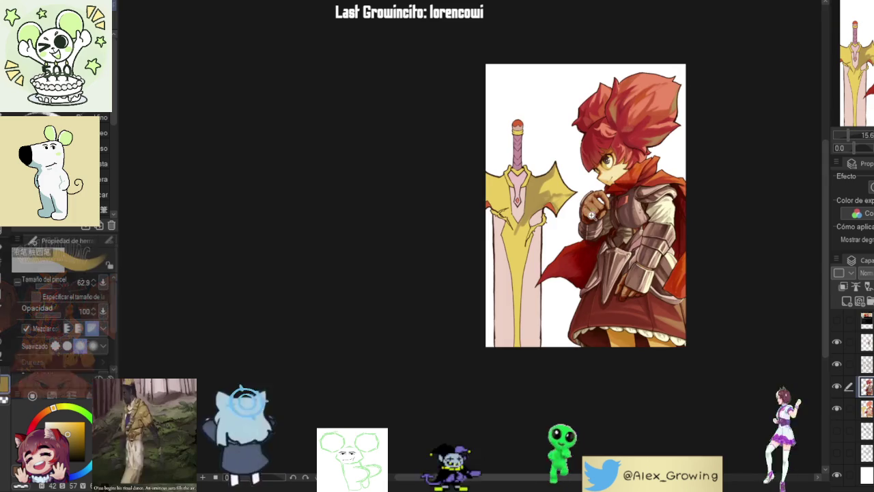
scroll(547, 280, up, 3)
drag(518, 272, 513, 386)
drag(514, 279, 509, 469)
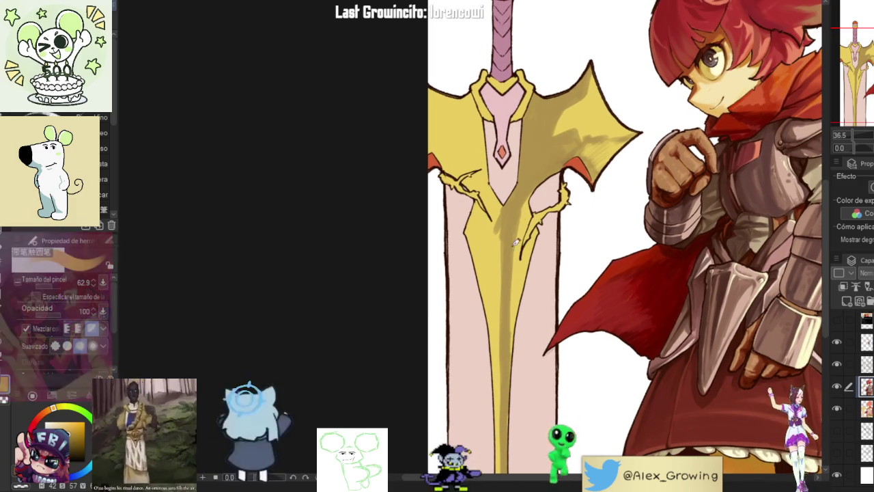
Step: Paint one dark and two lighter shading strokes along the sword blade
mouse_move(515, 338)
mouse_down()
mouse_move(521, 271)
mouse_move(512, 314)
mouse_up()
drag(519, 260, 509, 336)
drag(528, 256, 519, 334)
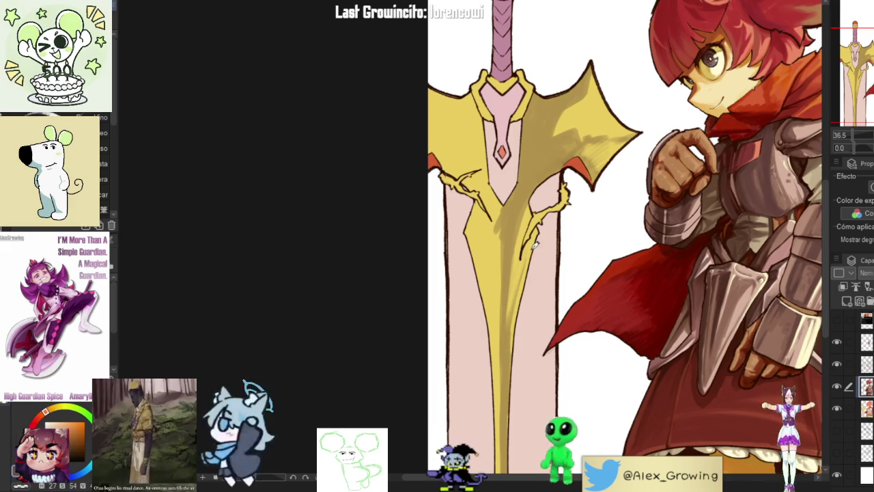
scroll(509, 222, up, 2)
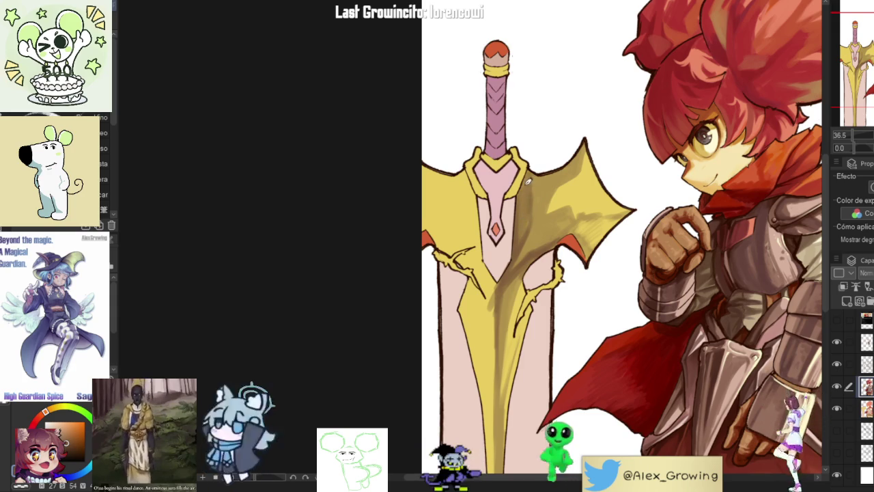
Step: Zoom and pan around the crossguard and blade to review the shading
scroll(523, 215, down, 2)
scroll(539, 198, down, 2)
scroll(561, 175, down, 1)
scroll(560, 175, up, 4)
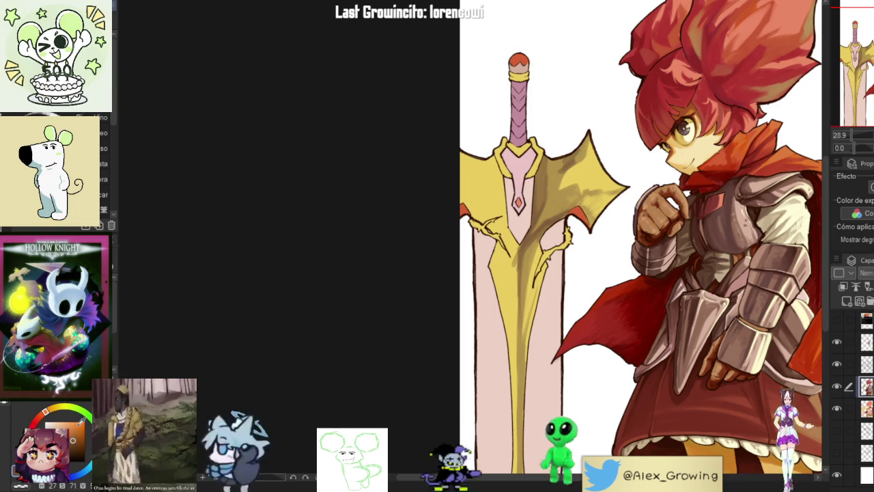
scroll(541, 179, up, 3)
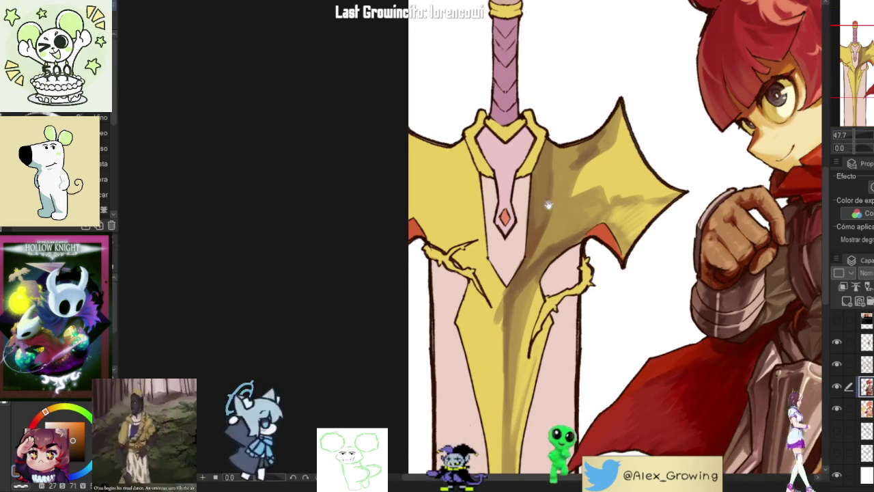
drag(537, 266, 555, 220)
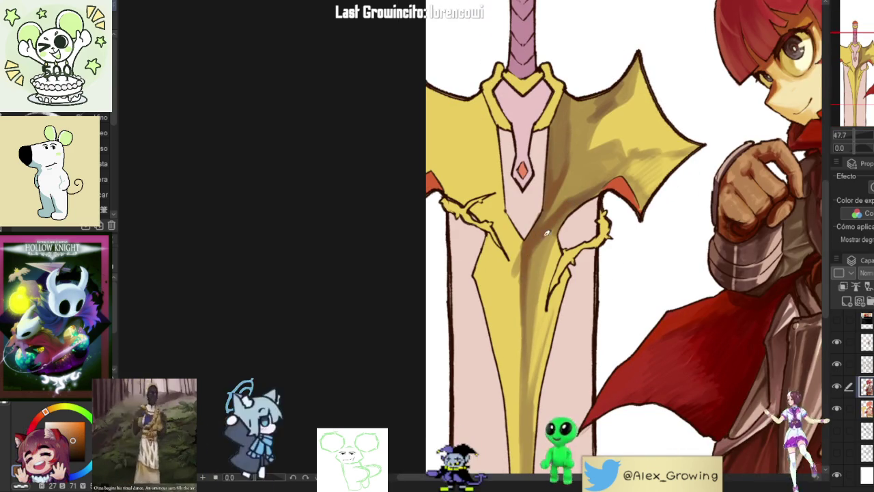
drag(610, 179, 559, 265)
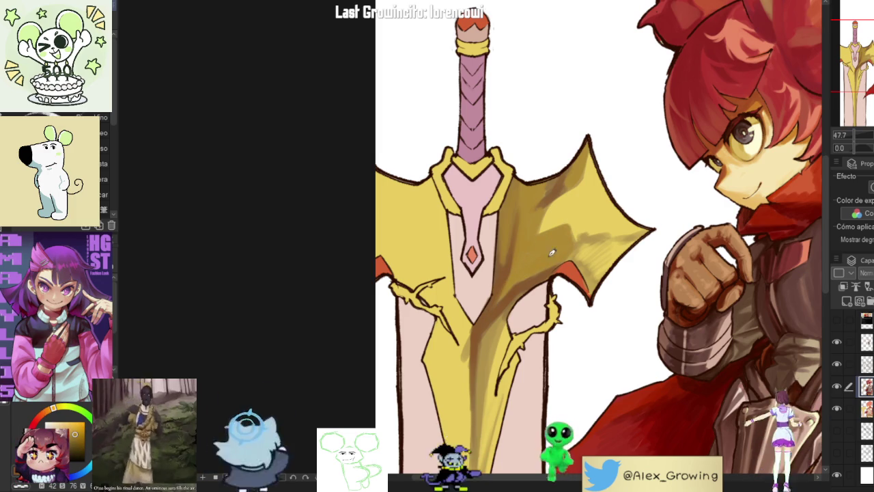
scroll(592, 233, down, 3)
scroll(567, 220, up, 3)
scroll(557, 215, up, 1)
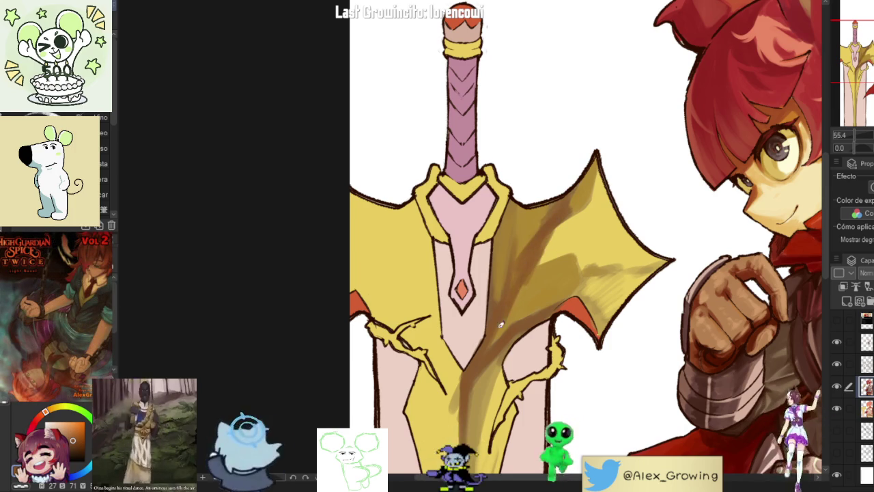
scroll(497, 328, down, 2)
scroll(599, 213, down, 2)
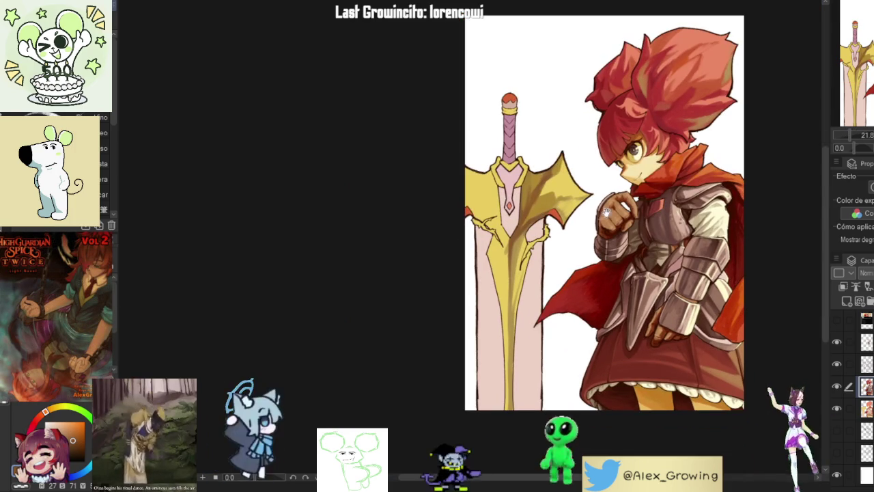
scroll(757, 124, up, 1)
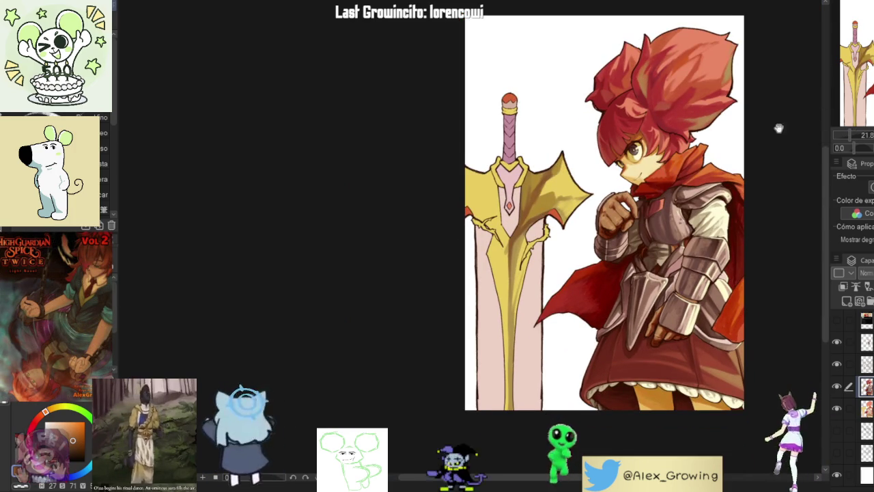
scroll(683, 180, up, 1)
scroll(567, 224, up, 2)
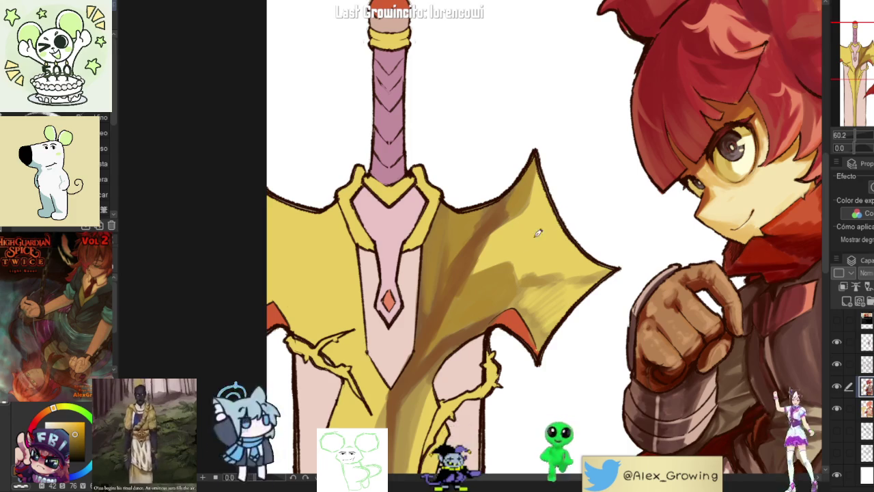
Step: Tilt the canvas and brush light yellow highlights onto the crossguard's upper point
drag(528, 259, 534, 242)
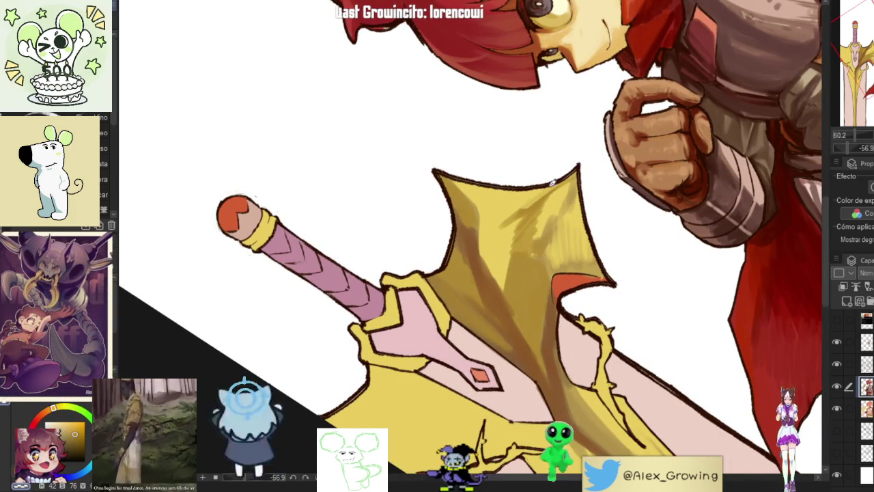
drag(549, 194, 530, 246)
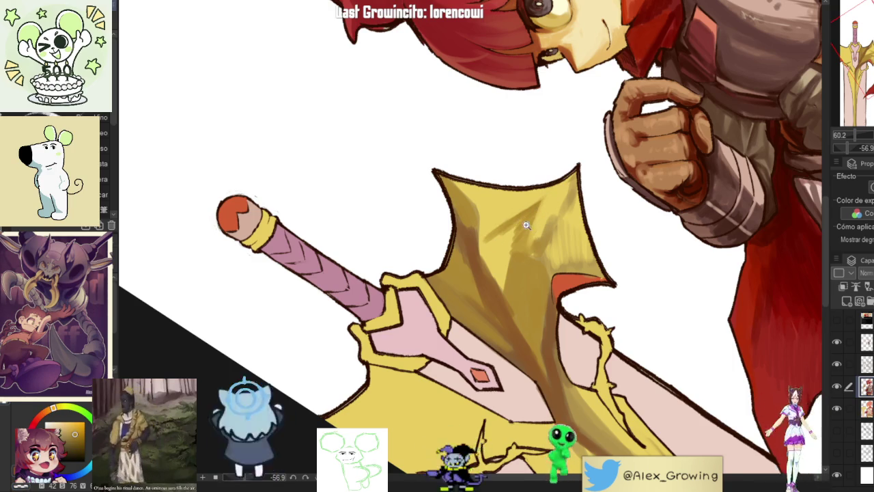
scroll(505, 229, down, 2)
Step: Rotate the view nearly upside down and shade the gold crossguard with darker brown
drag(501, 232, 591, 272)
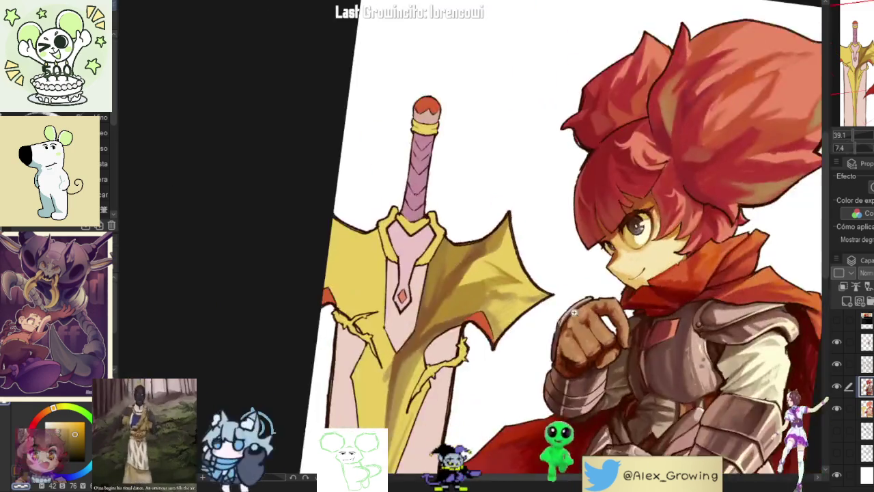
mouse_move(617, 390)
mouse_down()
mouse_move(483, 216)
mouse_move(526, 160)
mouse_up()
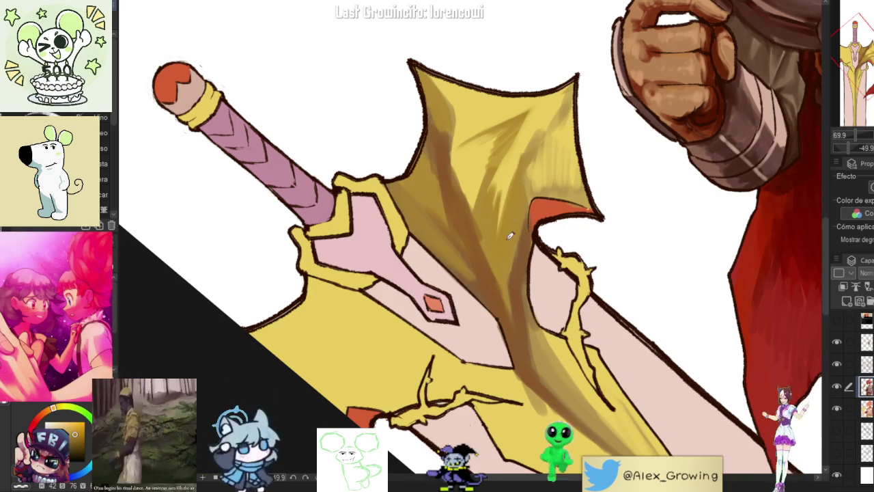
mouse_move(516, 181)
mouse_down()
mouse_move(506, 233)
mouse_move(531, 205)
mouse_up()
mouse_move(509, 268)
mouse_down()
mouse_move(545, 233)
mouse_move(499, 270)
mouse_move(580, 268)
mouse_up()
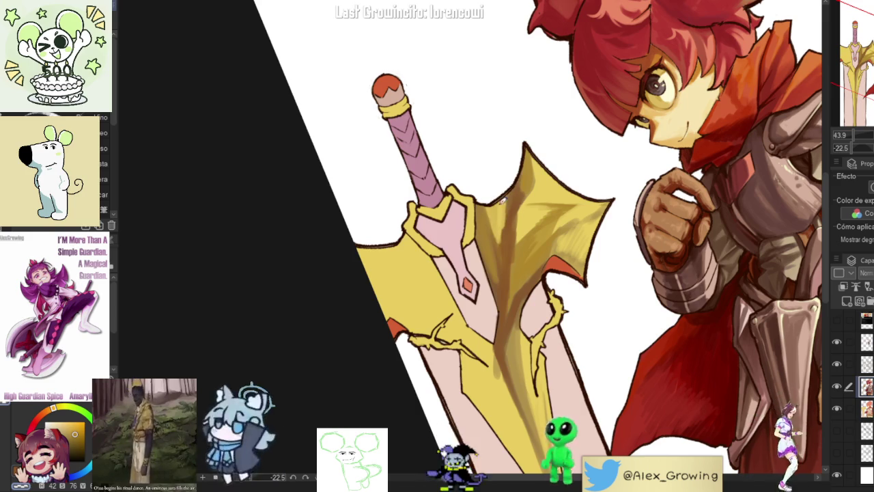
Step: Sketch dark brown dragon strokes on the upper crossguard, then sample a lighter gold yellow
scroll(495, 220, down, 4)
scroll(519, 219, down, 3)
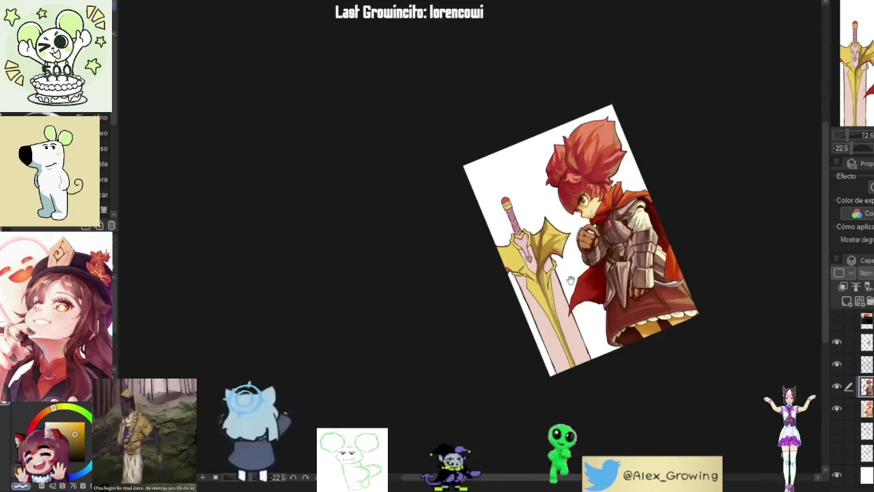
scroll(577, 188, up, 8)
scroll(577, 189, up, 1)
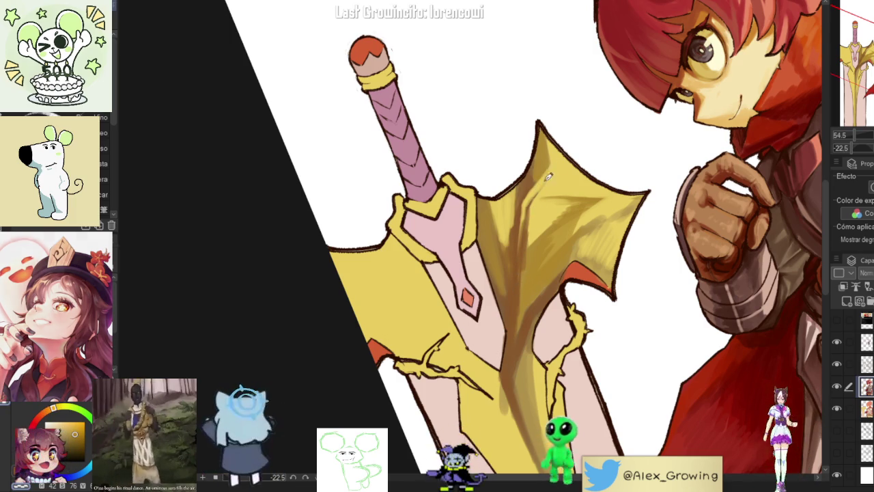
scroll(546, 178, down, 2)
mouse_move(610, 163)
mouse_down()
mouse_move(632, 251)
mouse_move(607, 207)
mouse_move(481, 216)
mouse_up()
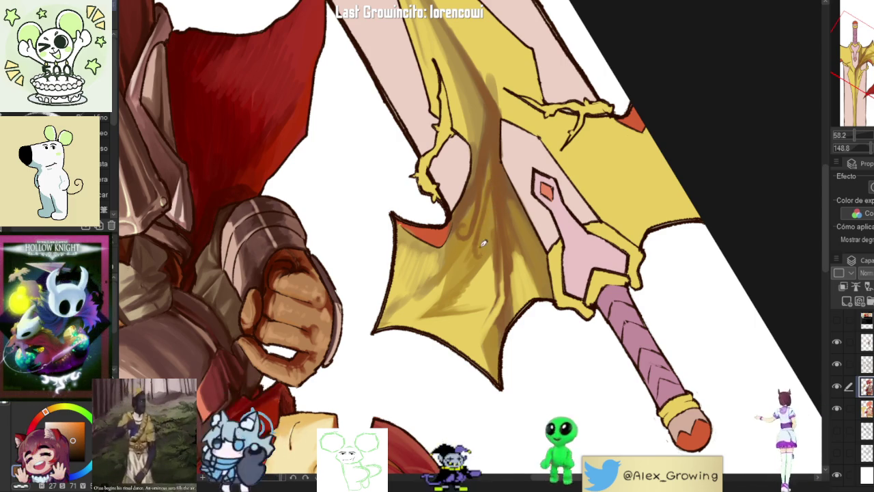
drag(510, 253, 481, 224)
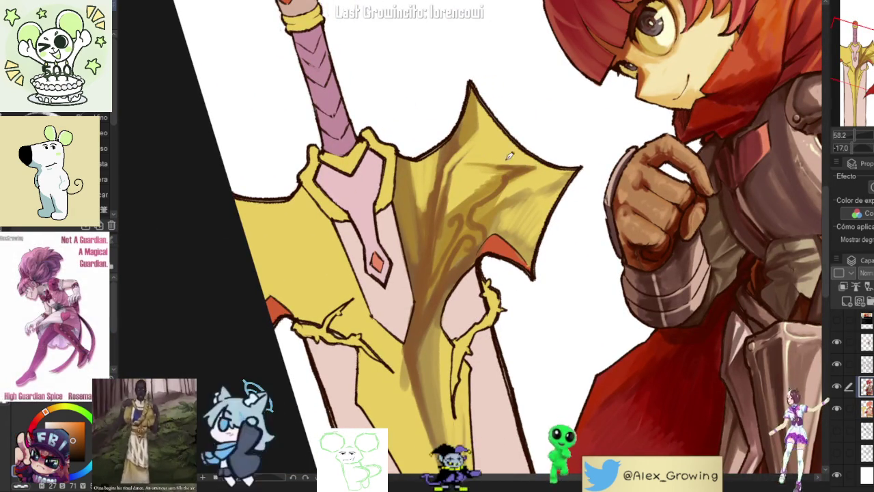
drag(530, 168, 478, 151)
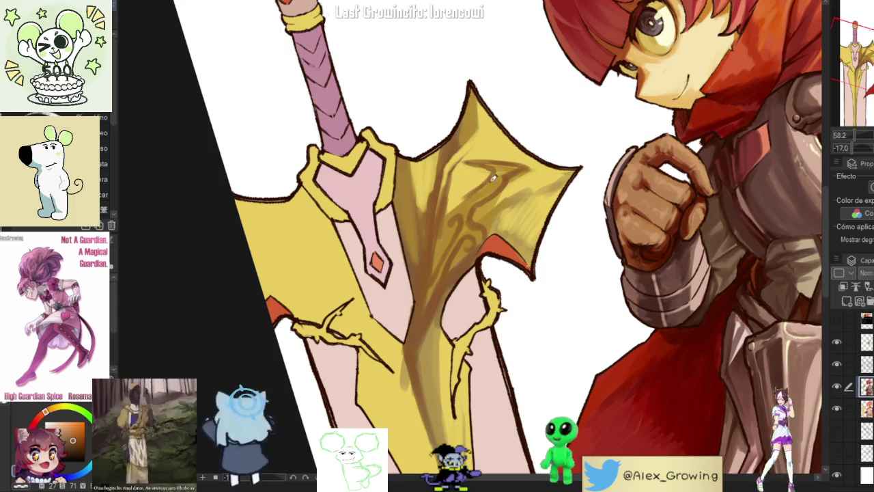
alt+click(482, 185)
Step: Rotate the sword upright and zoom between the crossguard and the full character
mouse_move(535, 182)
mouse_down()
mouse_move(441, 170)
mouse_move(405, 190)
mouse_up()
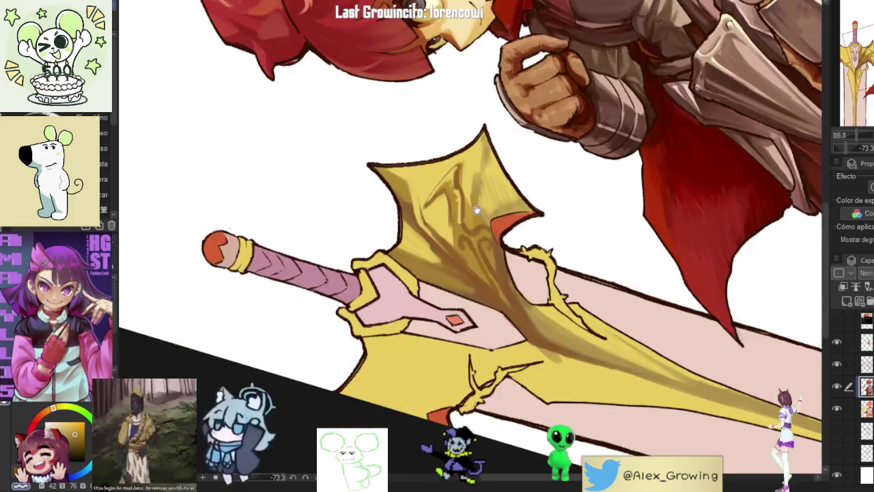
drag(453, 195, 510, 208)
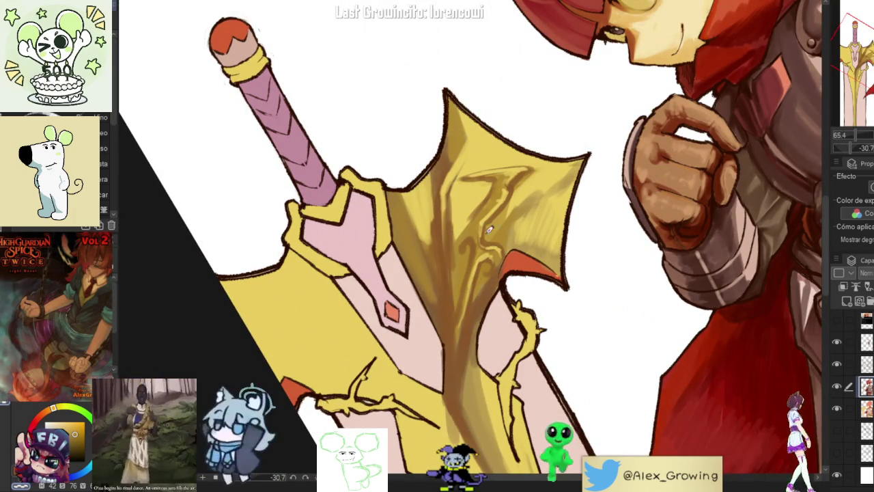
scroll(505, 254, down, 5)
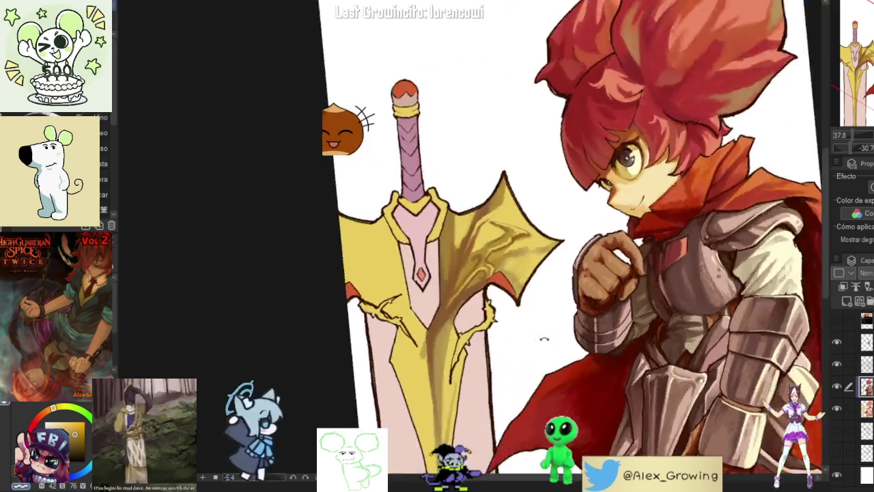
scroll(530, 264, up, 3)
scroll(530, 263, down, 4)
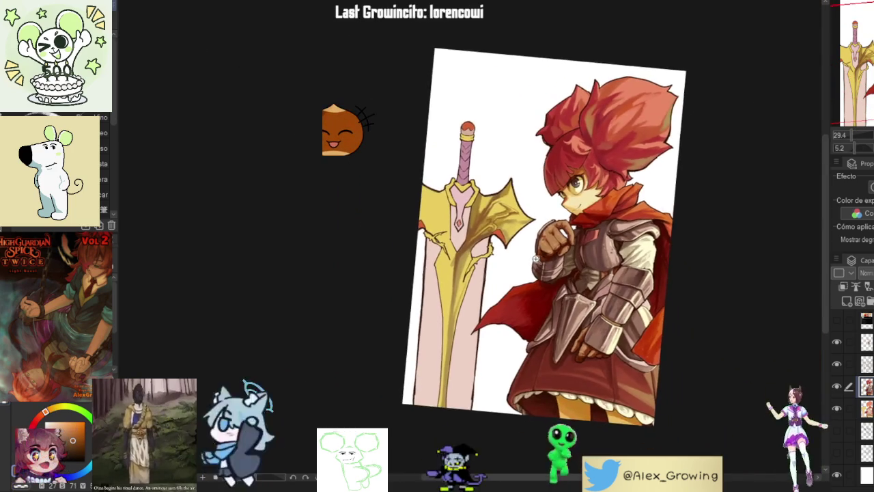
scroll(546, 239, up, 4)
scroll(527, 212, up, 3)
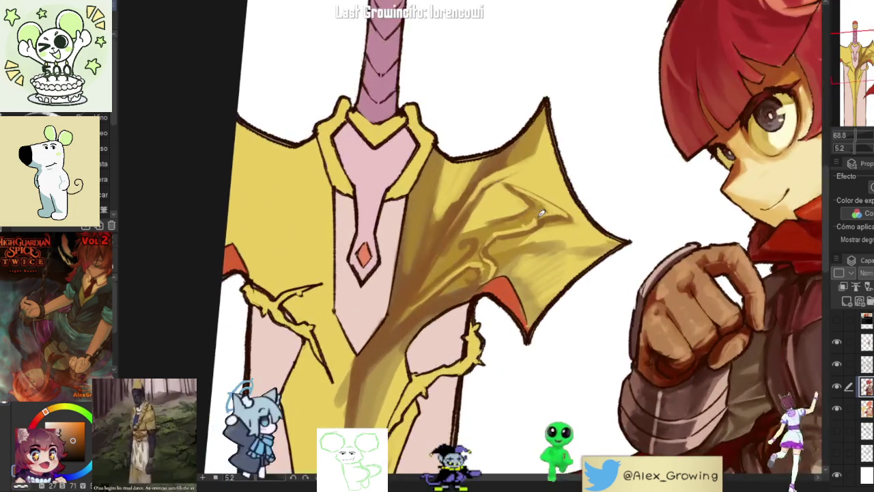
scroll(491, 225, up, 3)
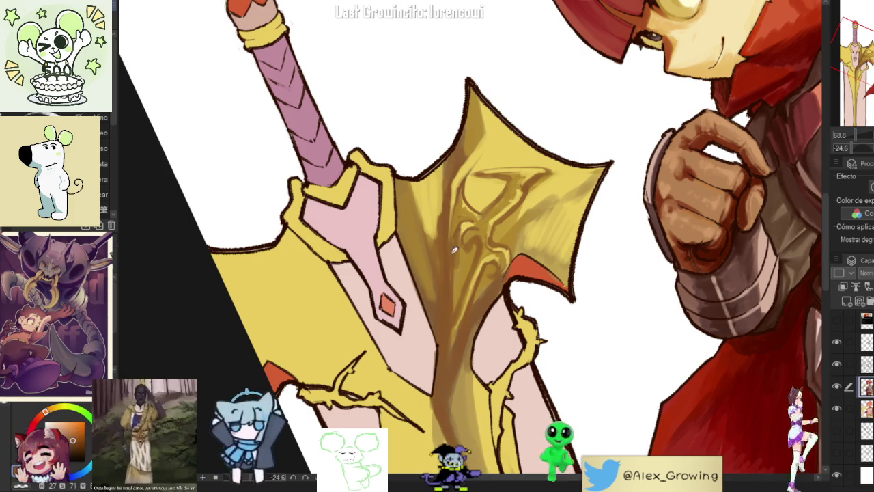
drag(488, 216, 519, 204)
scroll(549, 212, up, 5)
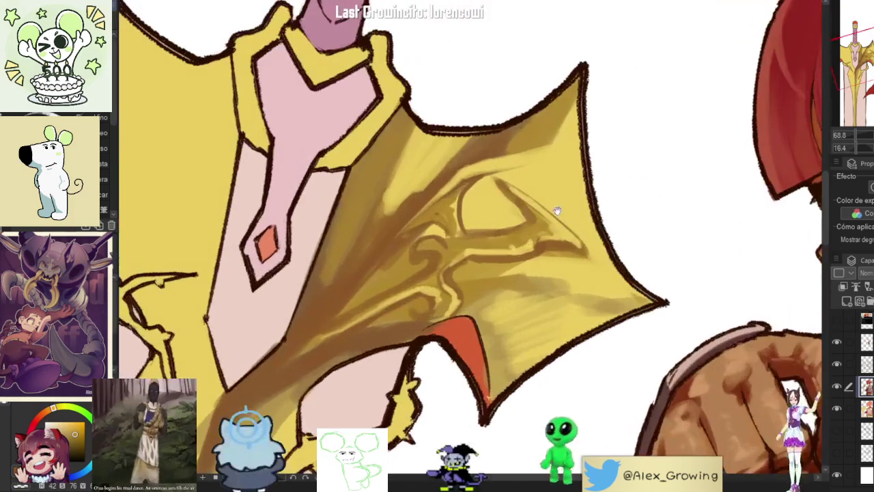
scroll(549, 213, up, 3)
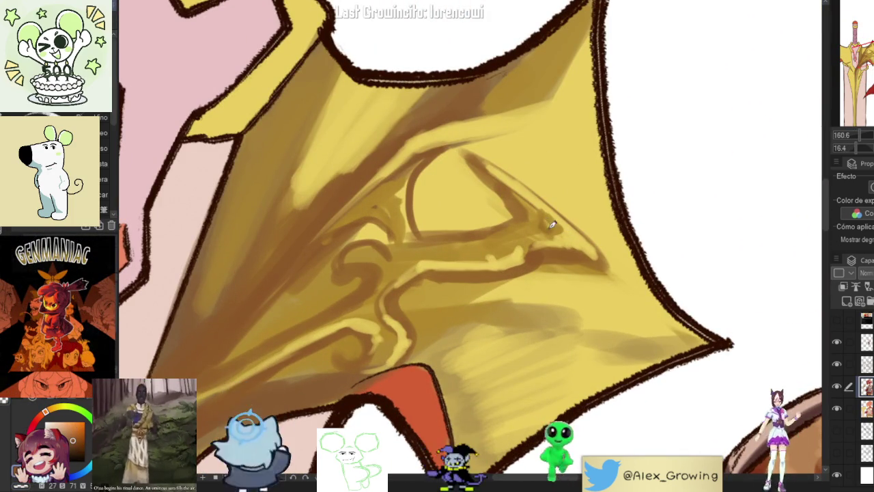
scroll(554, 222, down, 5)
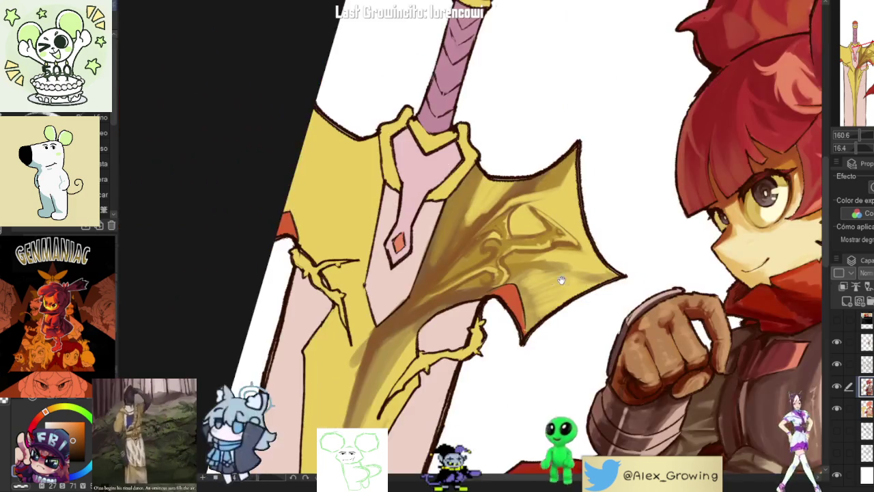
drag(540, 218, 531, 226)
scroll(531, 225, up, 2)
scroll(530, 225, up, 2)
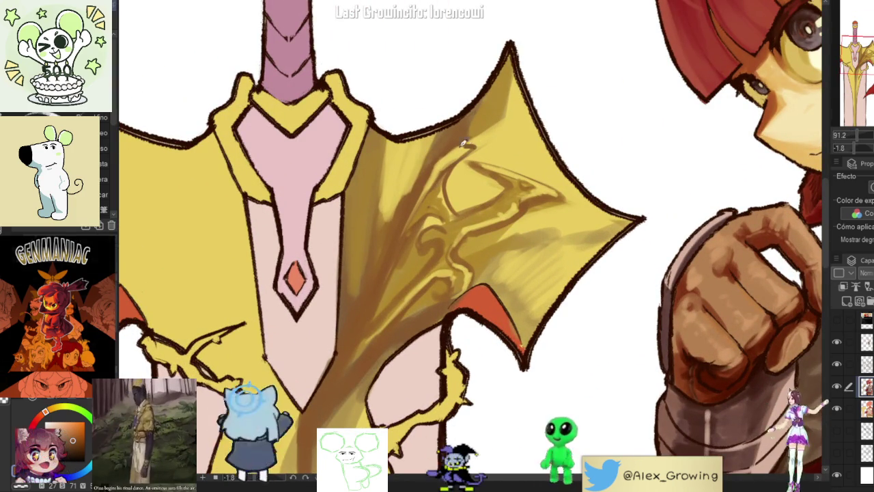
Step: Add dark brown engraving lines on the gold crossguard wing
mouse_move(431, 158)
mouse_down()
mouse_move(378, 240)
mouse_move(413, 217)
mouse_move(389, 260)
mouse_move(426, 164)
mouse_up()
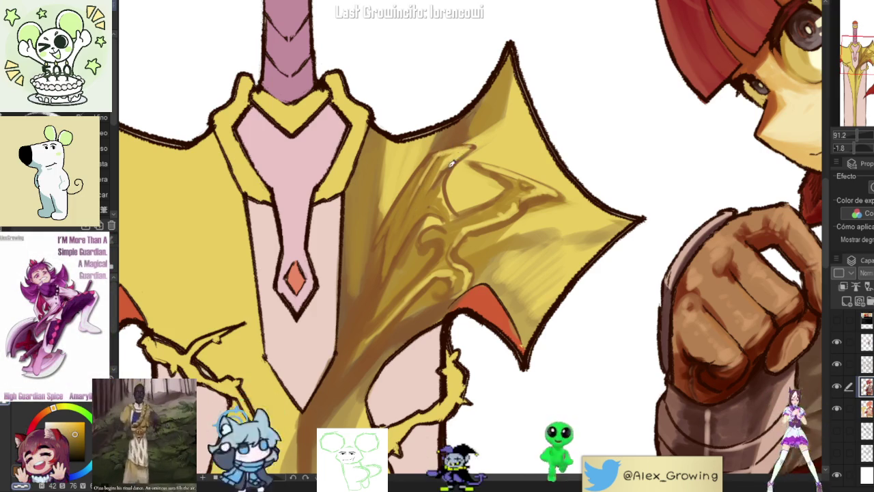
scroll(463, 149, down, 3)
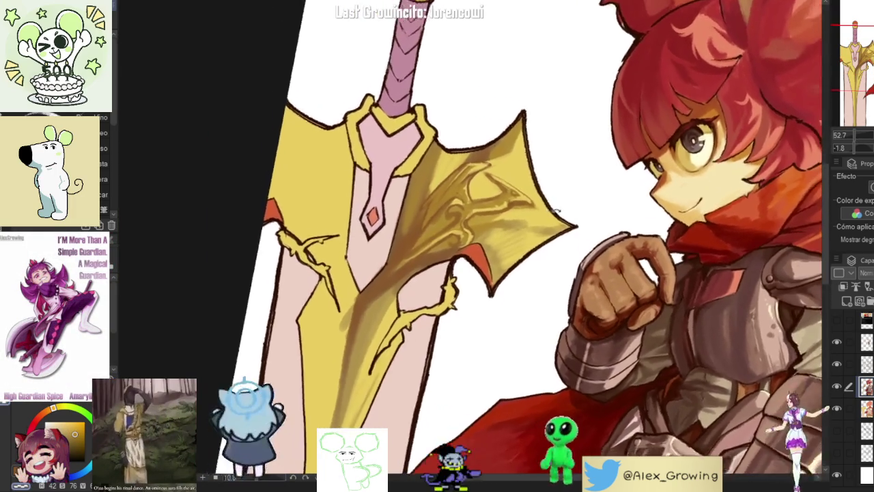
scroll(558, 153, up, 3)
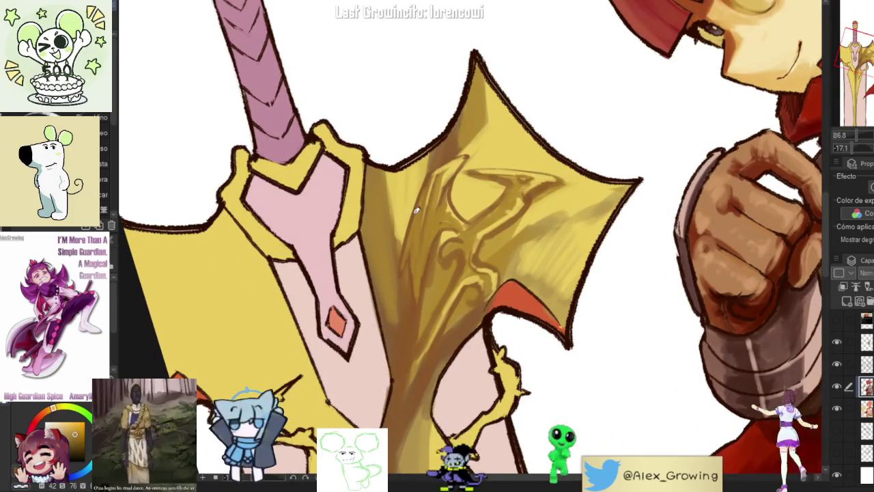
drag(420, 183, 395, 244)
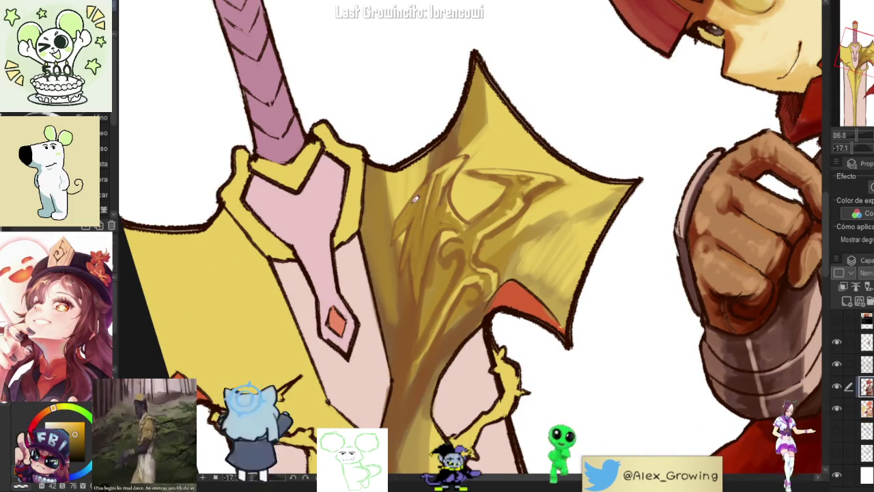
Step: Zoom out and tilt the view to review the engraving on the sword
scroll(429, 190, down, 3)
drag(429, 190, 438, 247)
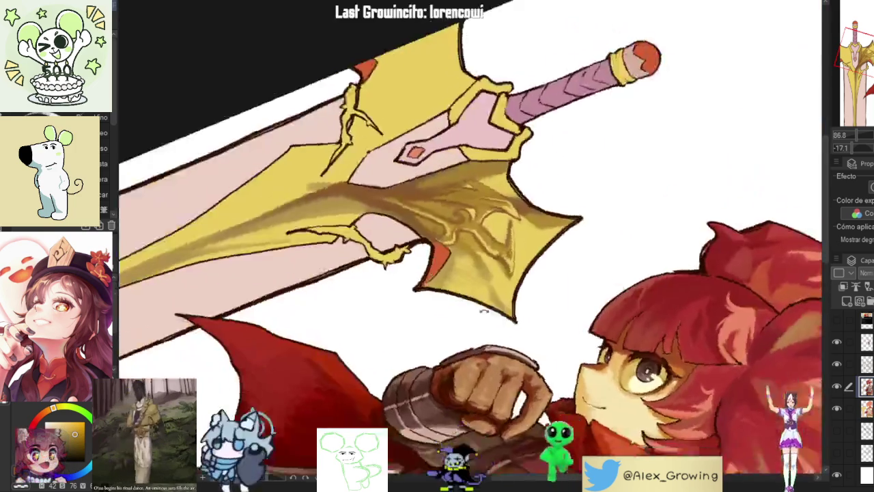
scroll(439, 247, up, 3)
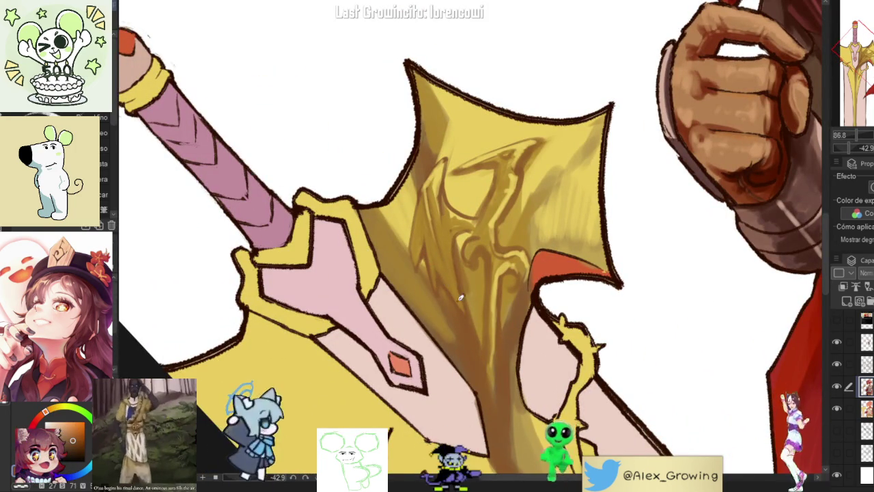
scroll(466, 307, down, 3)
scroll(445, 265, up, 2)
scroll(479, 226, down, 3)
scroll(478, 225, down, 2)
scroll(530, 186, up, 2)
scroll(530, 186, up, 2)
scroll(410, 168, up, 2)
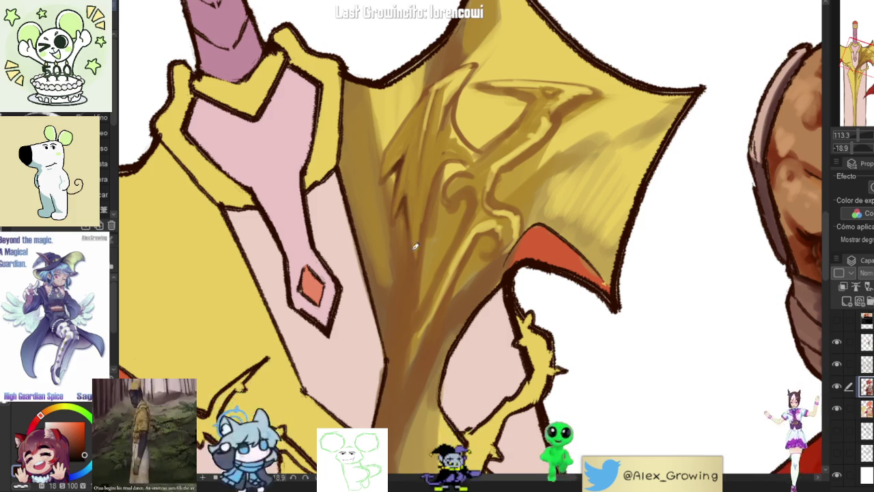
scroll(428, 211, up, 2)
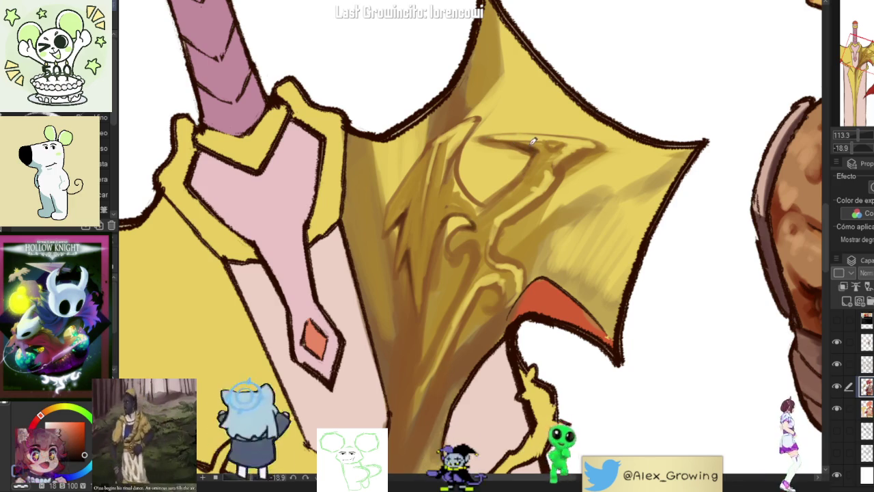
scroll(538, 166, down, 5)
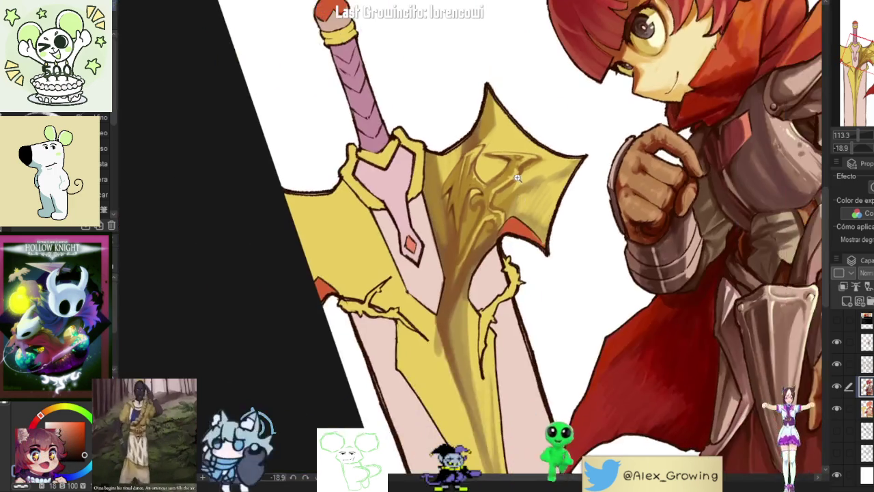
scroll(467, 213, up, 3)
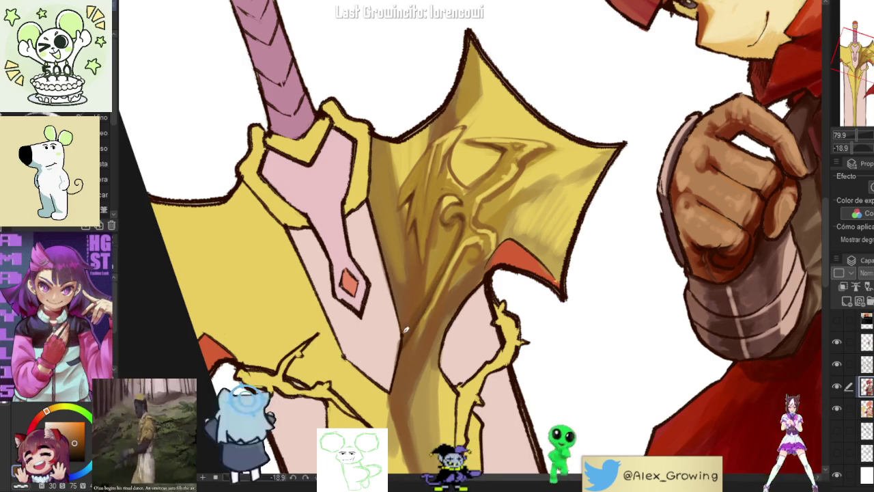
scroll(452, 297, down, 3)
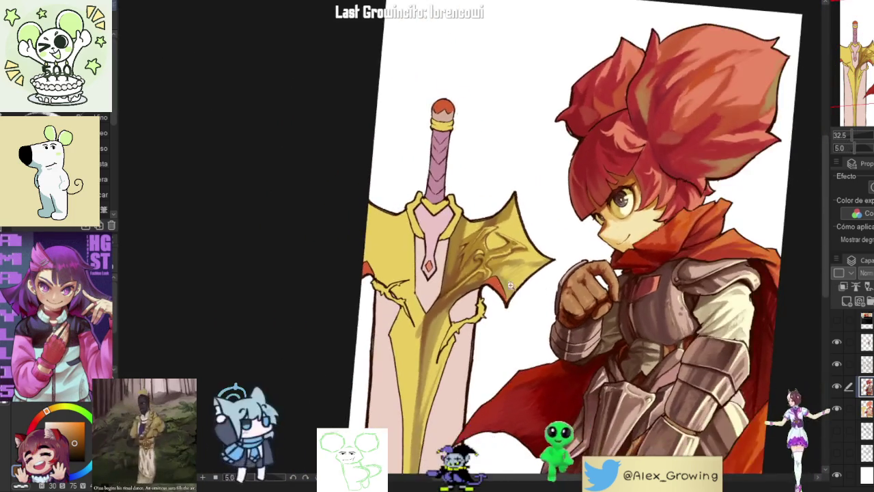
scroll(522, 283, down, 2)
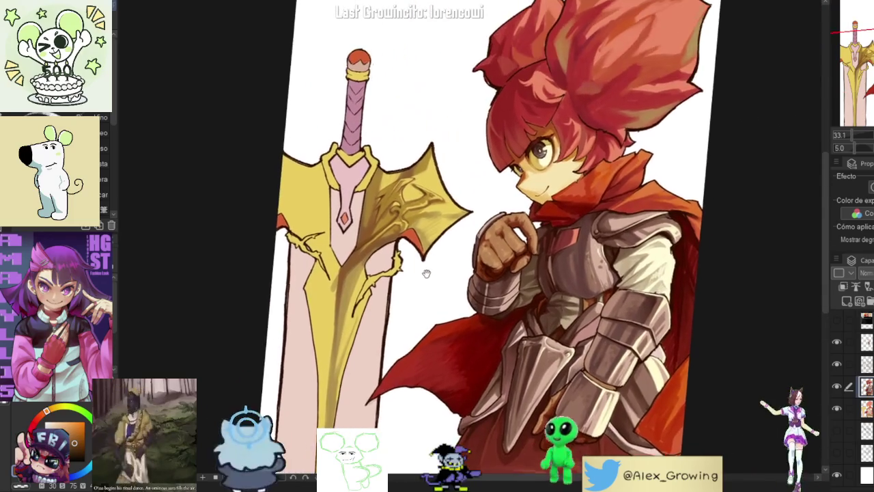
scroll(444, 226, up, 5)
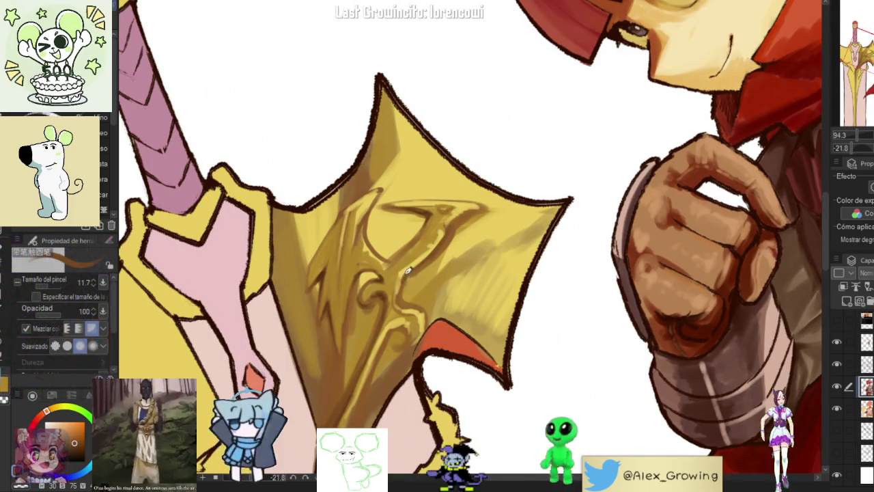
Step: Paint pale rib segments down the dragon engraving's neck
scroll(468, 301, up, 3)
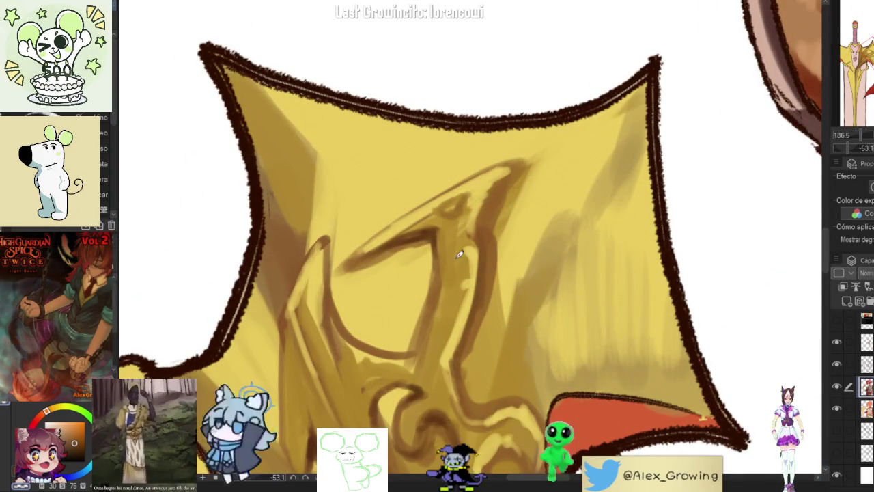
drag(459, 299, 438, 347)
scroll(484, 263, down, 5)
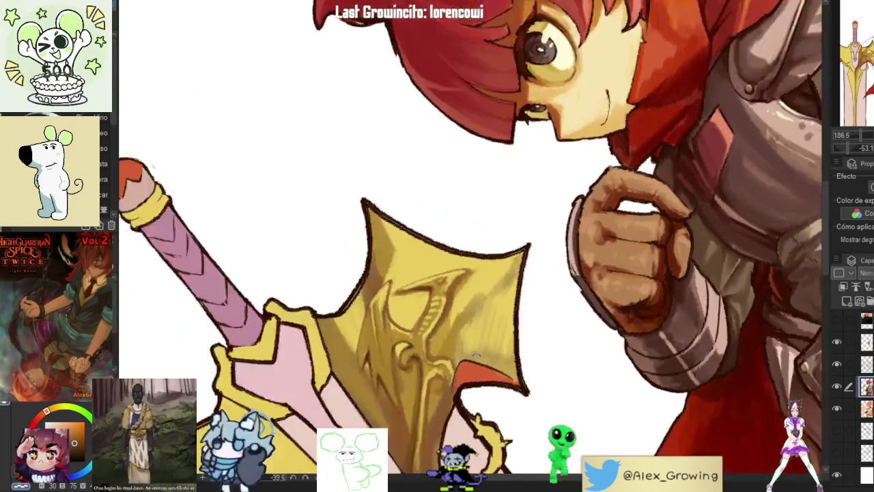
scroll(437, 205, up, 4)
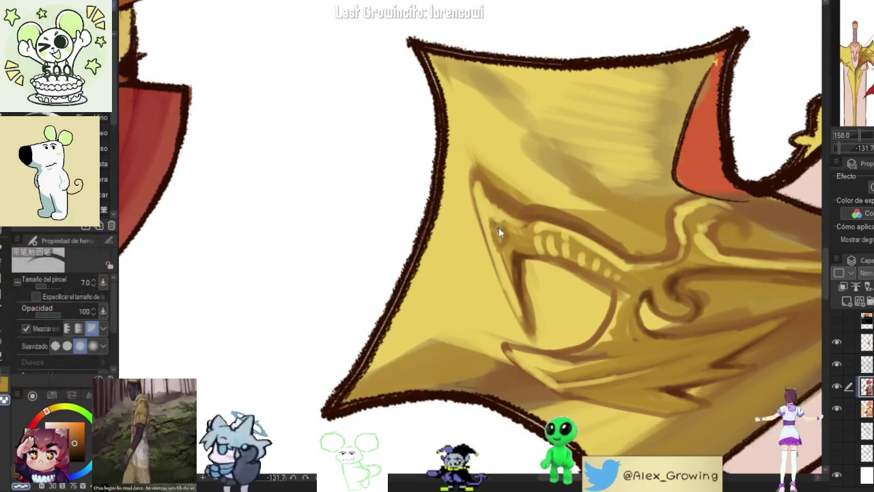
scroll(501, 229, up, 3)
Step: Brighten the dragon's eye, then tilt the view to see the whole sword upright
drag(511, 249, 499, 232)
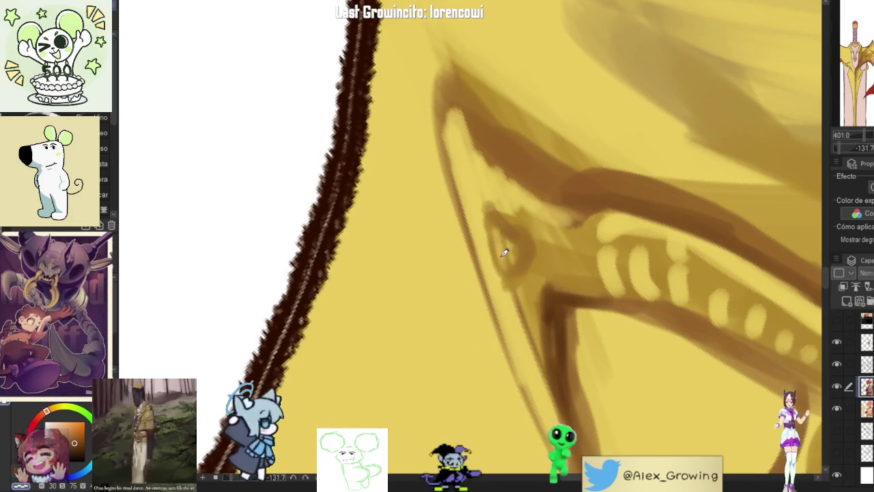
scroll(513, 210, down, 3)
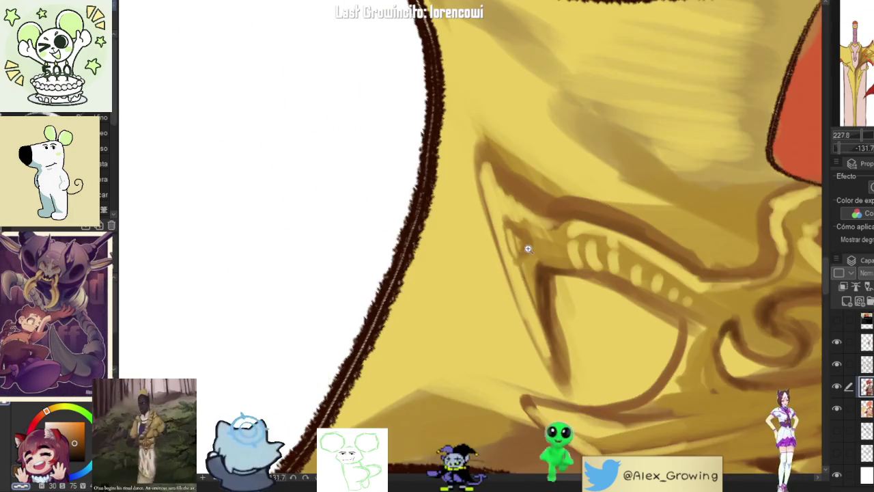
scroll(531, 238, up, 2)
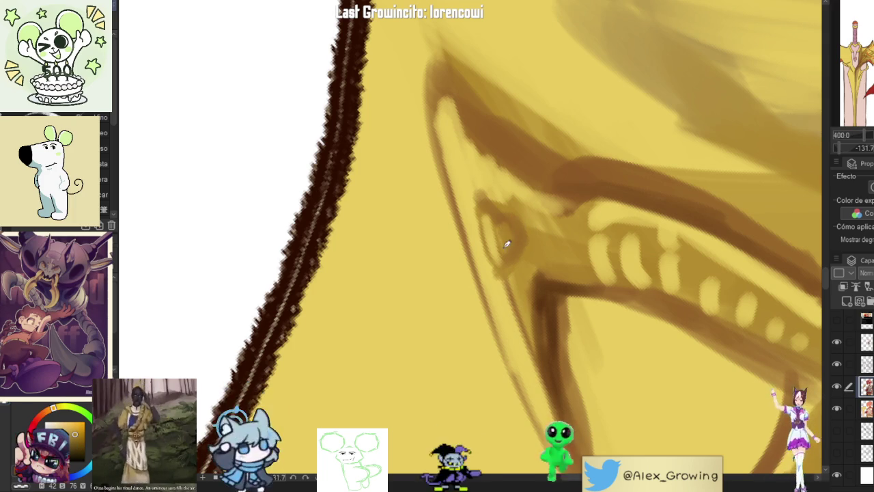
scroll(507, 220, down, 5)
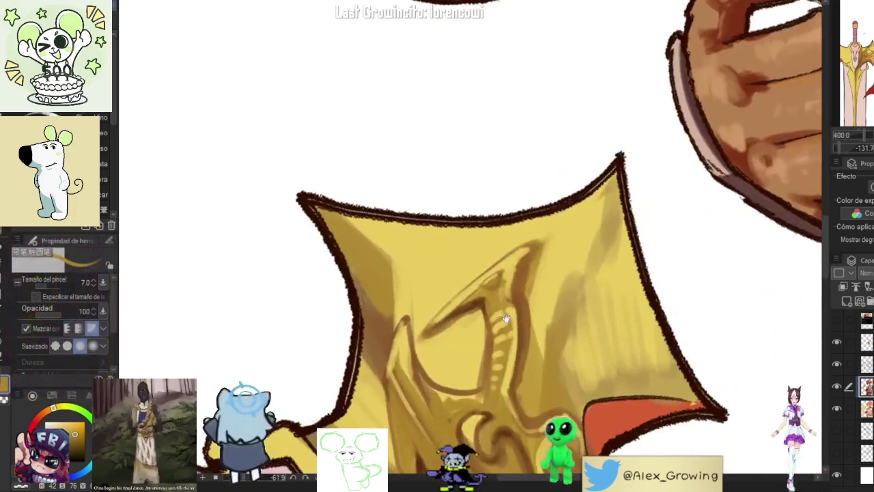
scroll(517, 266, up, 3)
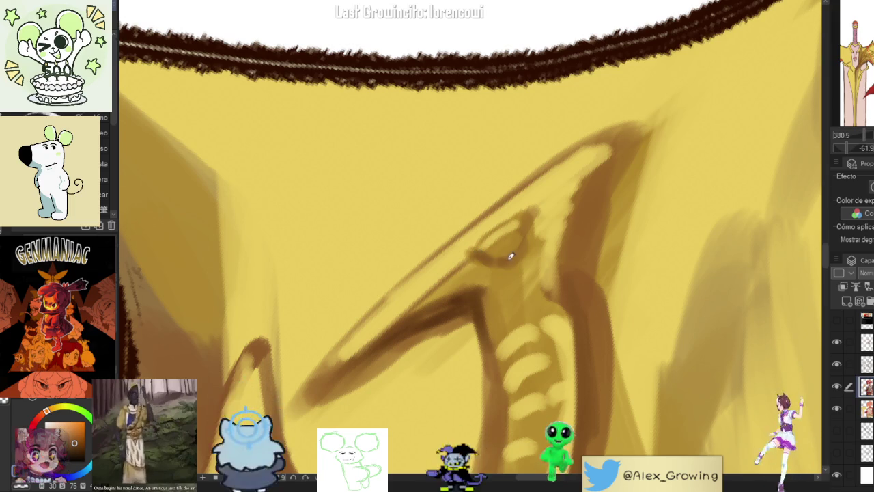
scroll(534, 226, down, 5)
mouse_move(534, 226)
mouse_down()
mouse_move(507, 333)
mouse_move(509, 242)
mouse_up()
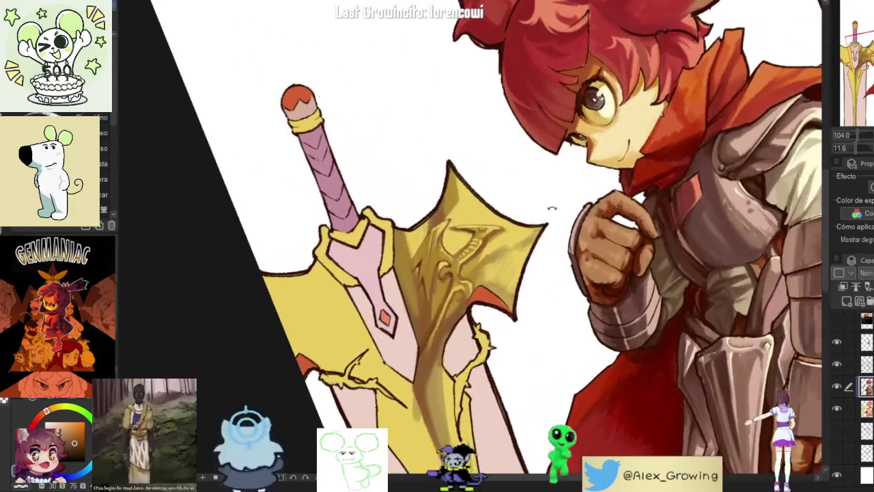
scroll(508, 242, up, 3)
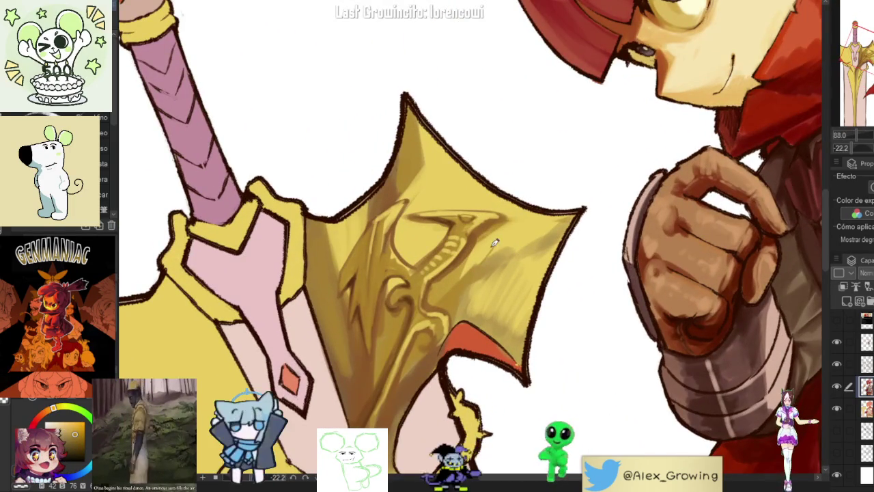
Step: Draw a dark curl on the guard and darker shading beside the dragon engraving
scroll(506, 220, down, 3)
scroll(518, 246, up, 1)
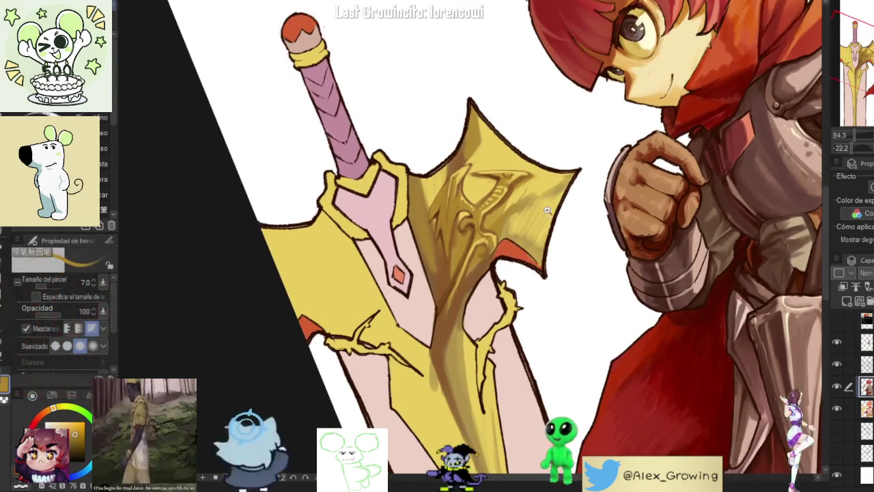
scroll(525, 233, up, 2)
scroll(524, 233, up, 2)
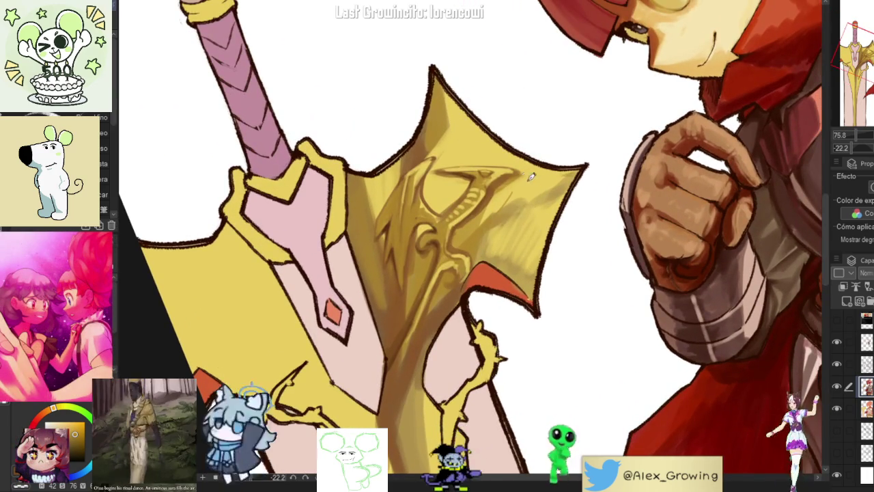
scroll(537, 179, up, 4)
scroll(533, 205, up, 2)
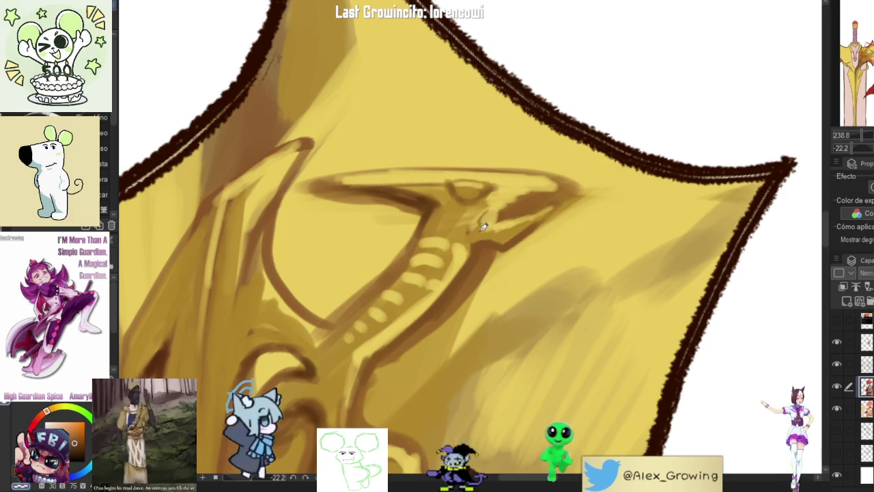
scroll(549, 206, down, 8)
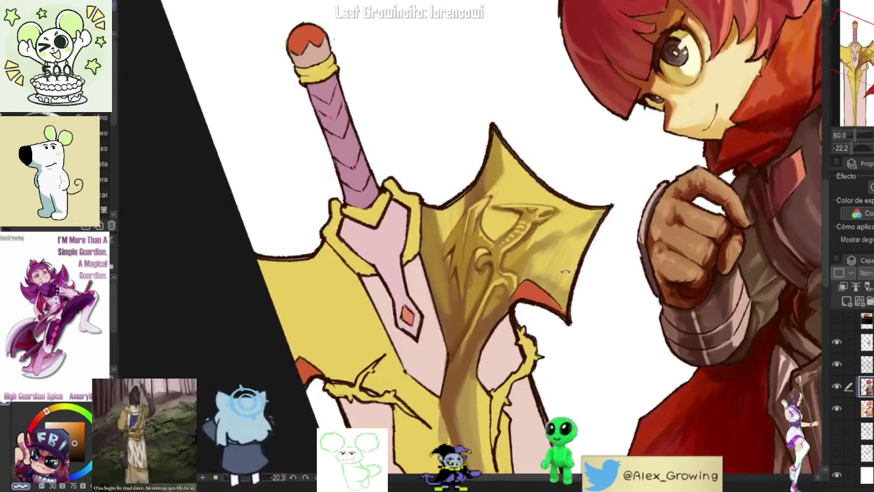
scroll(564, 253, up, 2)
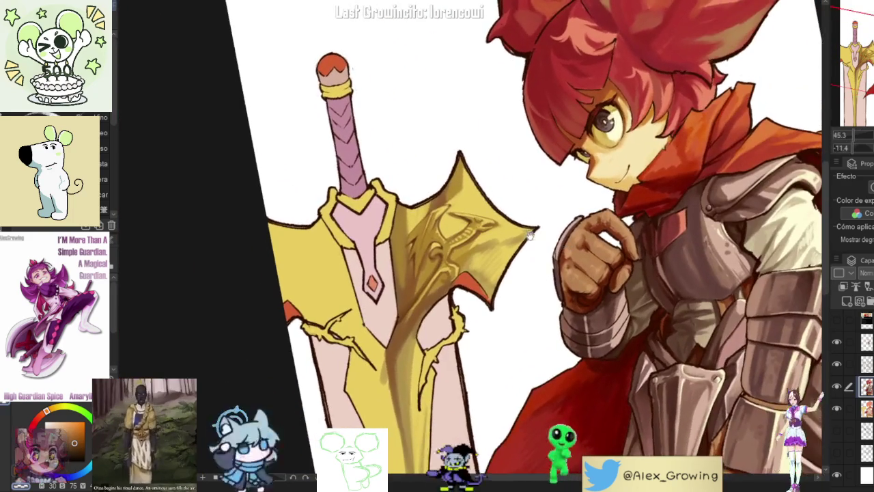
scroll(546, 260, up, 2)
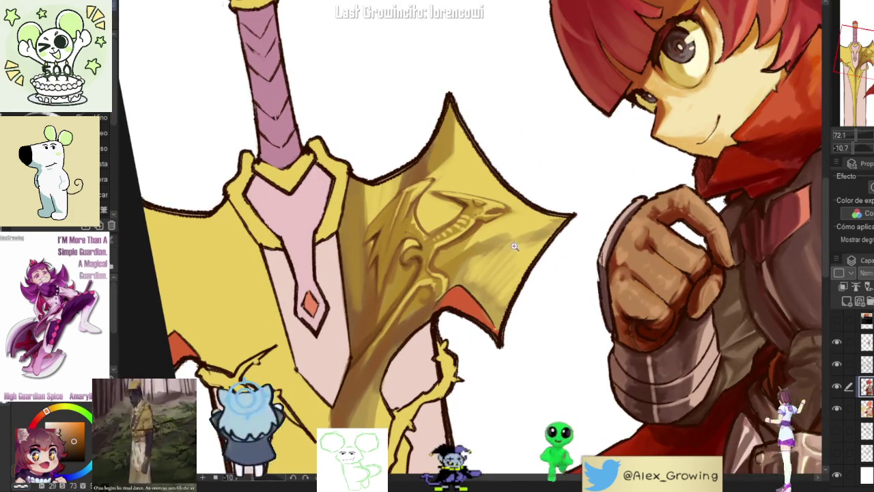
scroll(514, 260, up, 1)
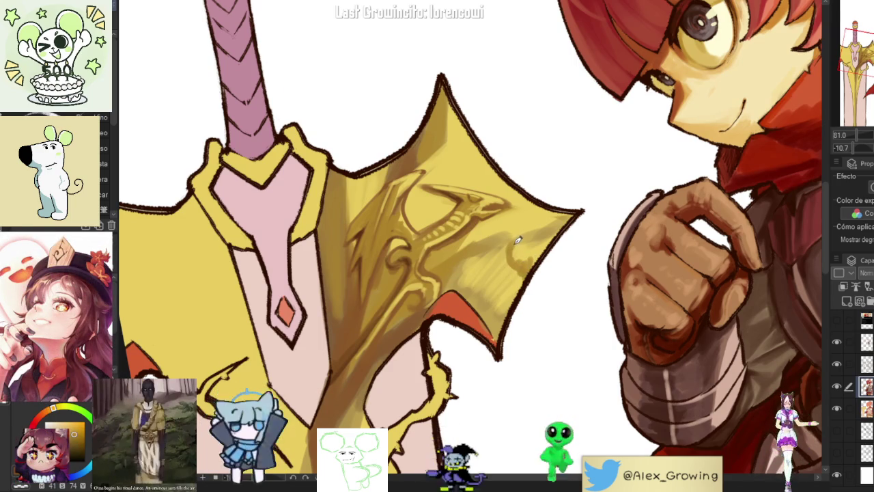
drag(523, 268, 518, 255)
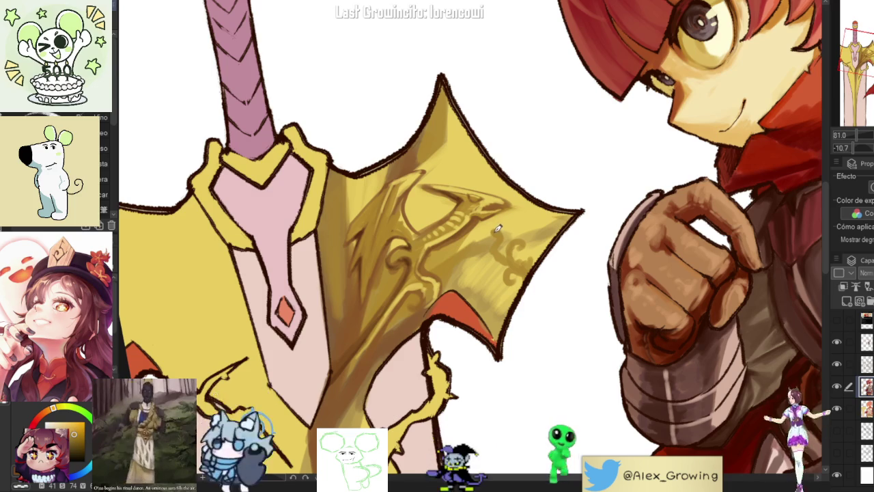
drag(493, 225, 478, 243)
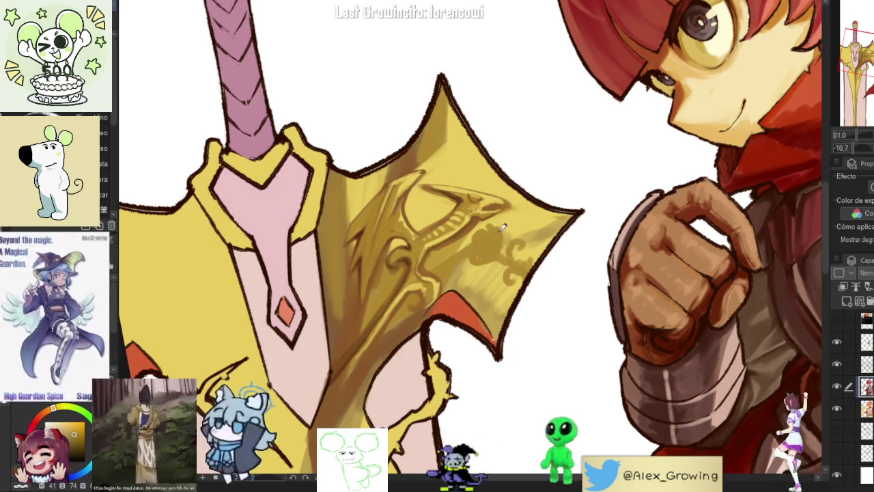
Step: Draw an arc inside the guard's top, redoing the first misplaced stroke
scroll(543, 240, down, 3)
scroll(505, 162, up, 1)
scroll(505, 162, up, 2)
drag(501, 164, 525, 216)
key(ctrl+z)
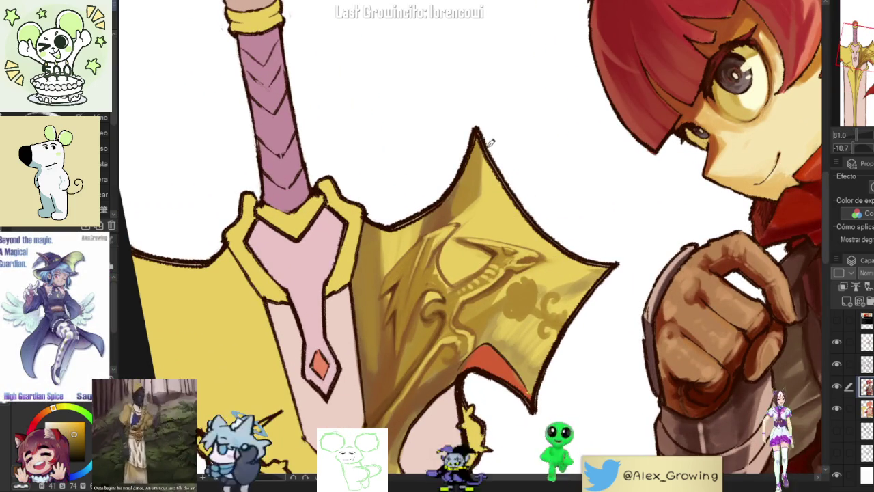
mouse_move(487, 180)
mouse_down()
mouse_move(505, 212)
mouse_move(523, 219)
mouse_up()
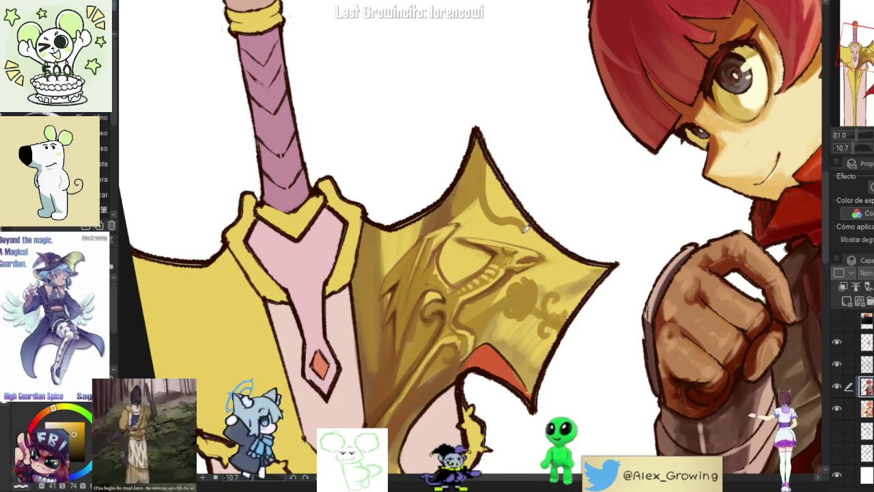
Step: Sketch the swirl ornament on the guard beside the dragon
scroll(526, 229, down, 2)
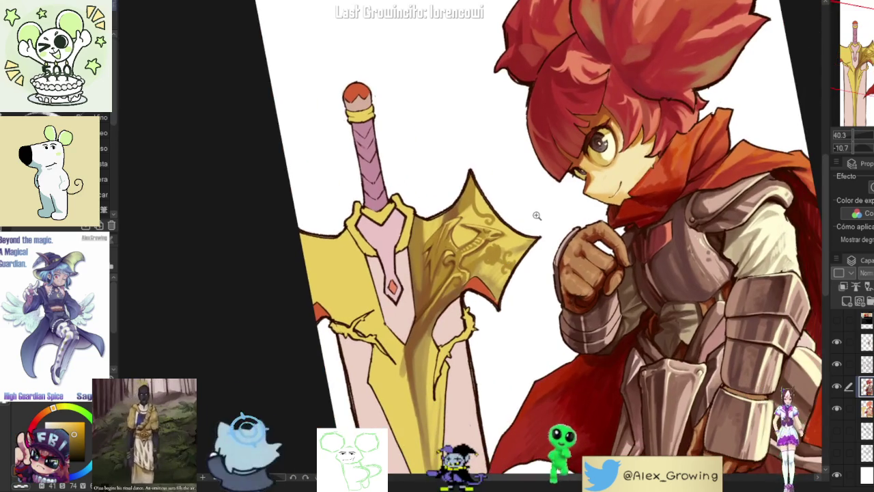
scroll(539, 216, up, 1)
scroll(519, 215, up, 1)
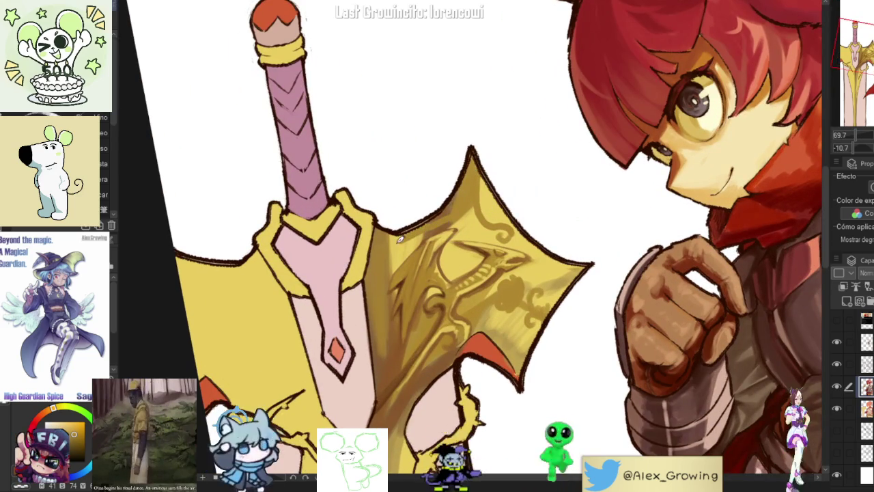
scroll(375, 299, up, 2)
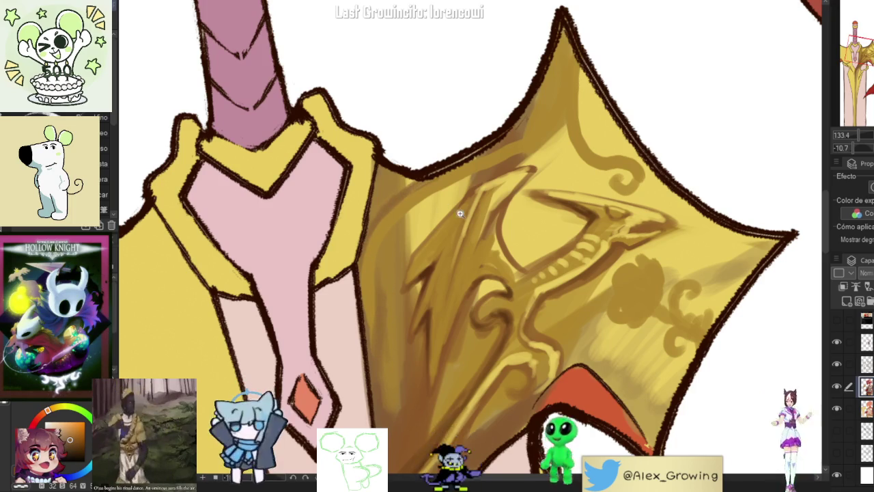
scroll(462, 204, down, 5)
scroll(451, 205, up, 4)
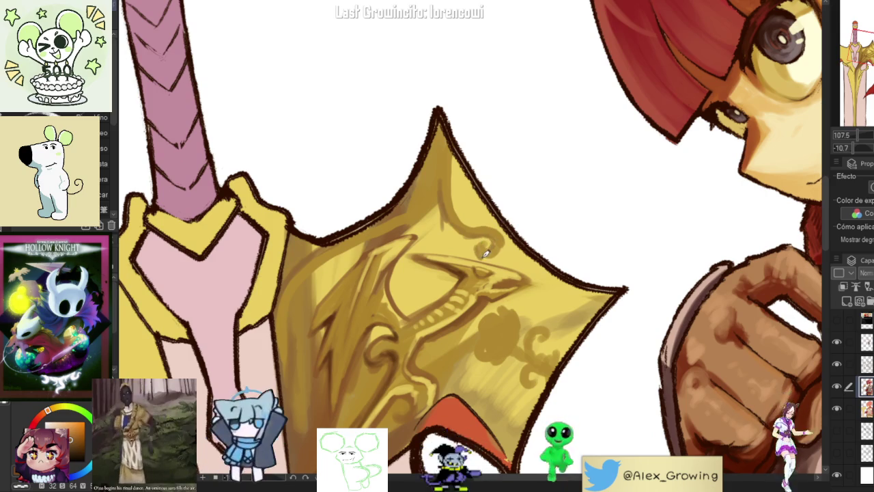
drag(485, 252, 439, 198)
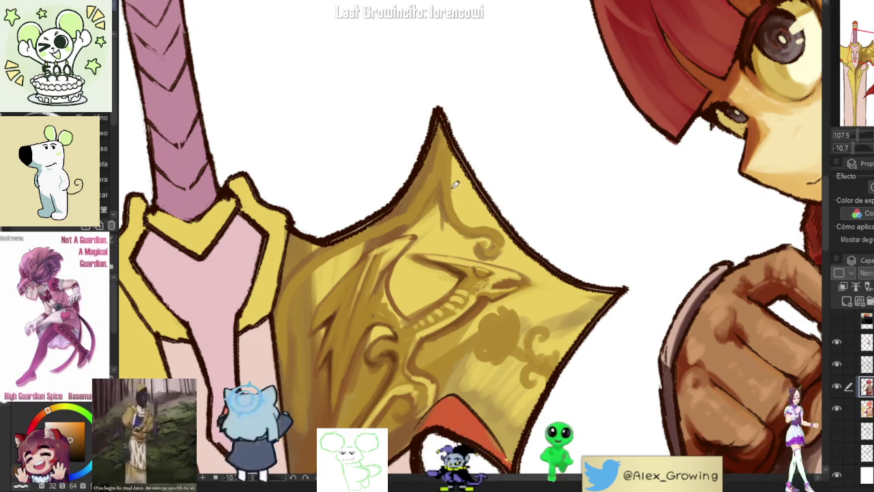
Step: Outline the cloud blob's lower-left edge and darken the swirl's lower curl
scroll(456, 183, down, 5)
scroll(504, 227, up, 4)
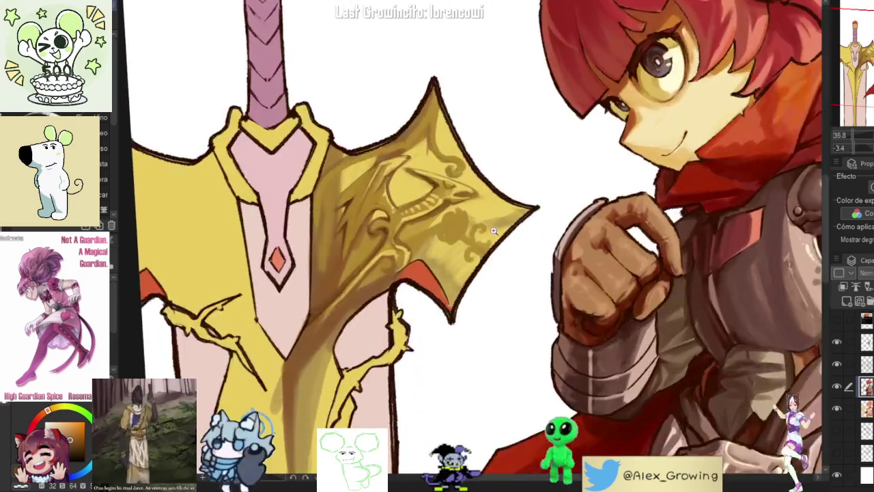
scroll(504, 228, up, 5)
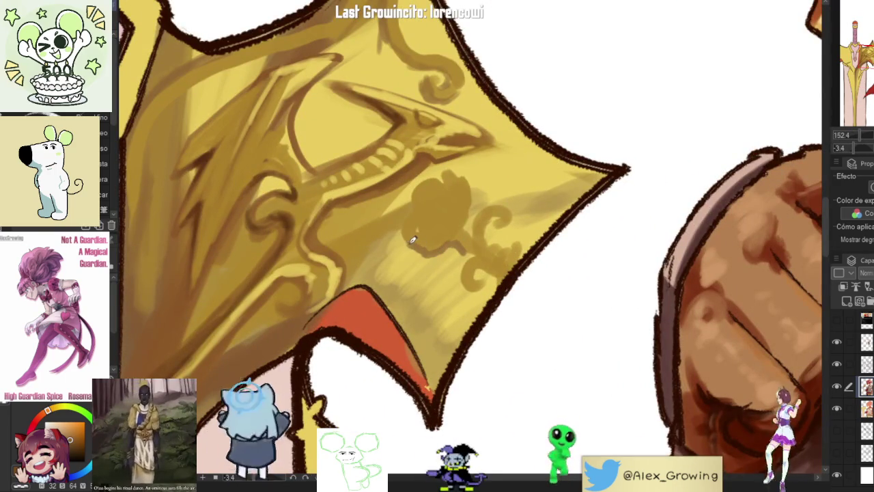
drag(412, 241, 405, 213)
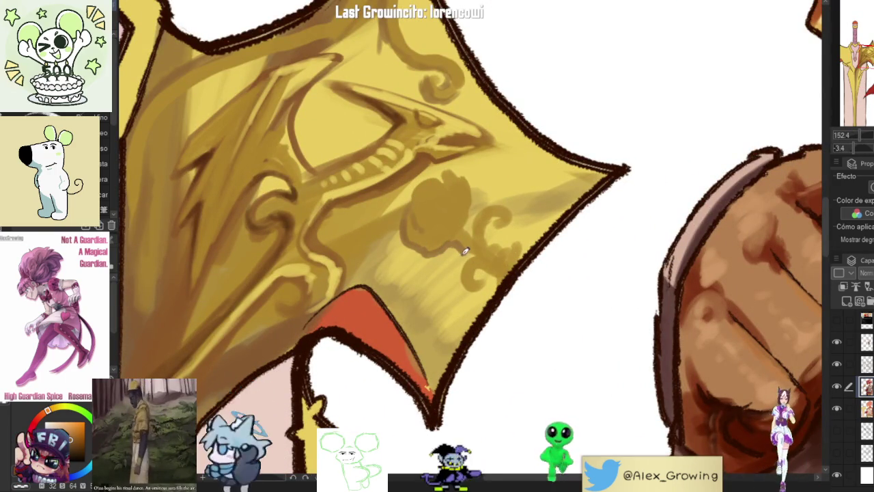
mouse_move(465, 276)
mouse_down()
mouse_move(482, 286)
mouse_move(502, 277)
mouse_up()
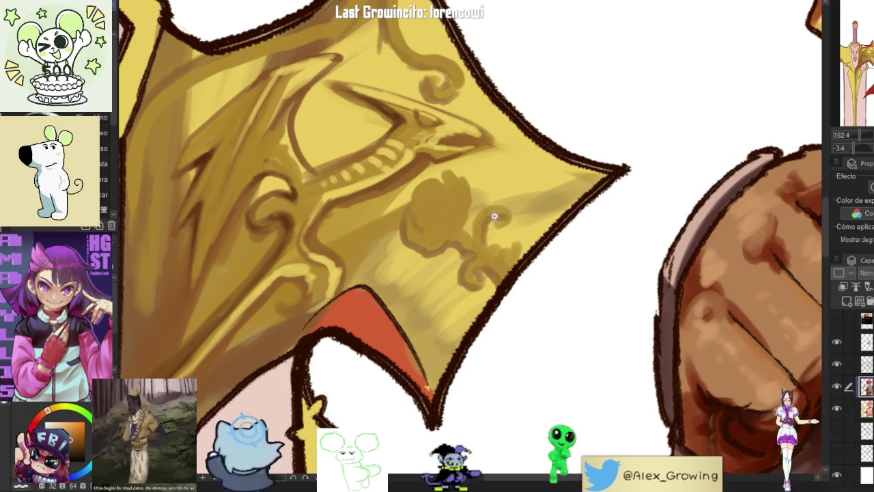
Step: Add small dark decorative strokes to the golden emblem below the dragon's head
scroll(503, 211, down, 5)
scroll(512, 194, up, 4)
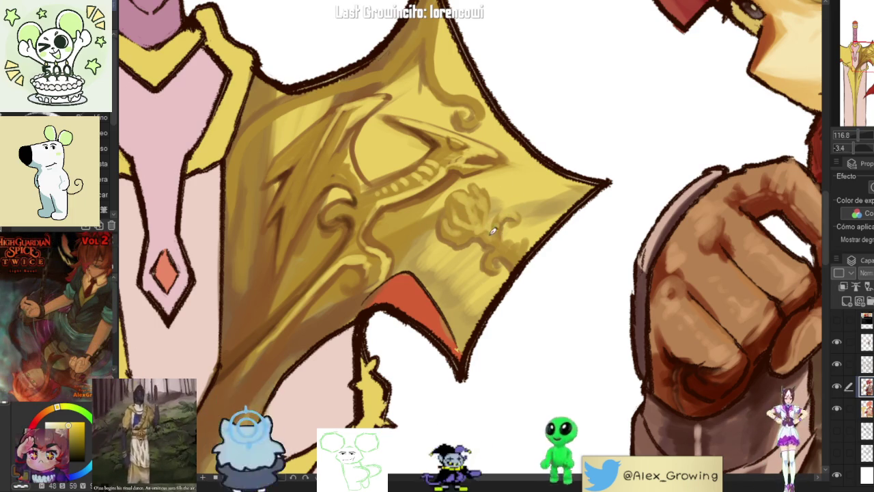
drag(502, 229, 520, 249)
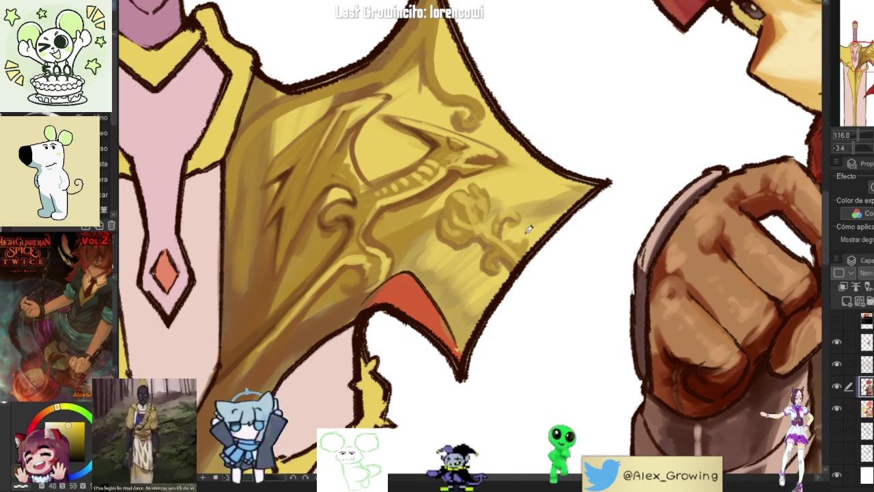
scroll(519, 253, down, 2)
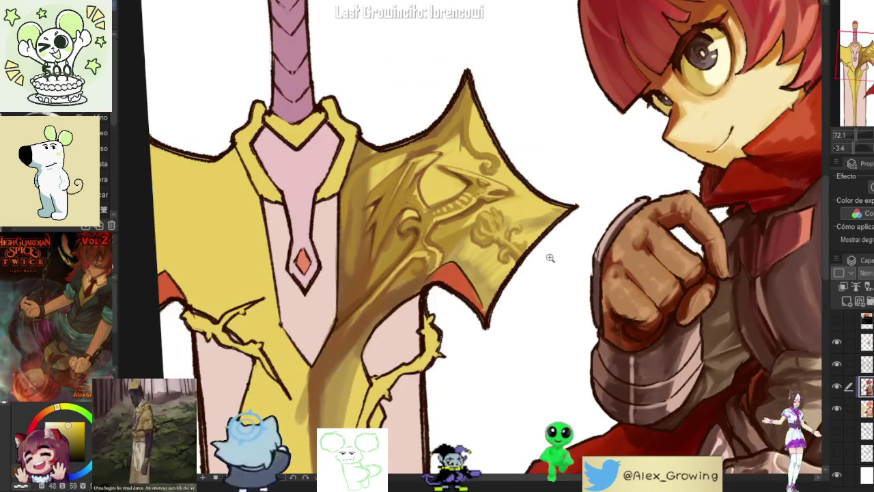
Step: Paint a thin spiral curl finishing the engraving at the crossguard wing's lower tip
scroll(542, 260, down, 2)
scroll(502, 246, down, 1)
scroll(502, 245, up, 3)
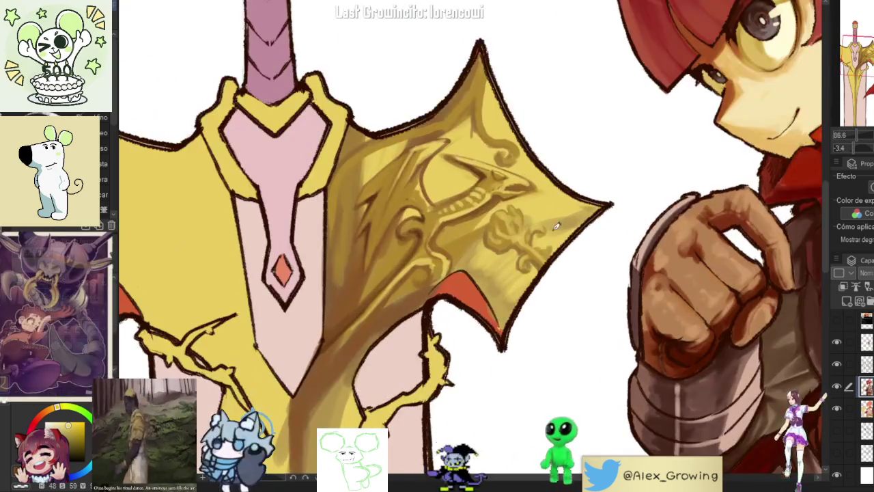
scroll(555, 267, up, 3)
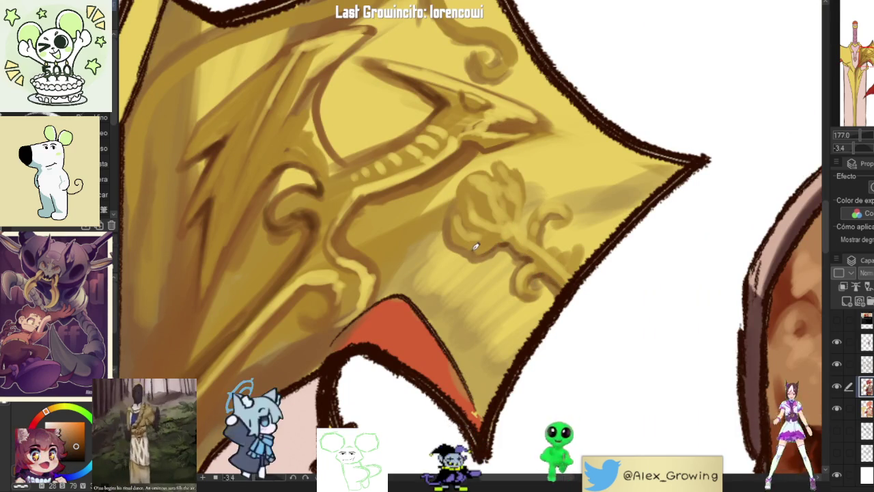
scroll(477, 247, up, 2)
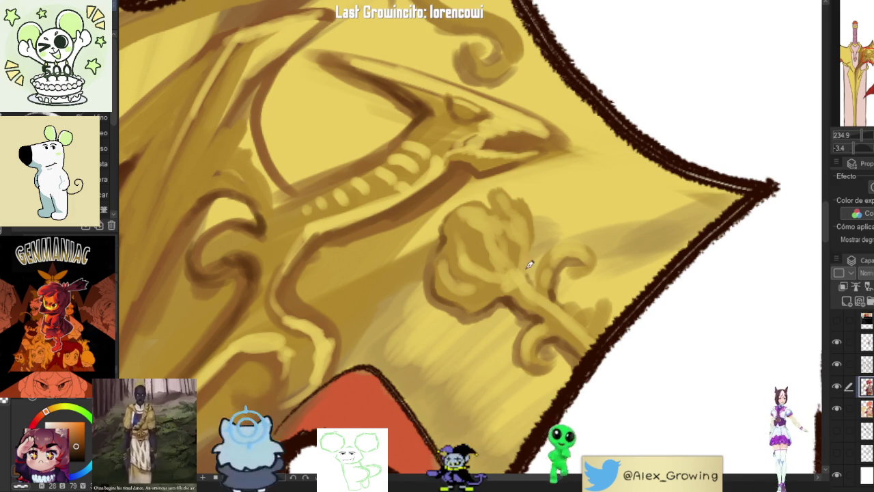
scroll(542, 282, down, 10)
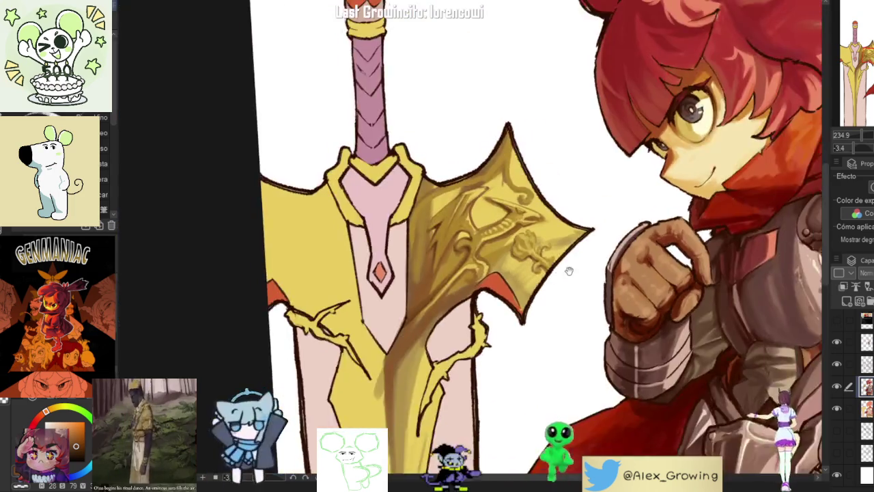
scroll(593, 290, up, 2)
scroll(567, 267, up, 4)
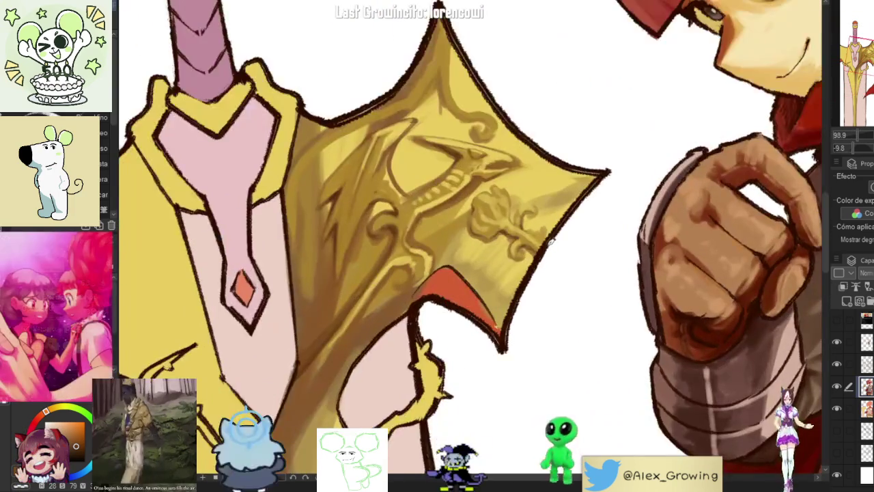
scroll(540, 246, up, 3)
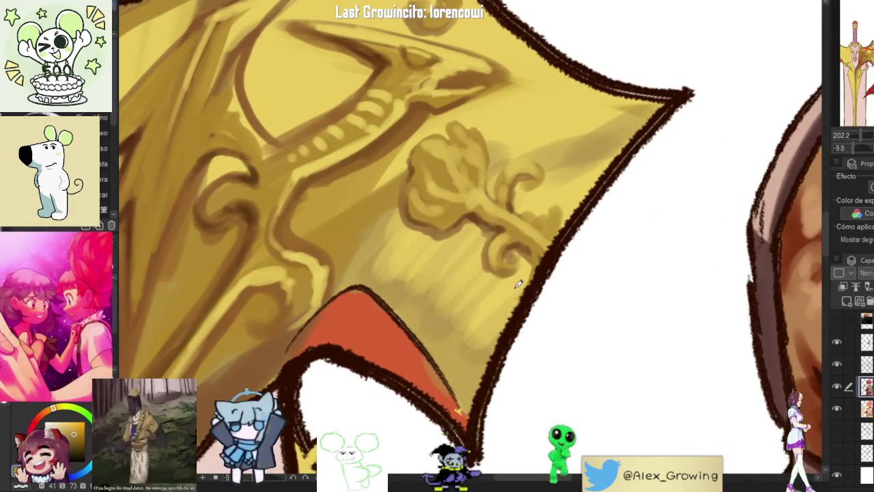
mouse_move(500, 311)
mouse_down()
mouse_move(452, 366)
mouse_move(468, 348)
mouse_move(455, 331)
mouse_up()
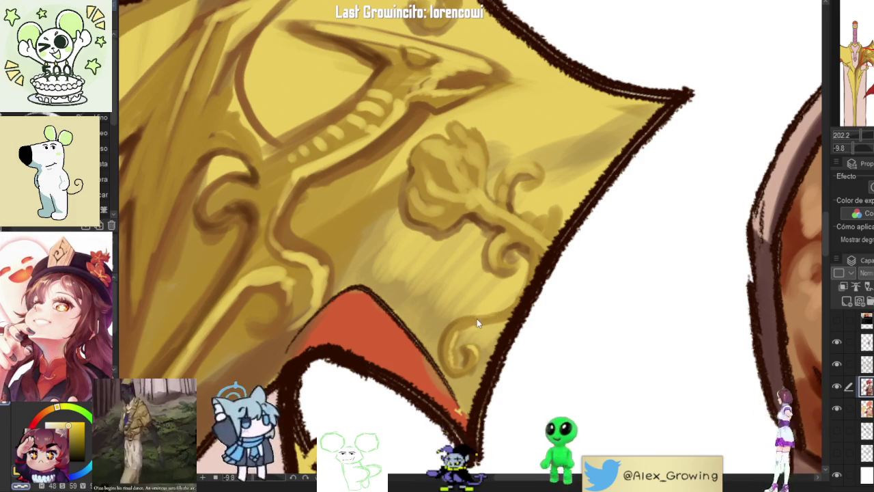
scroll(547, 268, down, 2)
scroll(540, 273, down, 2)
scroll(526, 273, down, 1)
scroll(528, 282, down, 1)
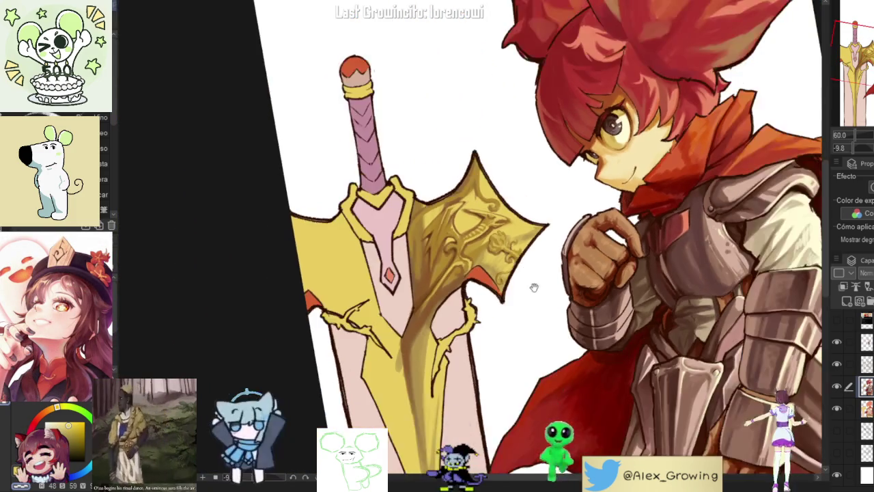
drag(528, 282, 466, 275)
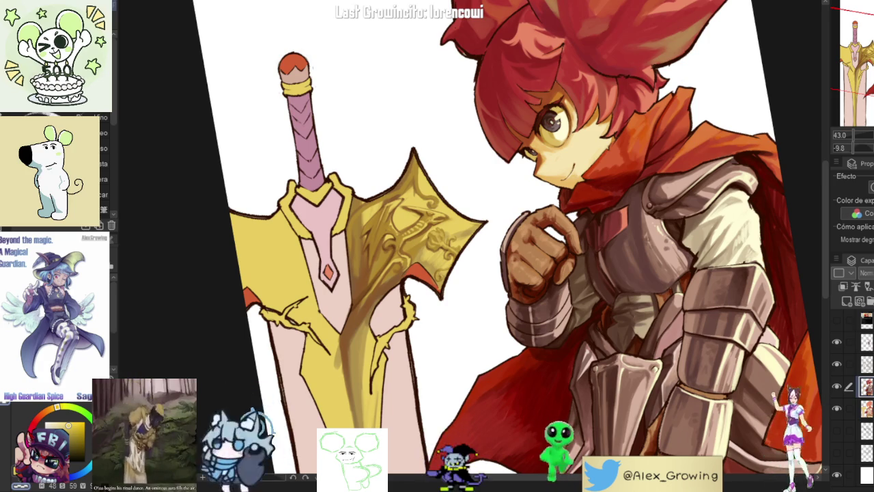
scroll(389, 41, down, 3)
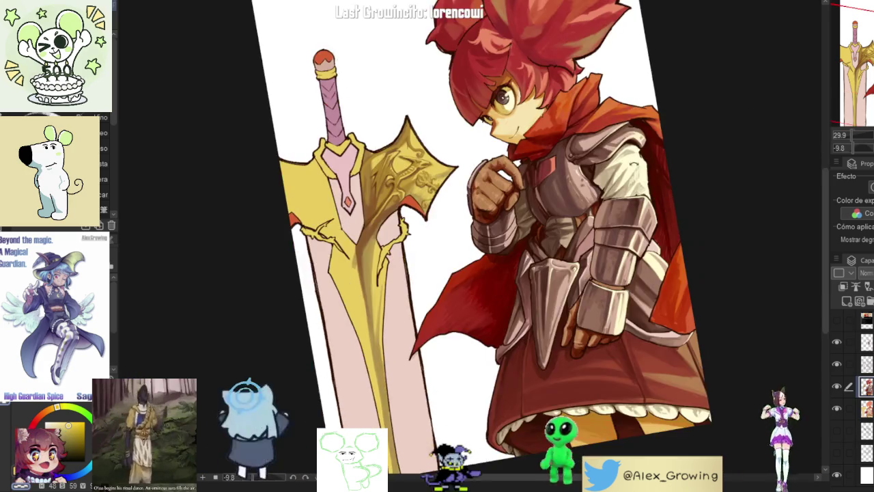
drag(478, 246, 492, 260)
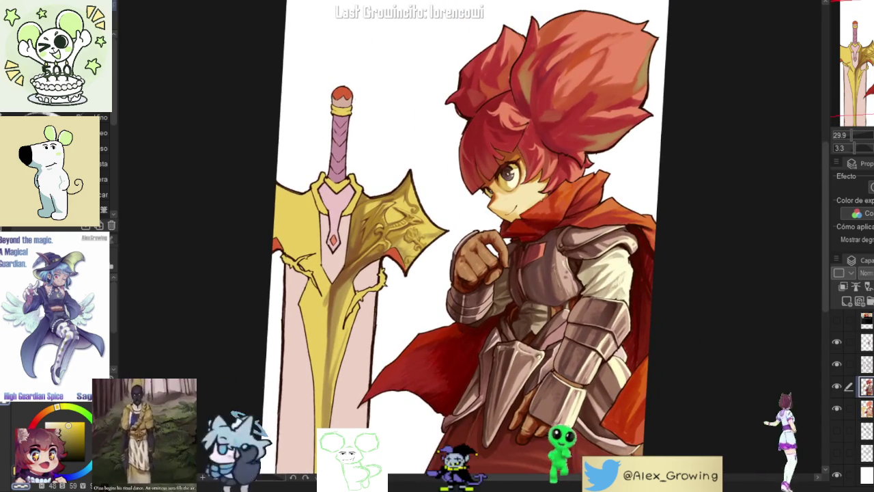
scroll(464, 245, down, 1)
key(h)
key(h)
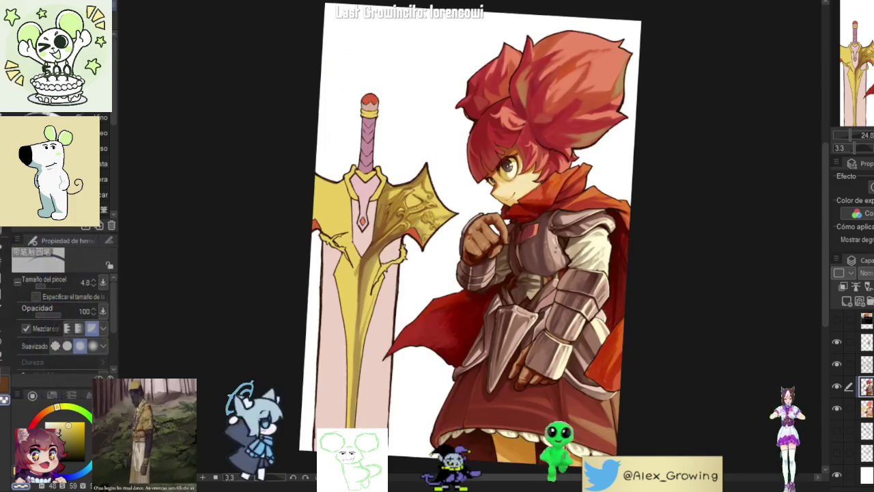
scroll(471, 246, up, 1)
key(h)
key(h)
drag(473, 277, 525, 289)
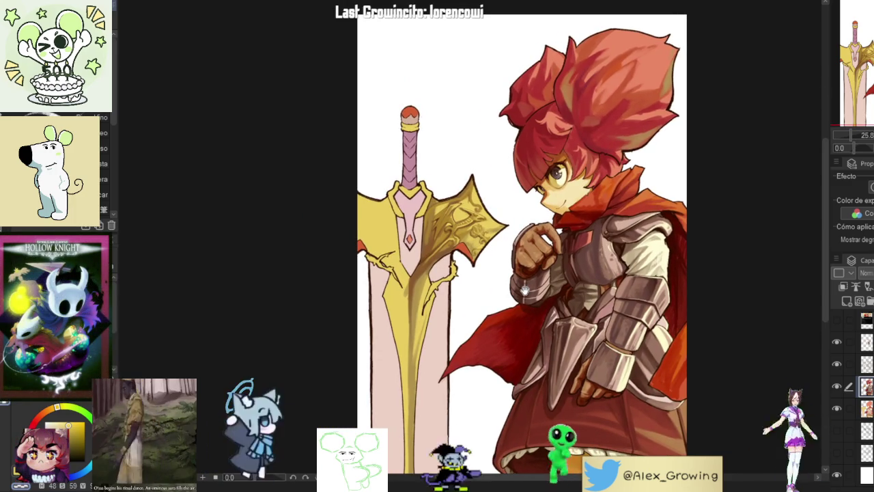
scroll(464, 212, up, 3)
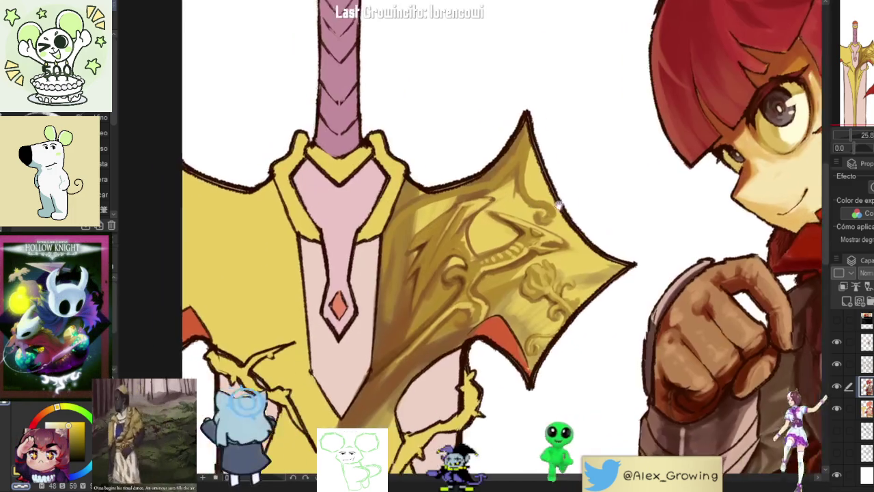
Step: Redo the dragon's eye with brown curved strokes, replacing the first ring attempt
scroll(479, 225, up, 2)
scroll(528, 250, up, 2)
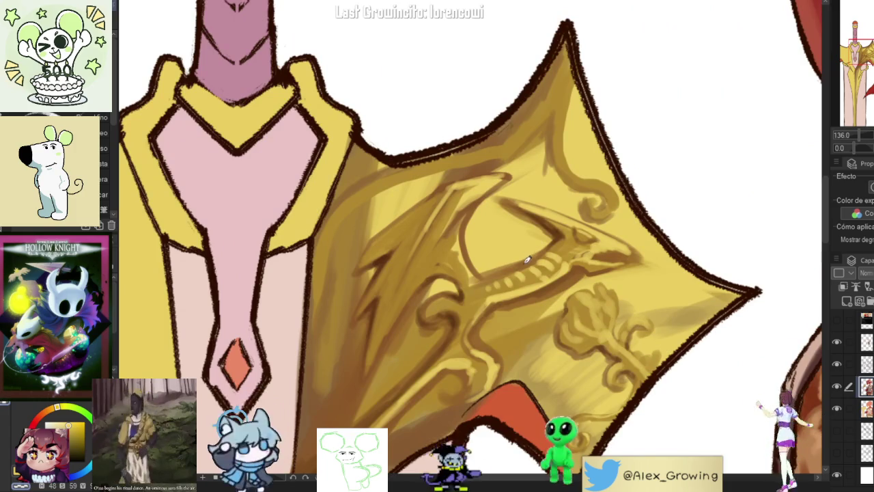
drag(526, 259, 533, 254)
key(ctrl+z)
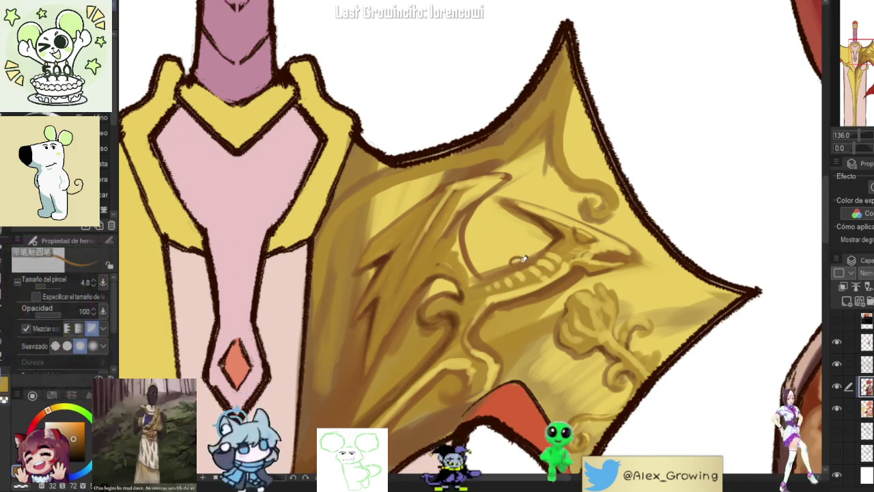
mouse_move(517, 252)
mouse_down()
mouse_move(511, 229)
mouse_move(530, 253)
mouse_move(493, 271)
mouse_up()
drag(487, 240, 494, 269)
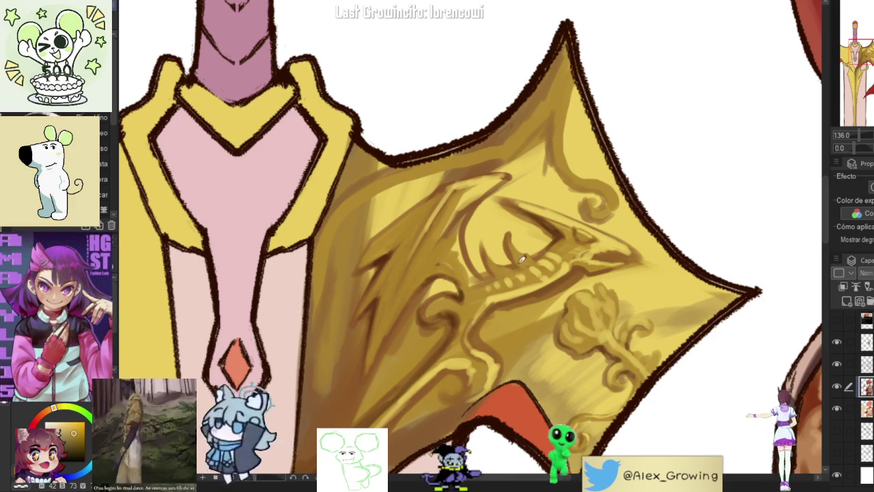
Step: Darken the dragon's jaw line with a brown stroke
scroll(541, 251, down, 3)
scroll(539, 246, down, 3)
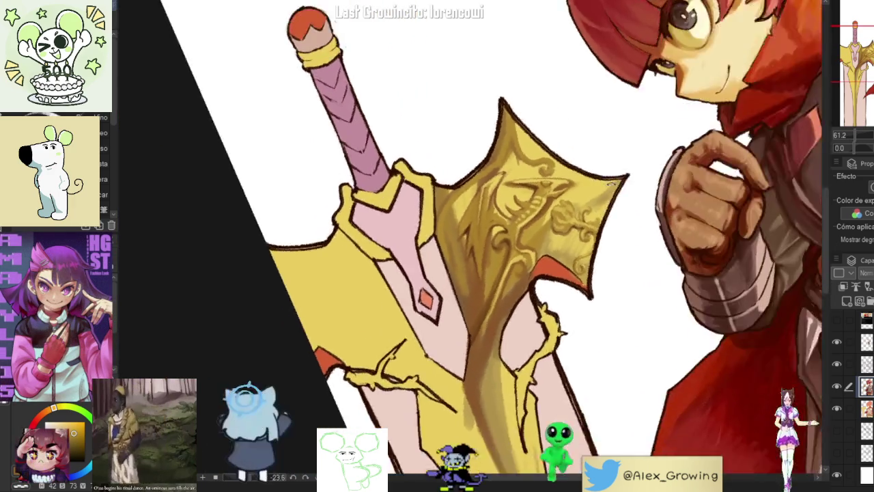
scroll(531, 230, up, 5)
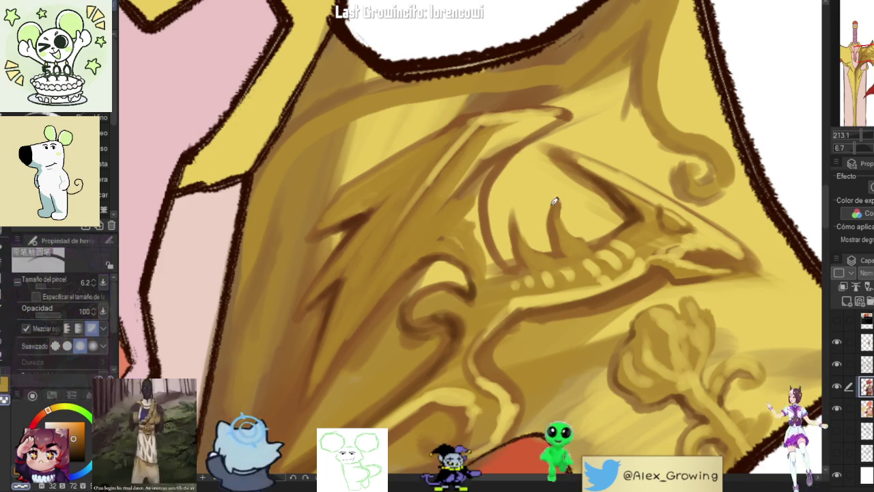
scroll(586, 201, down, 5)
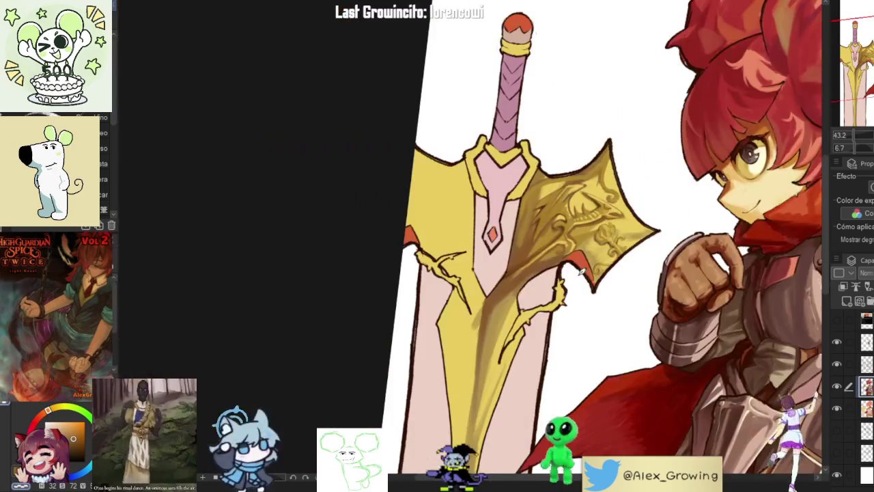
scroll(615, 164, up, 6)
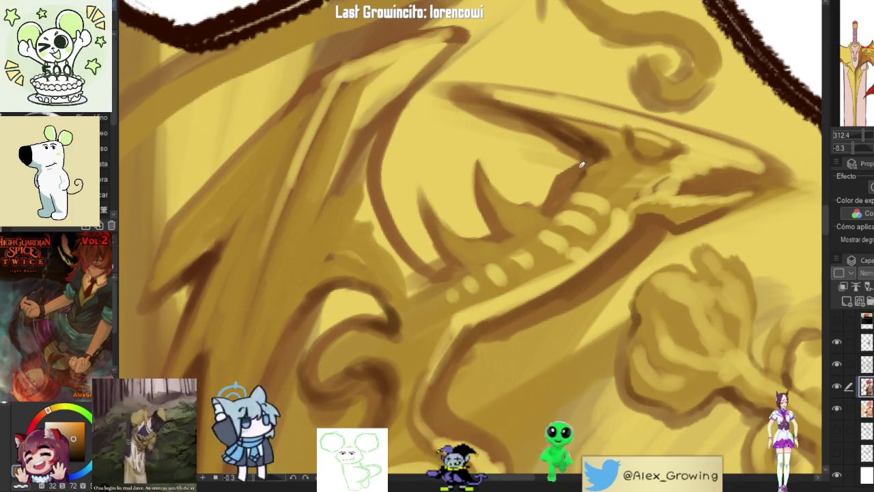
drag(591, 158, 550, 209)
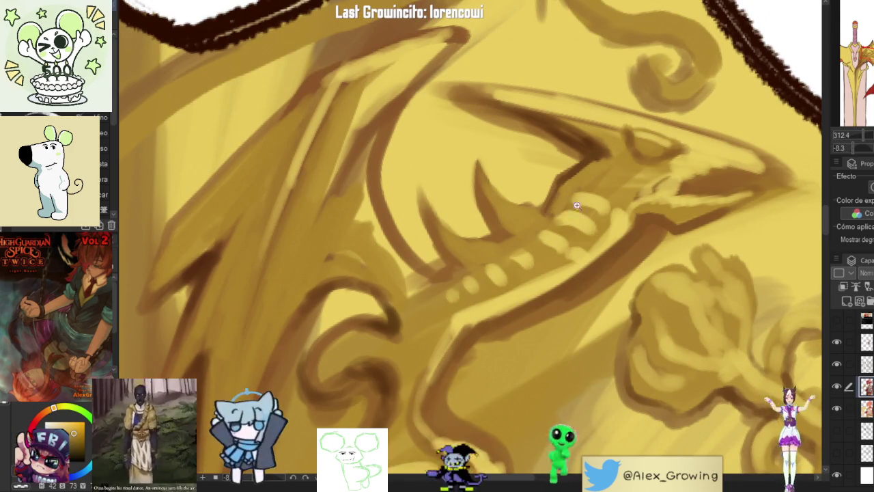
key(ctrl+0)
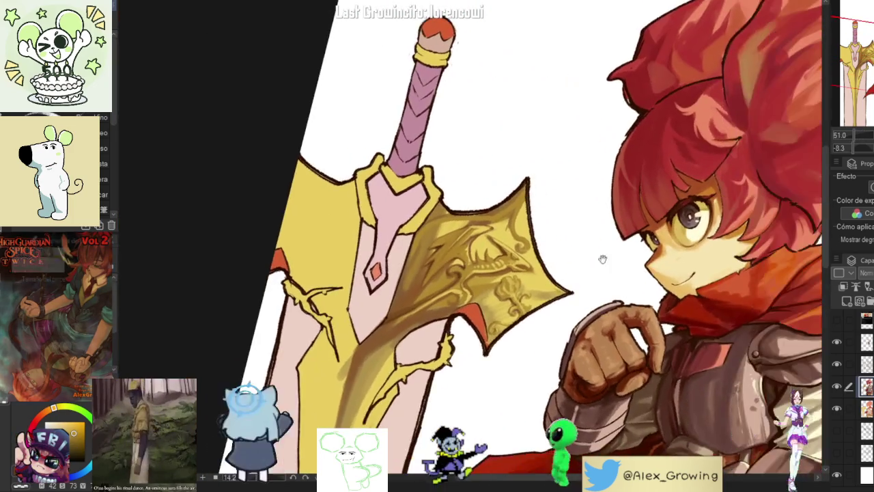
mouse_move(669, 289)
mouse_down()
mouse_move(642, 289)
mouse_move(601, 259)
mouse_up()
scroll(576, 239, up, 5)
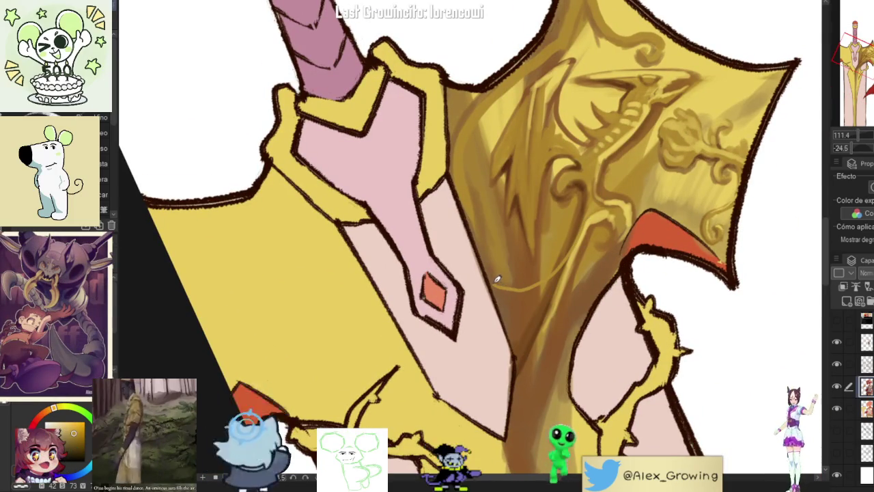
Step: Sketch a light curve along the blade below the guard, then rotate the canvas near upright
drag(526, 286, 437, 308)
scroll(431, 287, up, 4)
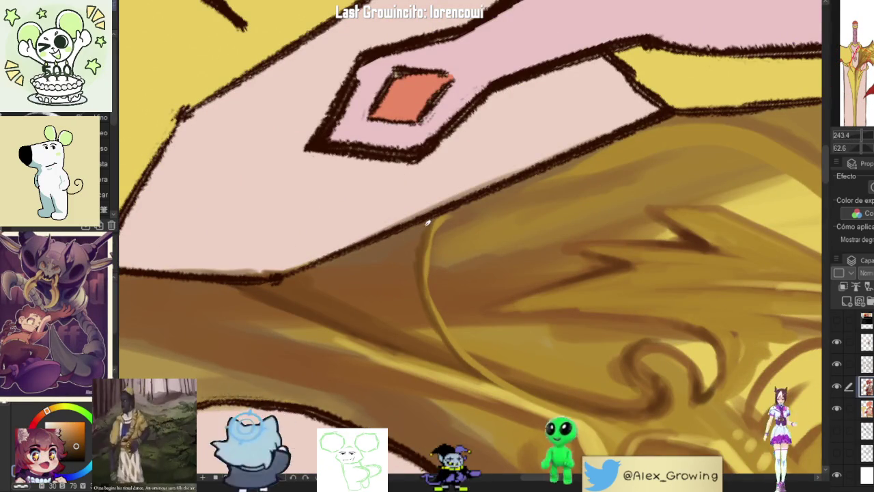
drag(437, 228, 446, 321)
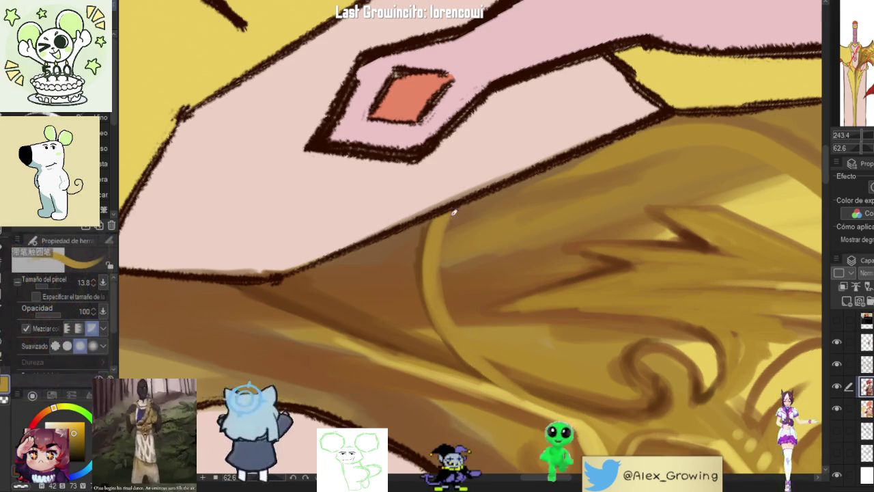
scroll(531, 211, down, 2)
mouse_move(581, 147)
mouse_down()
mouse_move(531, 140)
mouse_move(462, 260)
mouse_up()
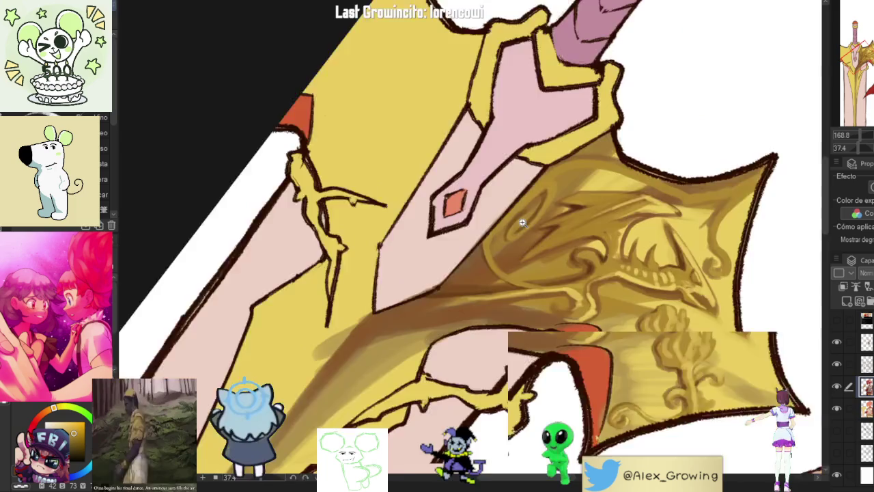
drag(536, 178, 516, 229)
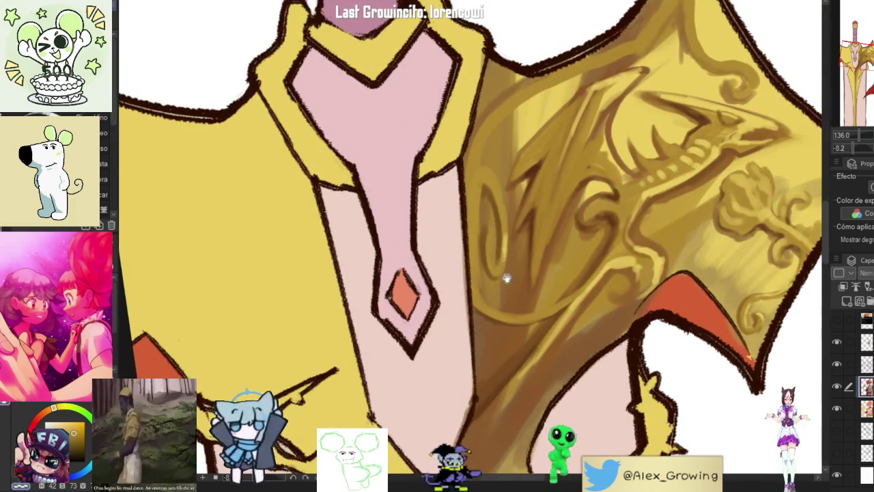
drag(506, 259, 511, 287)
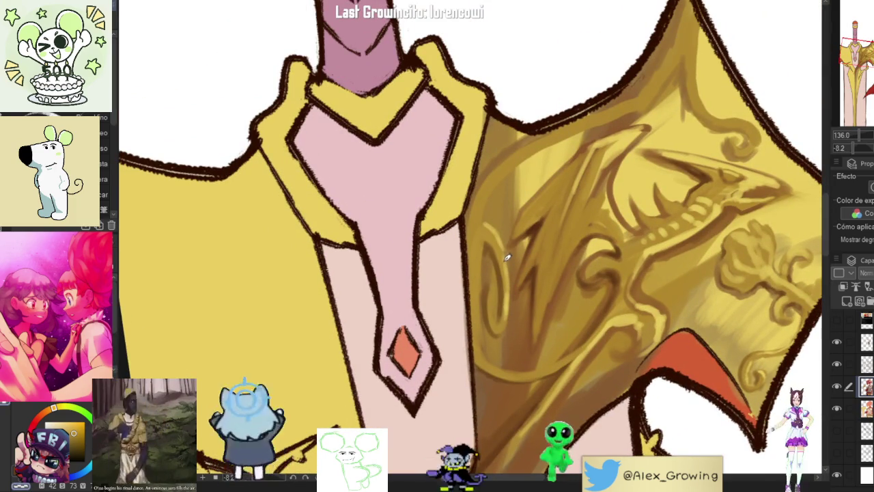
drag(487, 224, 481, 273)
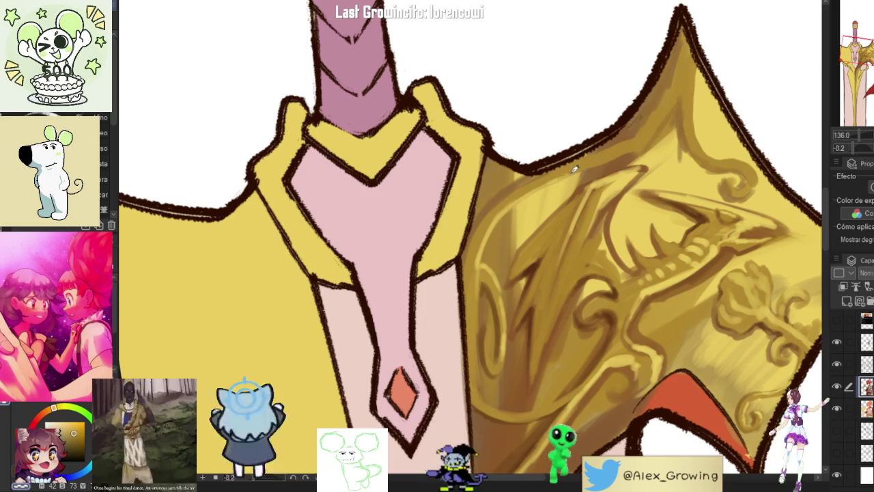
drag(574, 174, 522, 210)
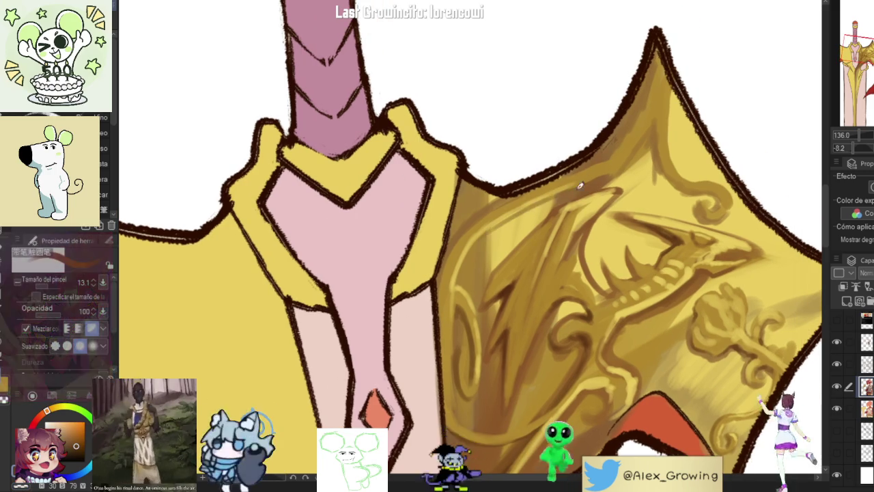
drag(614, 170, 556, 228)
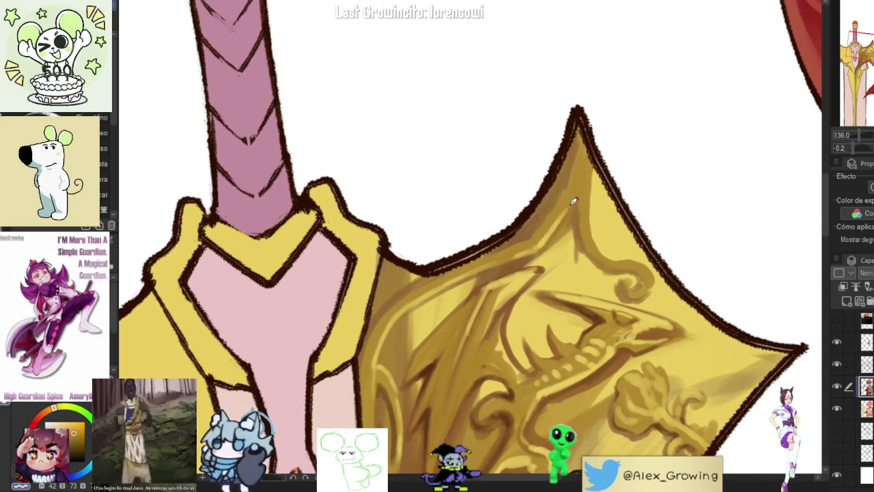
drag(624, 203, 585, 217)
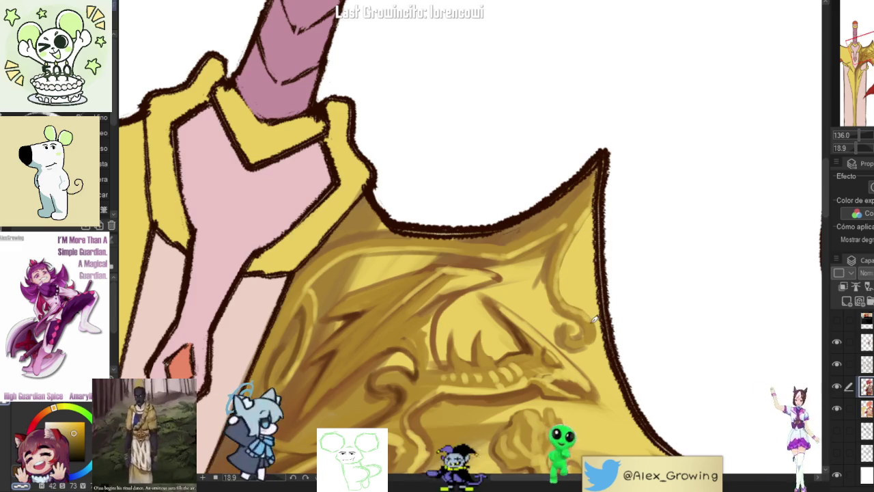
Step: Zoom out and tilt the canvas to frame the whole sword
scroll(592, 337, down, 5)
mouse_move(591, 338)
mouse_down()
mouse_move(605, 250)
mouse_move(573, 195)
mouse_up()
scroll(527, 177, up, 5)
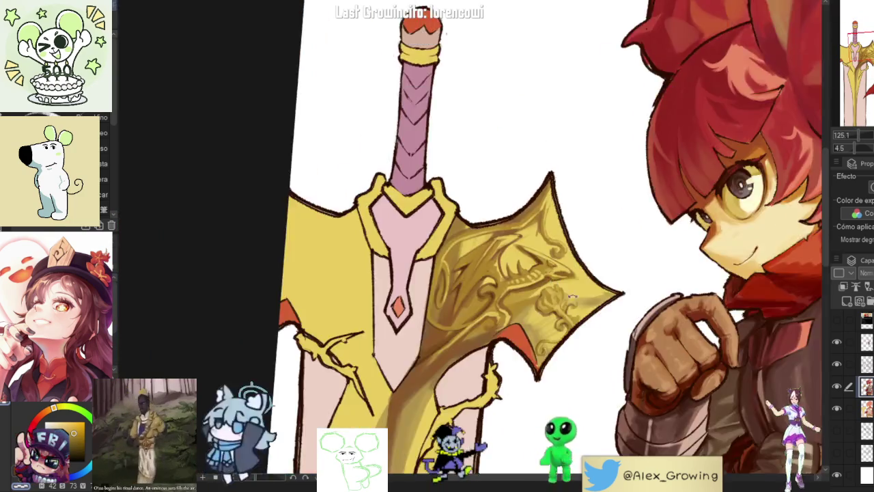
scroll(572, 295, down, 3)
drag(572, 295, 579, 194)
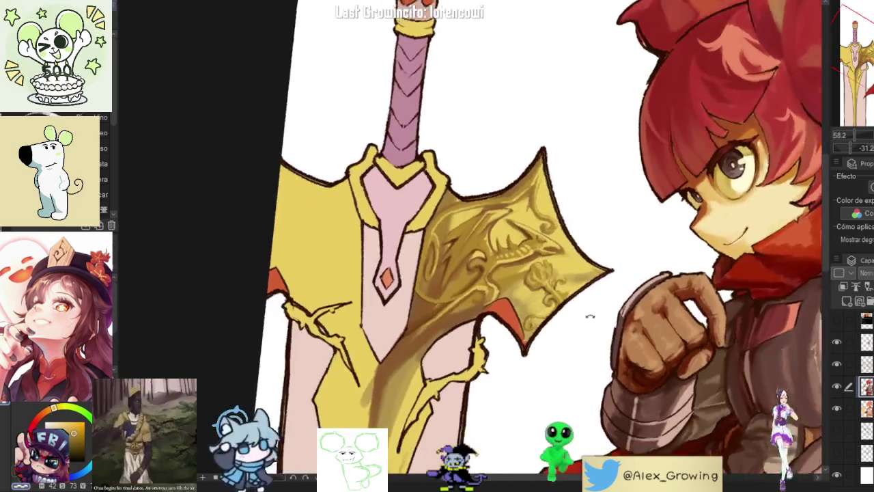
scroll(578, 193, up, 5)
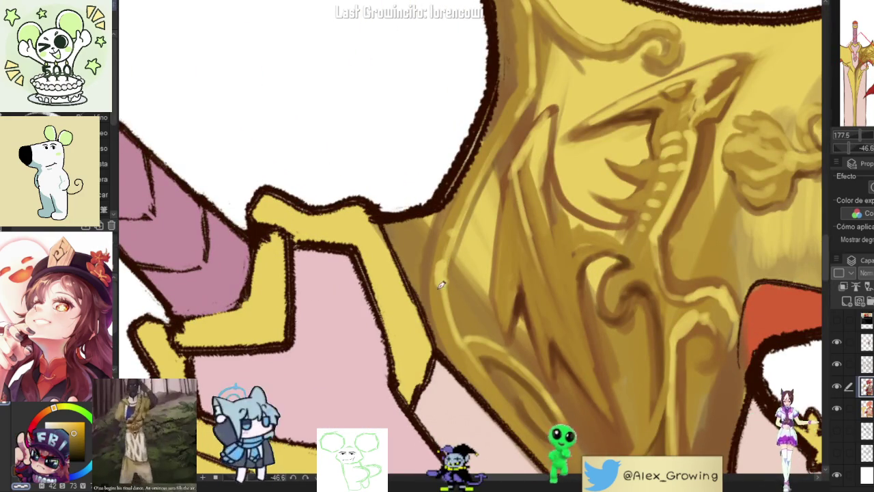
scroll(438, 287, down, 5)
mouse_move(439, 286)
mouse_down()
mouse_move(632, 224)
mouse_move(569, 322)
mouse_up()
scroll(490, 199, up, 5)
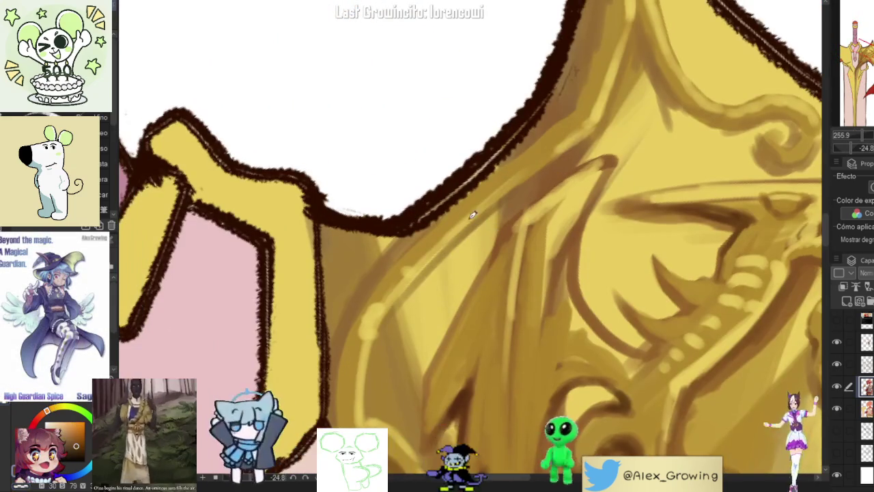
Step: Paint a brown curl on the crossguard's left wing with a short brown stroke beneath it
mouse_move(451, 229)
mouse_down()
mouse_move(418, 325)
mouse_move(451, 282)
mouse_up()
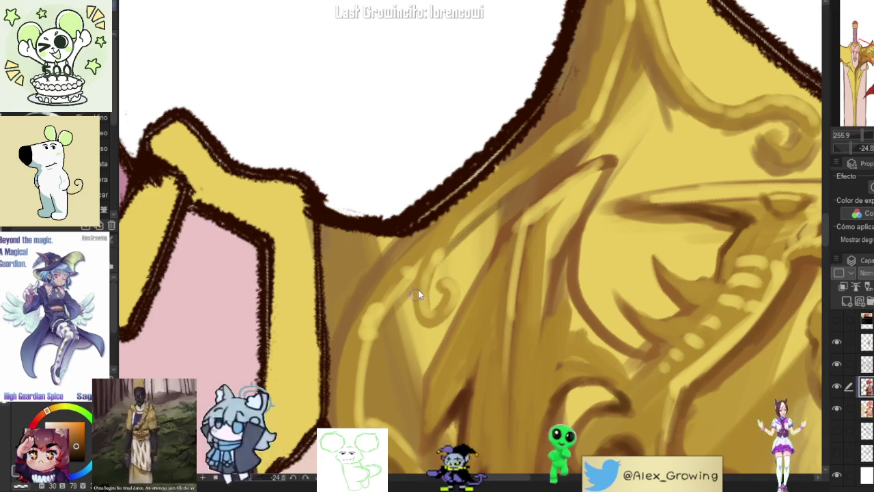
drag(418, 282, 449, 315)
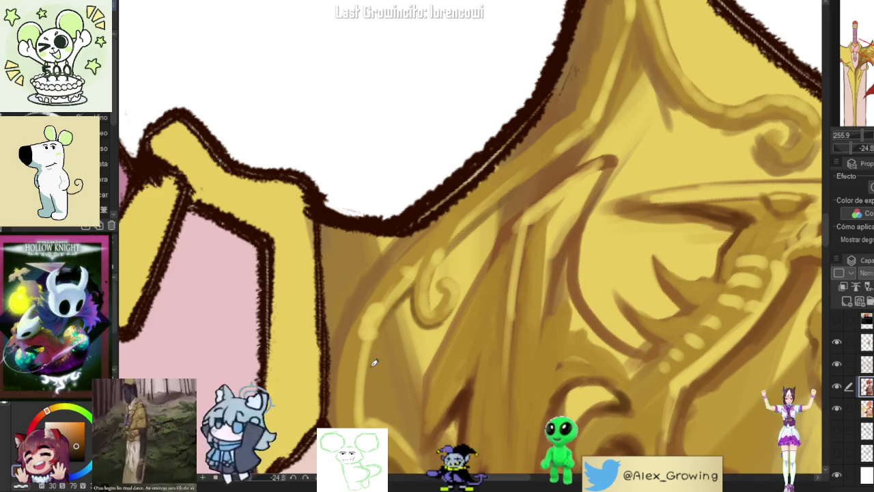
scroll(446, 257, down, 5)
scroll(478, 273, up, 2)
scroll(519, 287, down, 3)
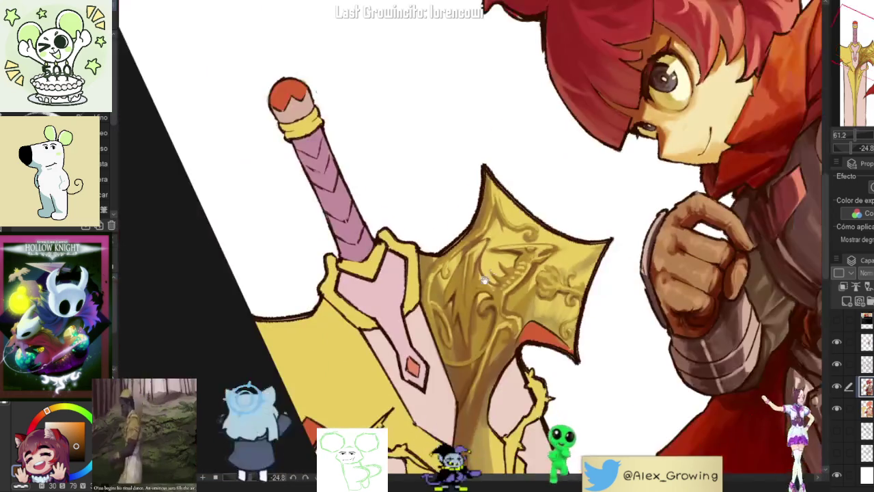
scroll(566, 311, up, 1)
scroll(472, 285, up, 5)
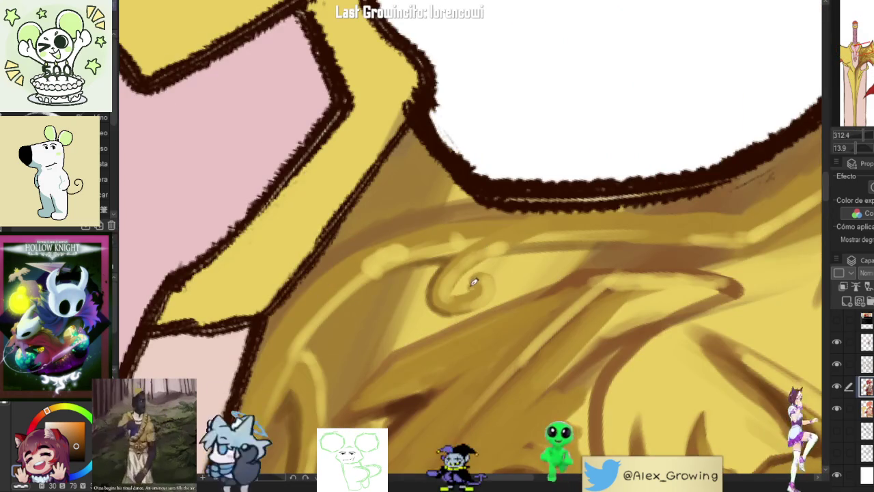
scroll(458, 270, down, 4)
scroll(492, 259, down, 2)
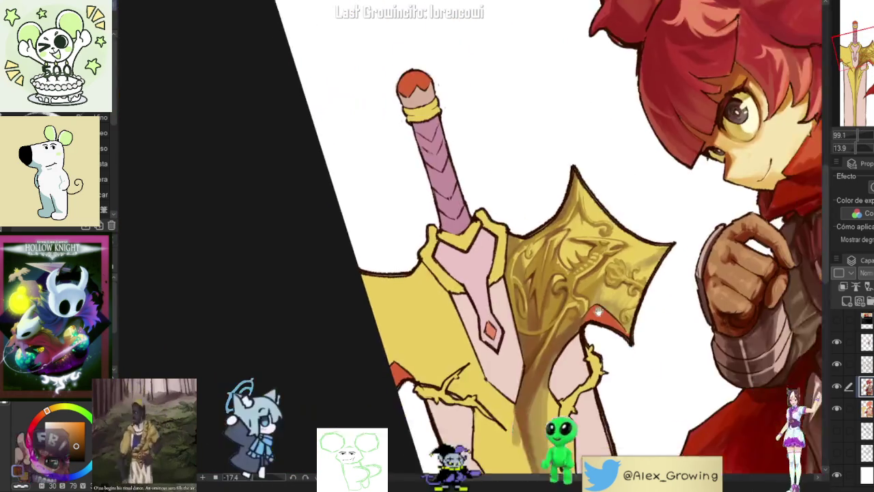
scroll(541, 236, up, 4)
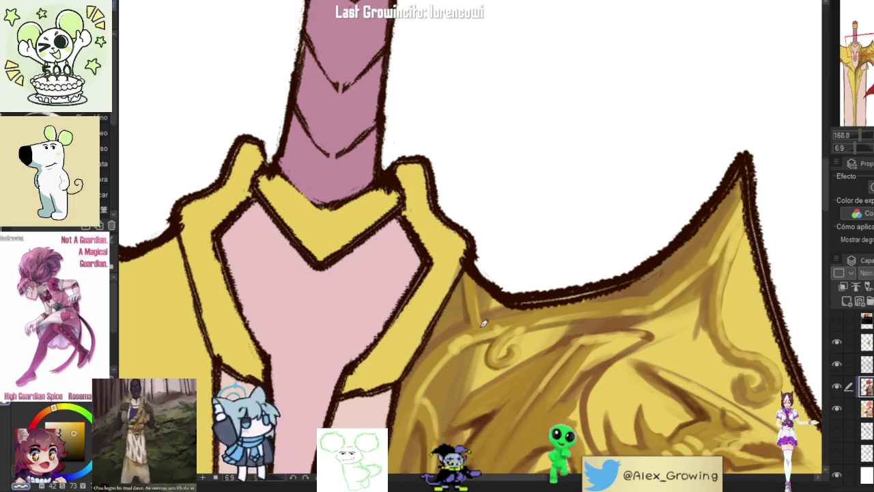
scroll(495, 280, down, 5)
mouse_move(494, 280)
mouse_down()
mouse_move(605, 247)
mouse_move(577, 202)
mouse_up()
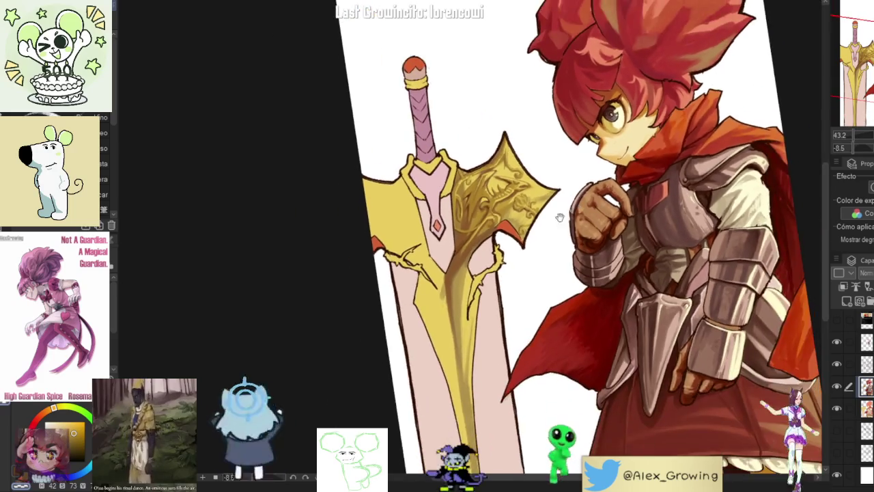
scroll(578, 203, up, 3)
key(ctrl+0)
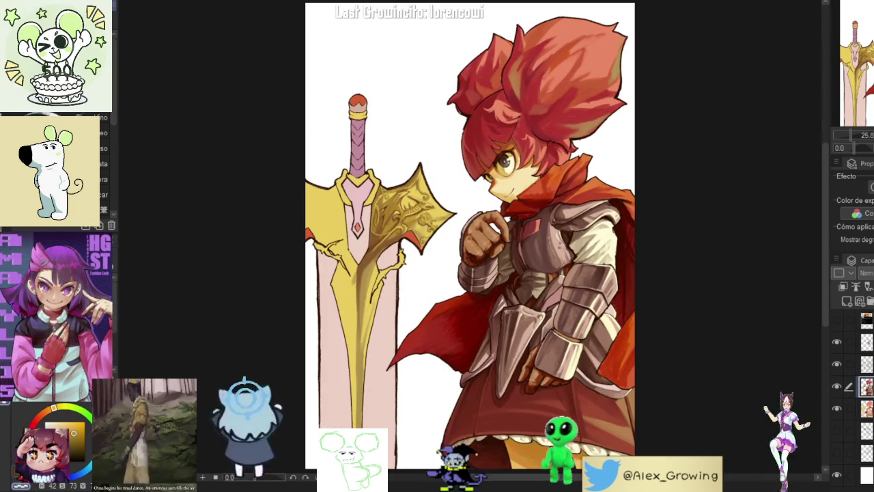
scroll(424, 225, up, 5)
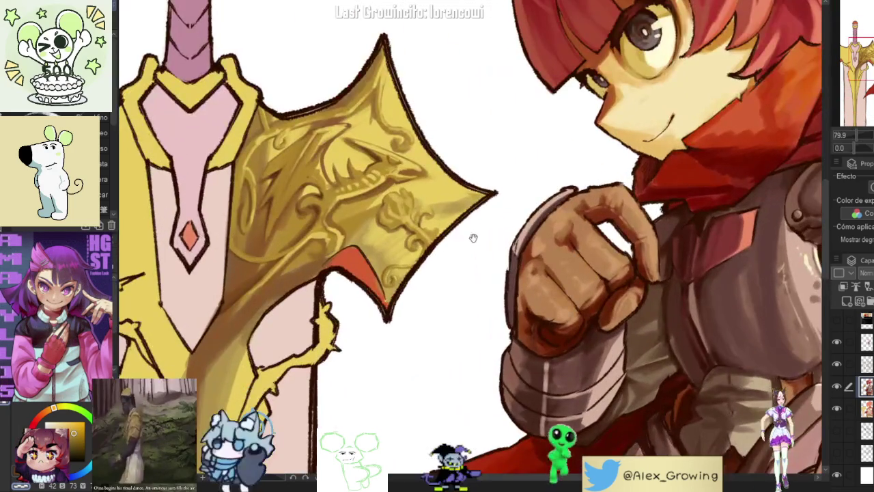
scroll(478, 238, down, 5)
drag(478, 238, 487, 271)
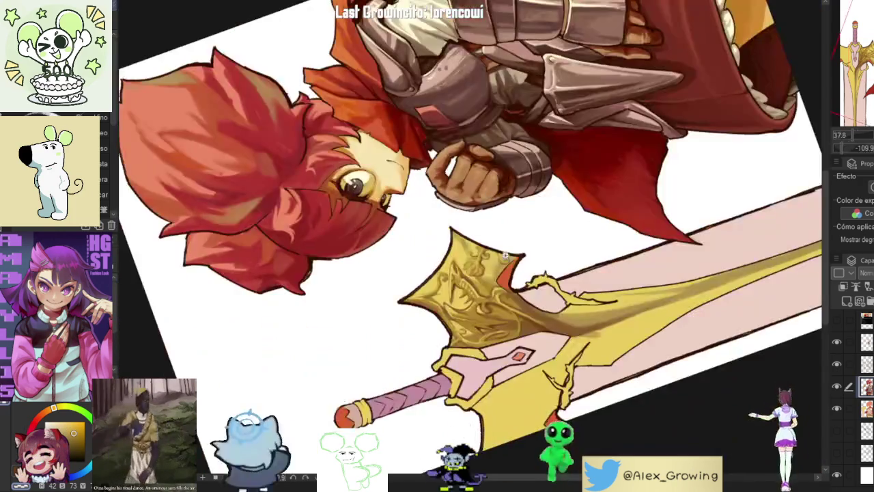
scroll(487, 271, up, 2)
scroll(487, 271, up, 8)
drag(481, 351, 465, 305)
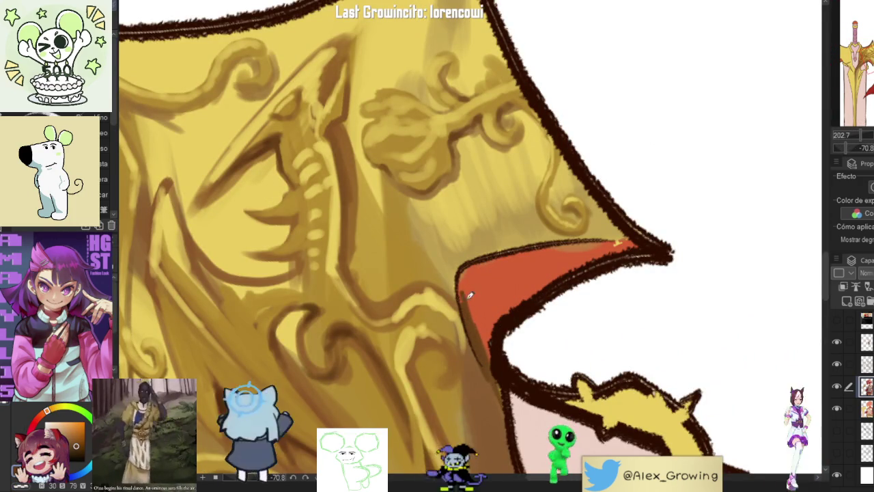
Step: Darken the red underside along its left edge toward the tip, undoing a stray stroke
drag(513, 254, 507, 296)
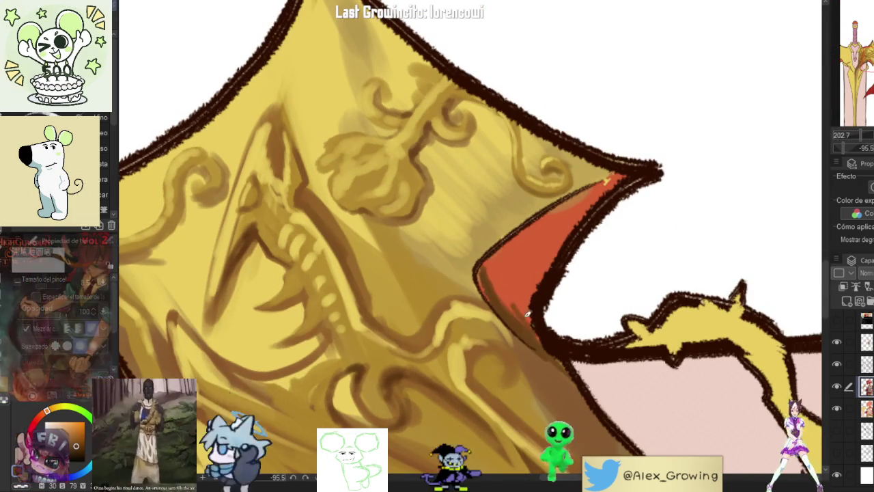
mouse_move(494, 257)
mouse_down()
mouse_move(594, 188)
mouse_move(498, 258)
mouse_move(522, 285)
mouse_up()
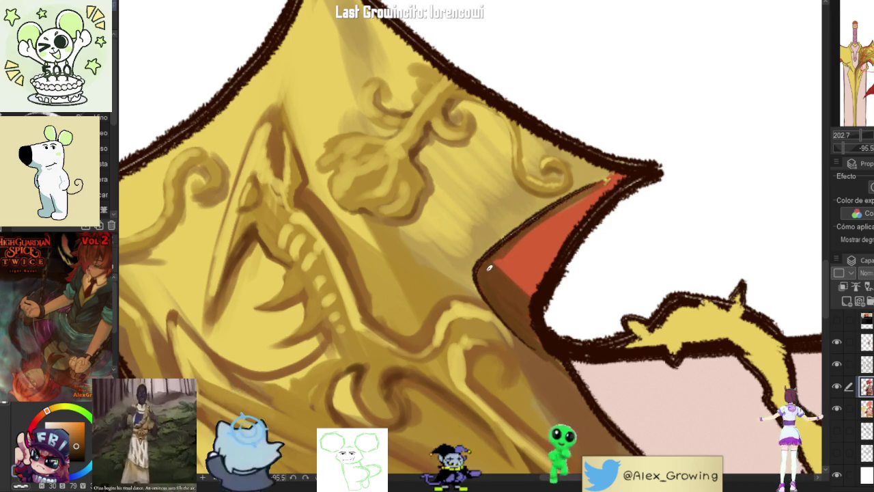
key(ctrl+0)
key(h)
key(h)
key(ctrl+z)
drag(546, 287, 594, 225)
drag(519, 273, 615, 202)
key(ctrl+z)
mouse_move(541, 268)
mouse_down()
mouse_move(587, 225)
mouse_move(565, 376)
mouse_move(562, 254)
mouse_up()
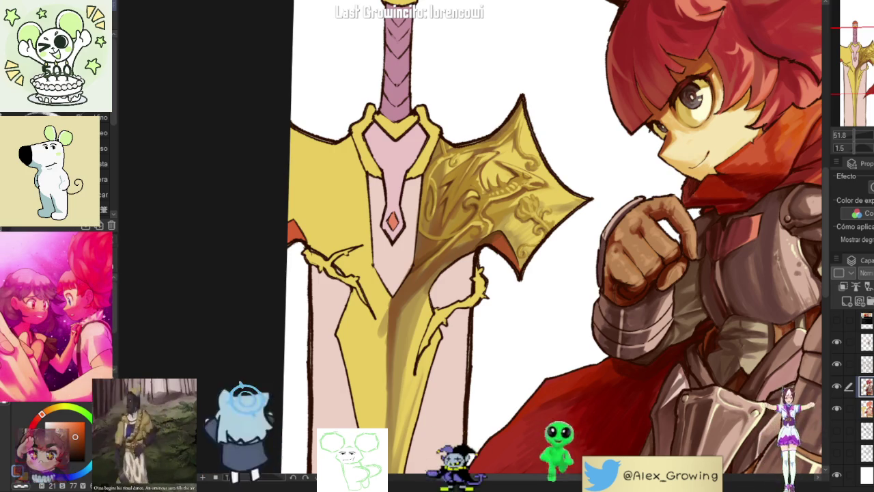
Step: Fill the crossguard's left wing with a deeper gold
scroll(447, 241, down, 3)
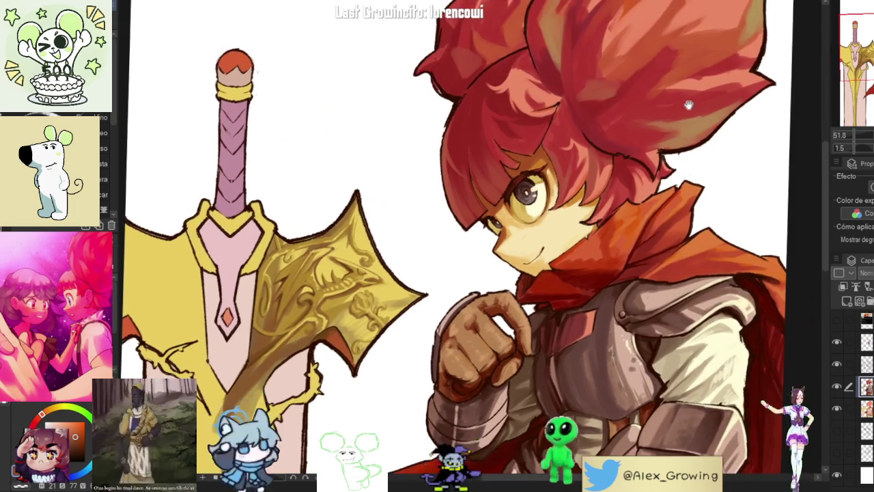
scroll(447, 241, up, 3)
scroll(447, 242, up, 1)
scroll(513, 240, up, 1)
scroll(584, 239, up, 1)
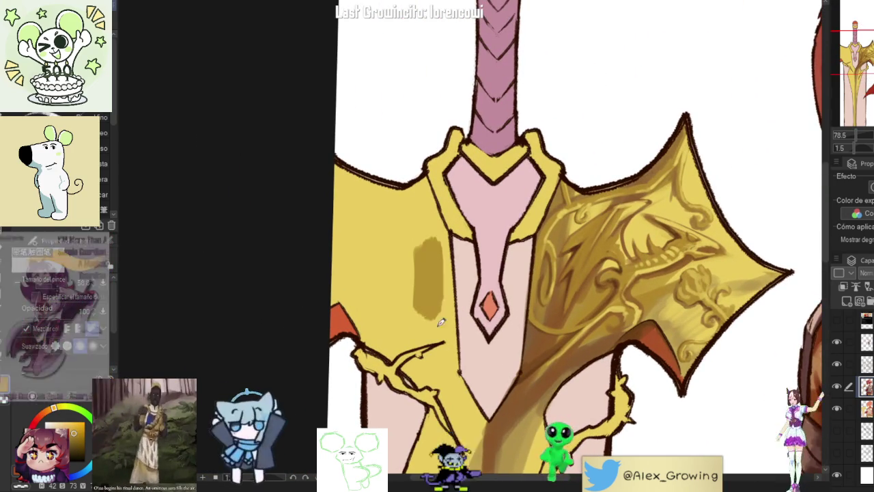
click(460, 249)
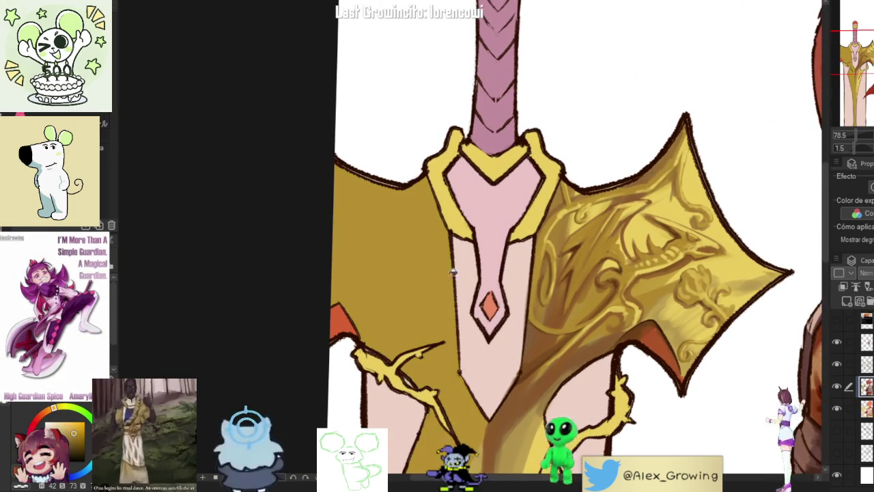
drag(574, 340, 547, 220)
Step: Brush brown shading streaks down the lower blade and along its left side
scroll(547, 220, down, 5)
scroll(489, 250, up, 1)
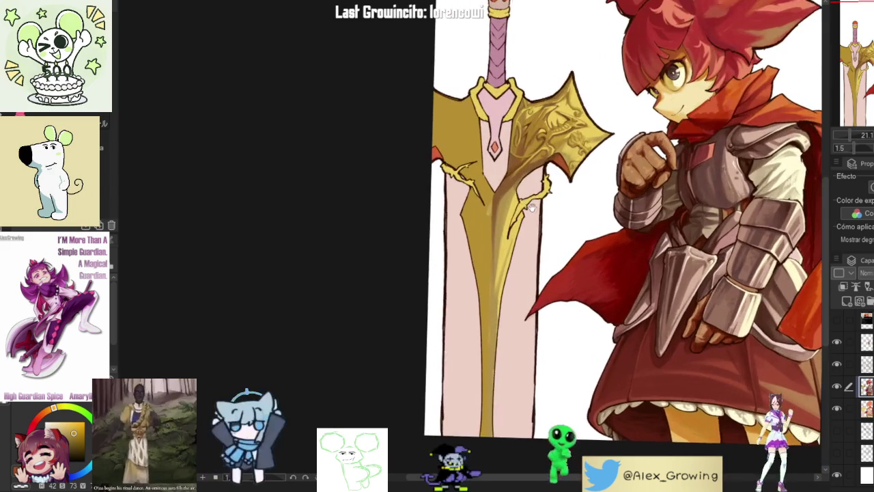
scroll(489, 250, up, 1)
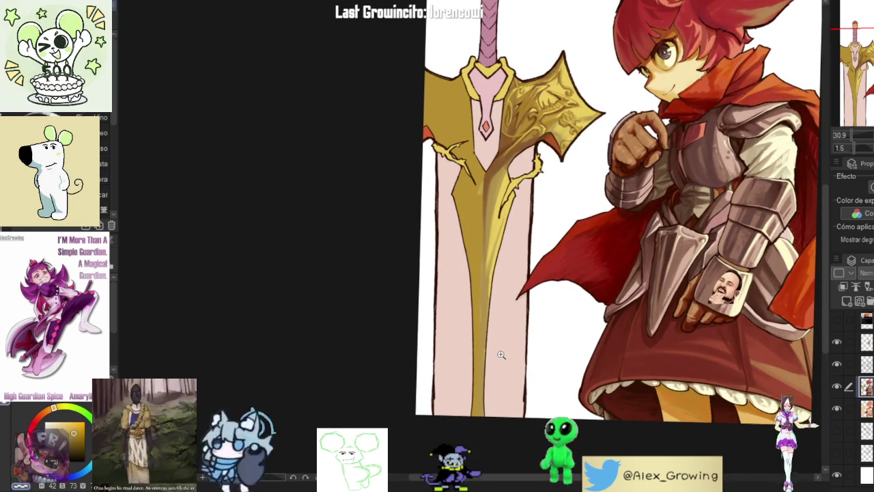
scroll(500, 257, up, 1)
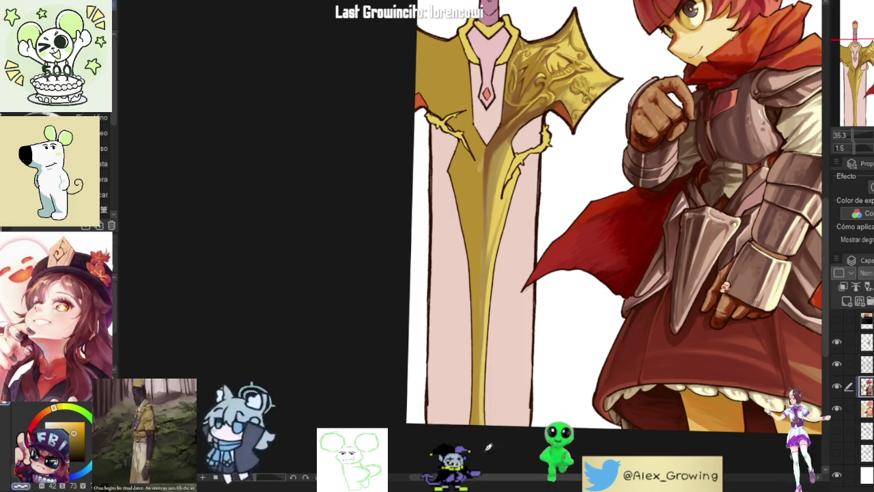
scroll(520, 301, down, 3)
scroll(533, 318, up, 1)
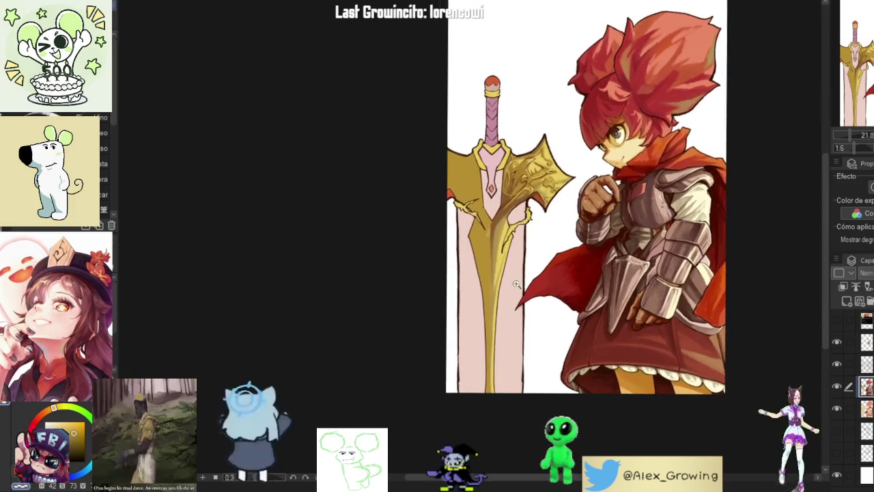
scroll(519, 298, up, 5)
scroll(519, 297, down, 2)
scroll(533, 300, down, 2)
scroll(544, 301, down, 1)
scroll(519, 342, up, 4)
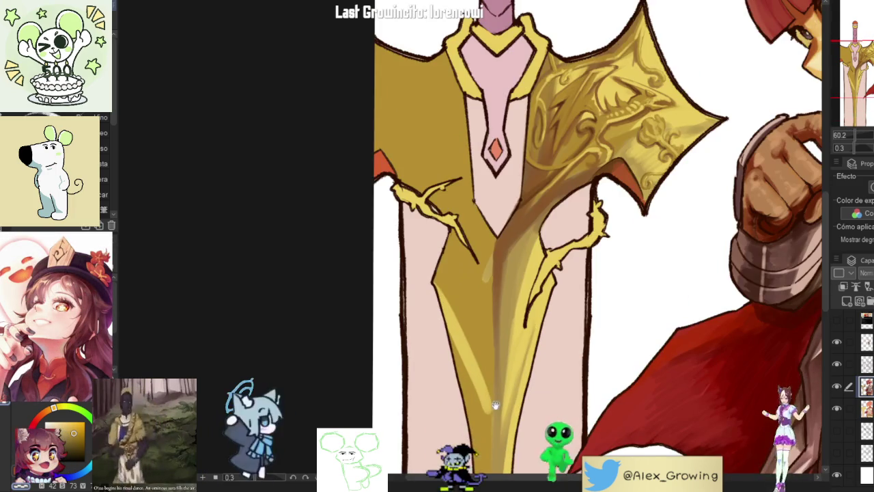
scroll(501, 400, up, 1)
drag(498, 367, 468, 300)
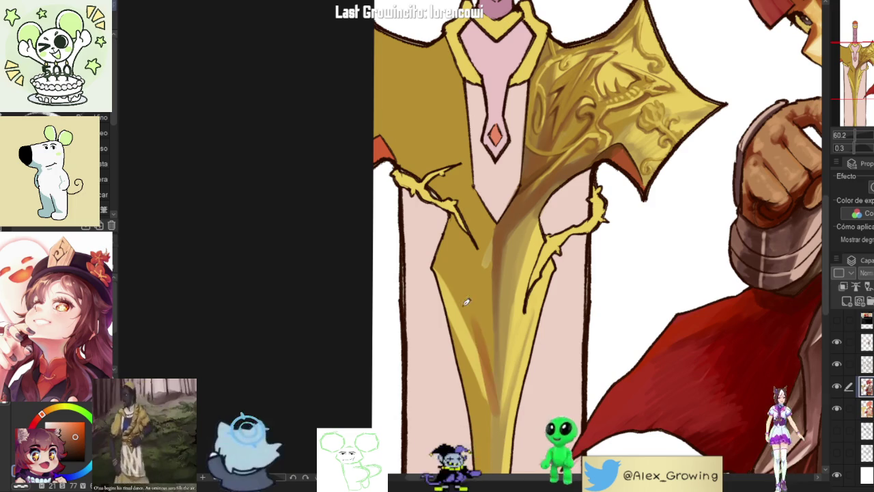
drag(485, 360, 451, 294)
drag(451, 263, 467, 327)
mouse_move(504, 451)
mouse_down()
mouse_move(448, 308)
mouse_move(456, 320)
mouse_up()
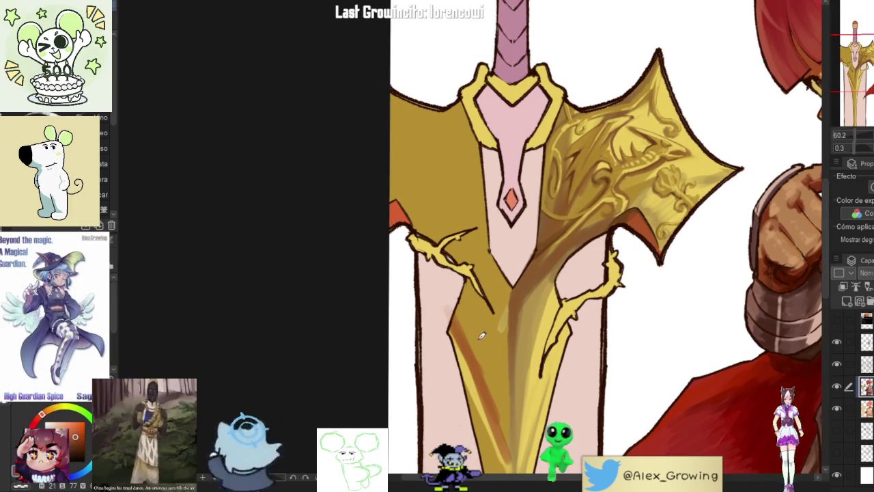
Step: Pan up the sword and fit the whole illustration in the window
mouse_move(509, 441)
mouse_down()
mouse_move(499, 379)
mouse_move(466, 315)
mouse_up()
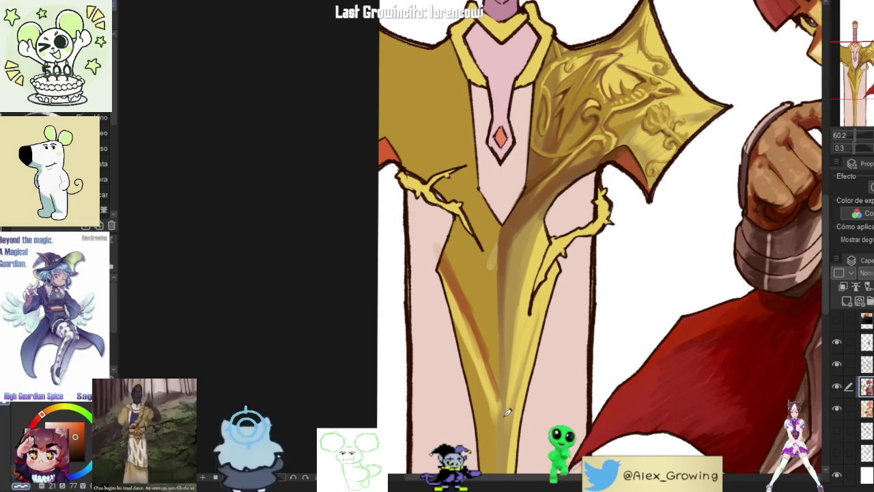
key(ctrl+0)
scroll(521, 233, up, 1)
scroll(521, 233, up, 2)
scroll(521, 233, up, 1)
scroll(521, 233, up, 1)
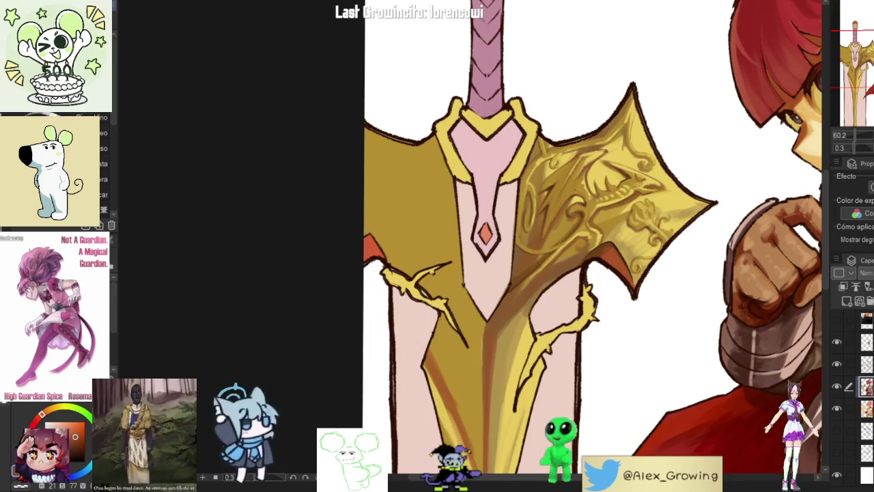
scroll(598, 239, down, 3)
Step: Lay several dark brown strokes down the blade's left edge, extending up toward the crossguard
scroll(598, 239, down, 1)
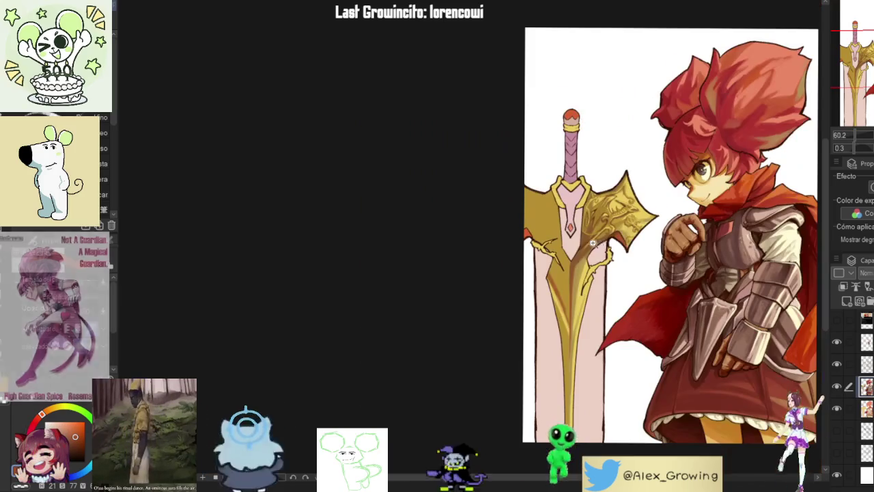
scroll(544, 275, up, 2)
scroll(543, 274, up, 1)
drag(544, 279, 555, 287)
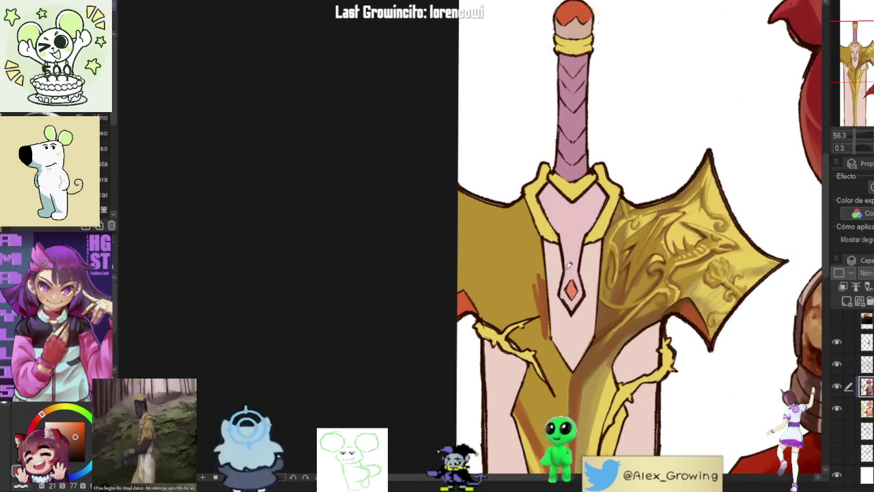
scroll(626, 278, up, 2)
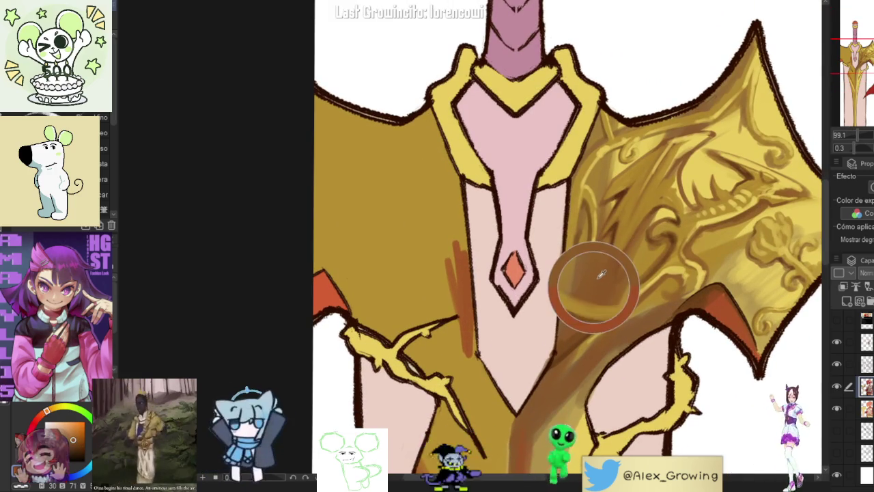
drag(469, 292, 469, 342)
drag(465, 253, 478, 355)
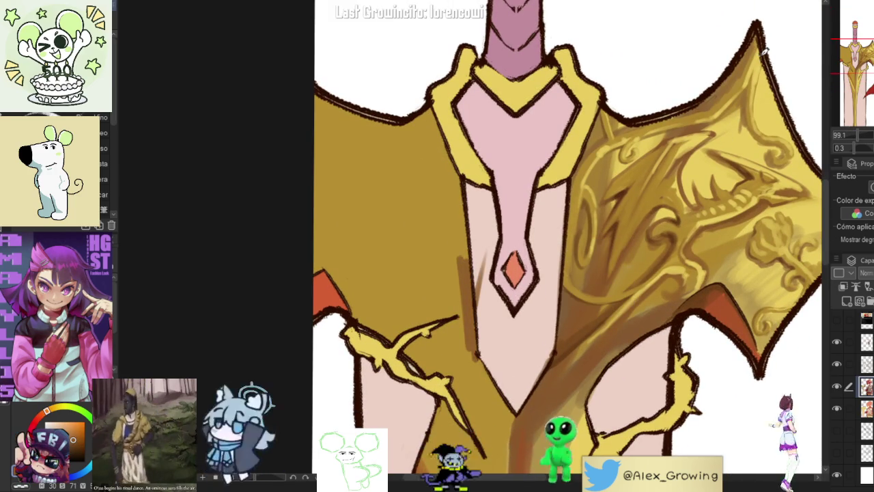
drag(451, 199, 463, 267)
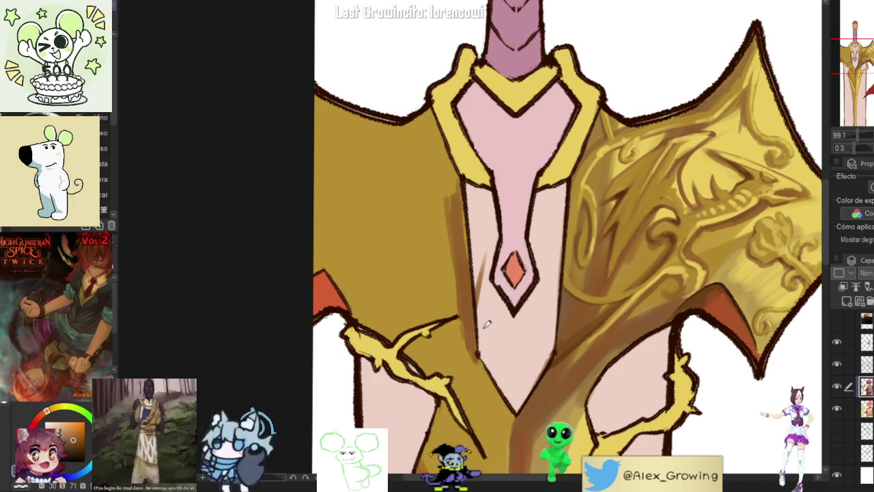
scroll(482, 262, down, 3)
drag(471, 273, 471, 216)
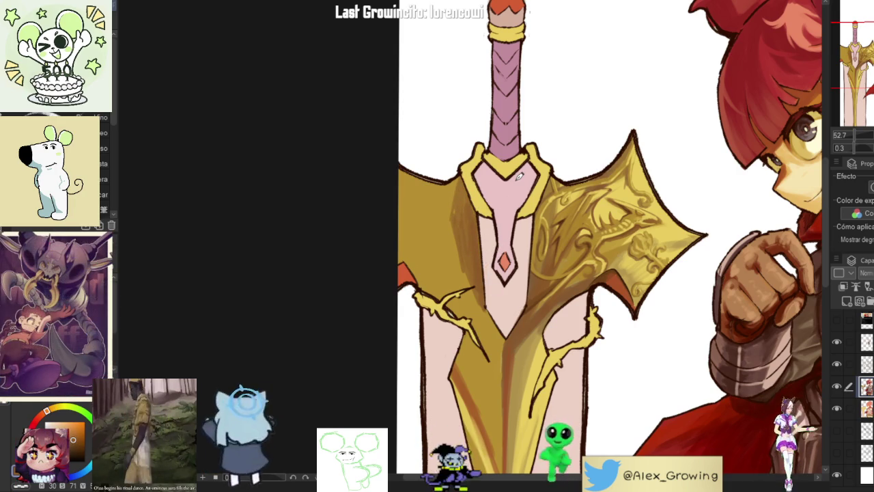
drag(516, 178, 523, 263)
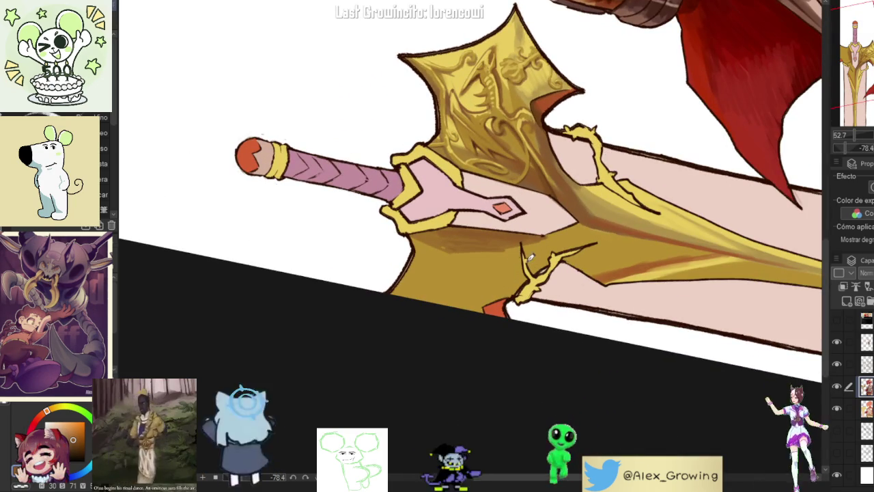
drag(532, 252, 555, 229)
mouse_move(505, 279)
mouse_down()
mouse_move(548, 224)
mouse_move(497, 280)
mouse_up()
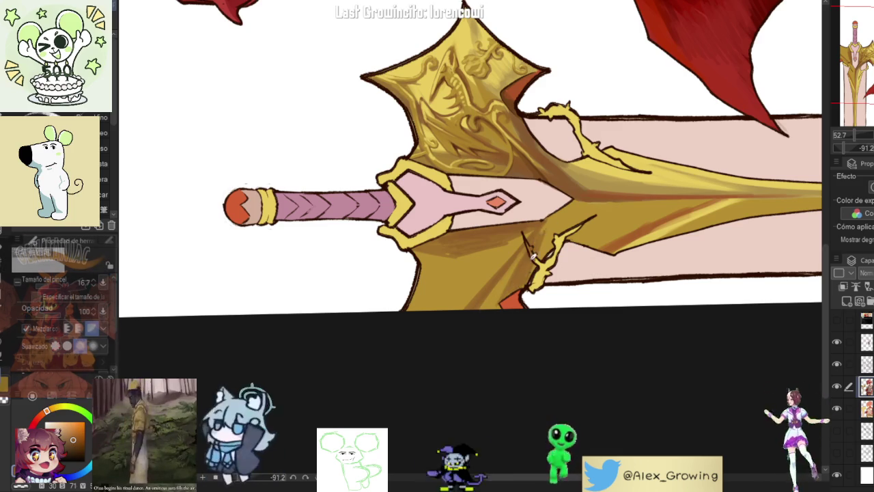
drag(564, 217, 521, 293)
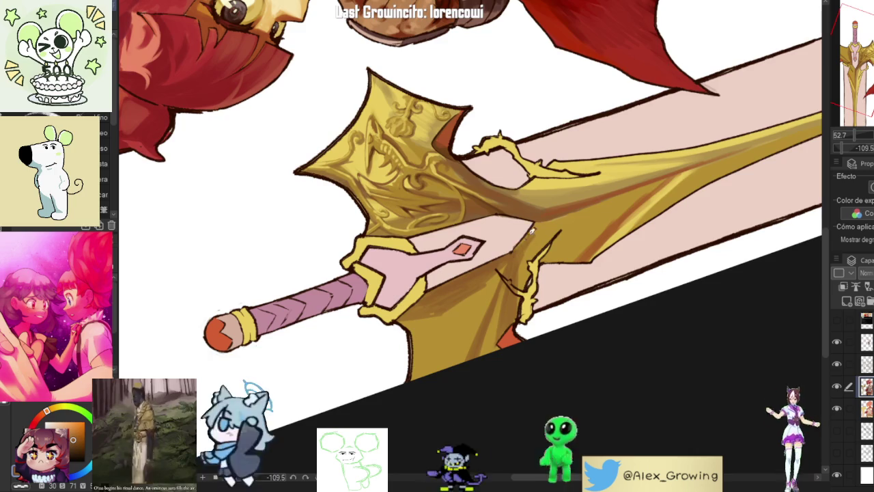
drag(564, 217, 531, 231)
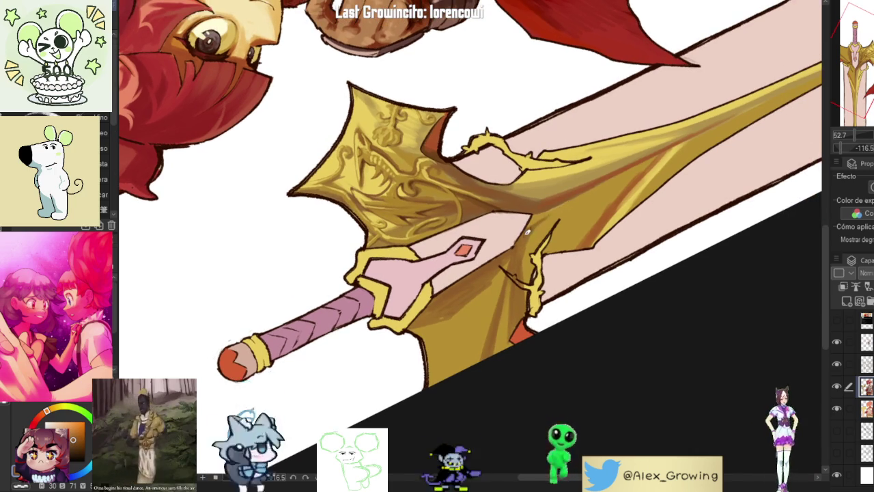
mouse_move(535, 230)
mouse_down()
mouse_move(423, 325)
mouse_move(583, 234)
mouse_up()
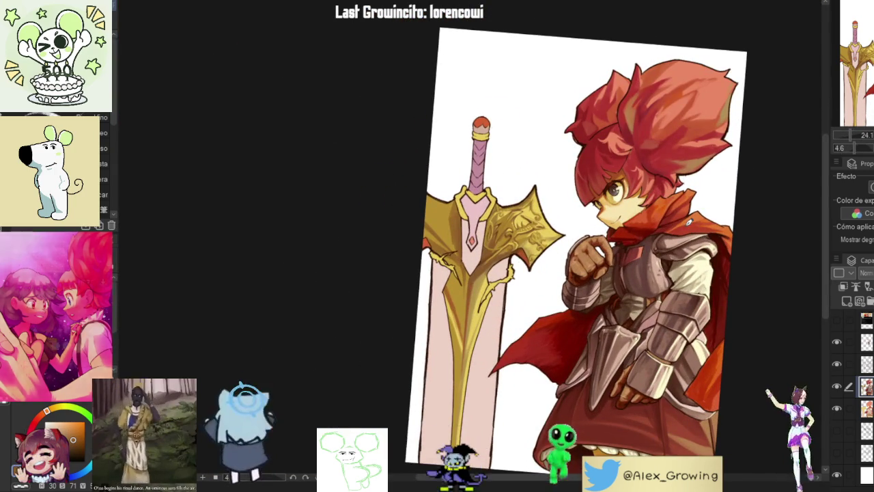
mouse_move(684, 219)
mouse_down()
mouse_move(593, 214)
mouse_move(483, 223)
mouse_move(526, 207)
mouse_move(552, 174)
mouse_up()
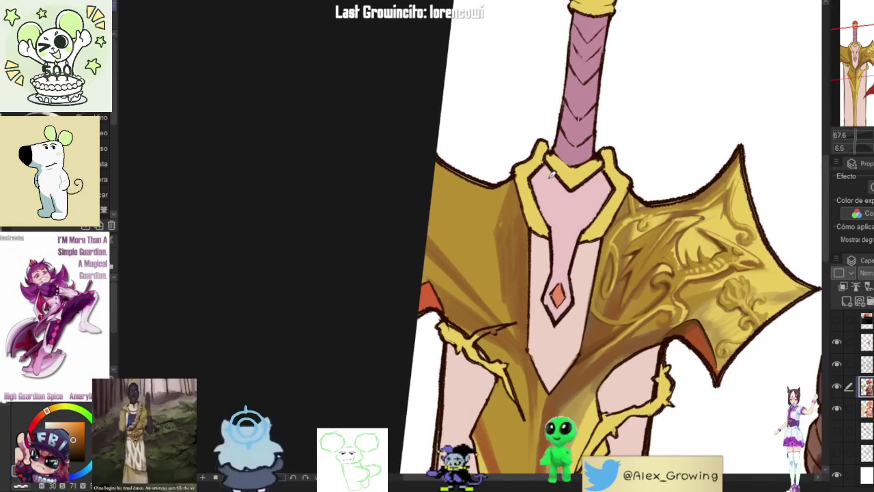
Step: Sample the crossguard gold and switch to a deeper orange-brown for shading the left wing
drag(475, 278, 546, 183)
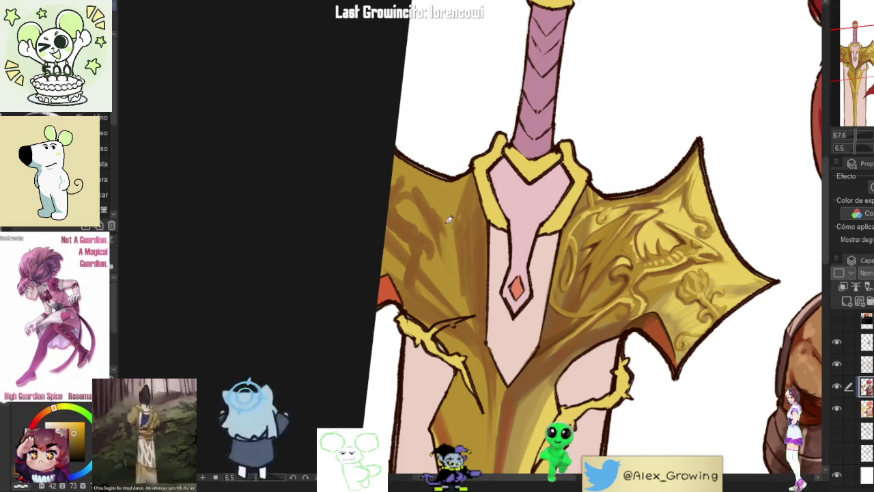
alt+click(407, 164)
alt+click(420, 184)
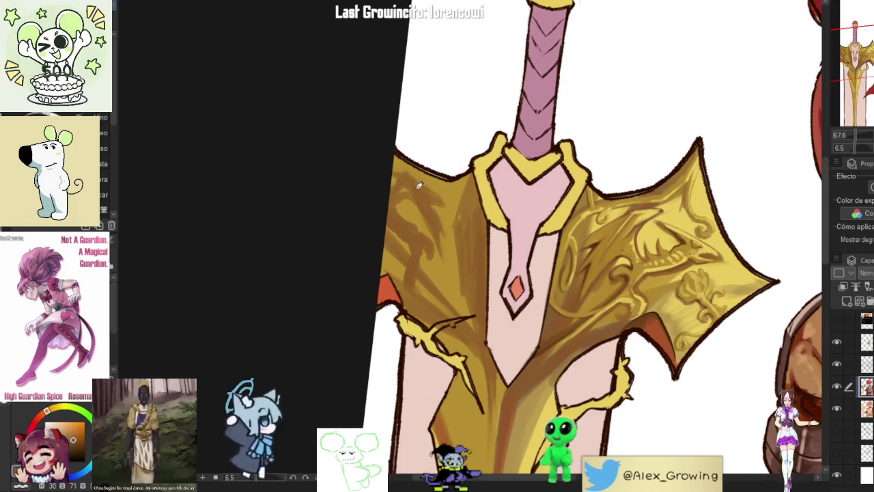
mouse_move(550, 141)
mouse_down()
mouse_move(617, 82)
mouse_move(556, 142)
mouse_up()
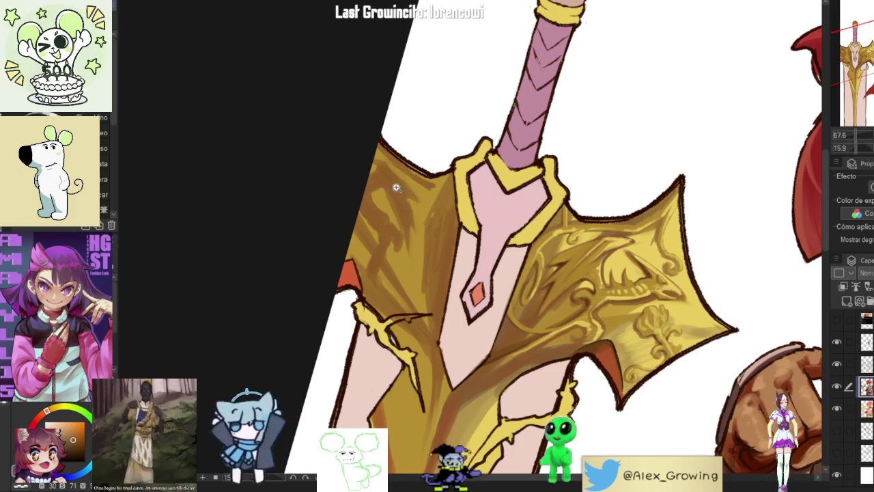
Step: Blend the brown shading on the left crossguard wing with lighter gold strokes
scroll(403, 208, down, 2)
scroll(404, 208, up, 2)
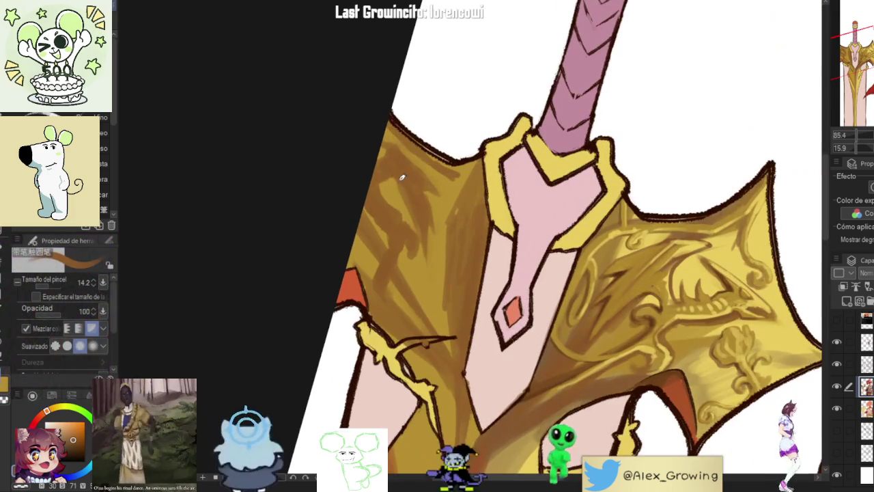
scroll(408, 171, down, 1)
mouse_move(408, 170)
mouse_down()
mouse_move(587, 120)
mouse_move(644, 119)
mouse_move(647, 135)
mouse_up()
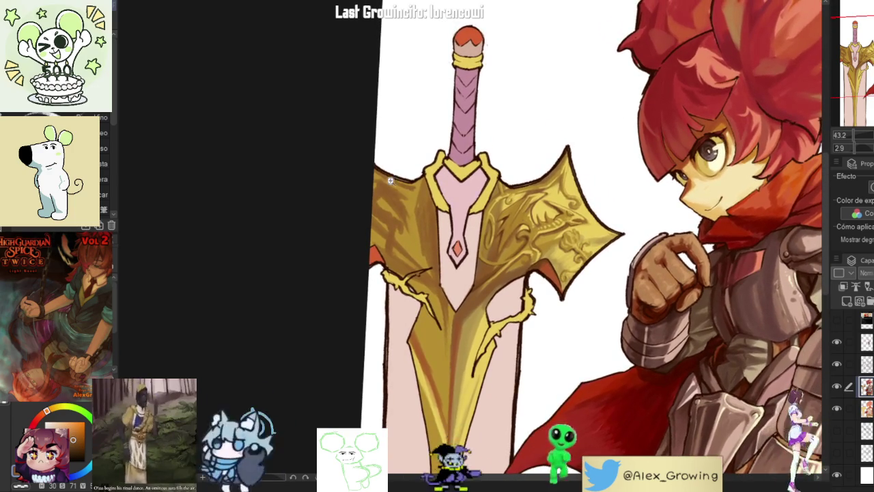
scroll(393, 175, up, 3)
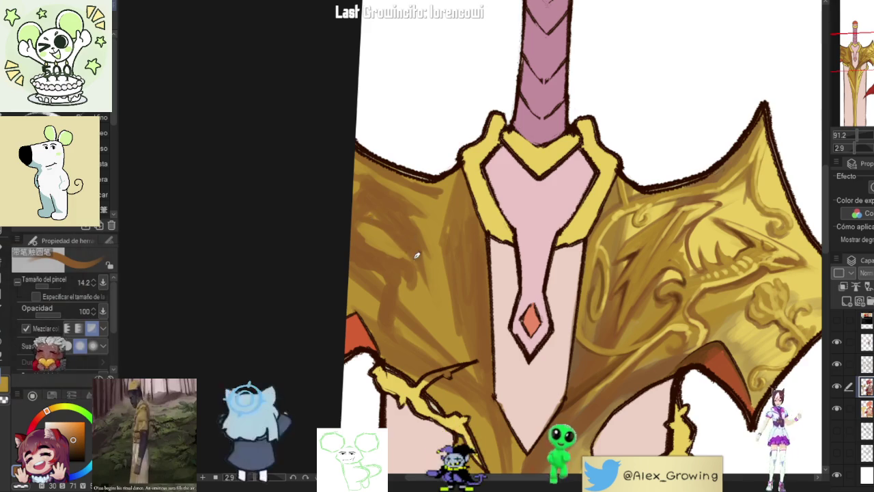
scroll(364, 219, down, 5)
scroll(437, 232, up, 3)
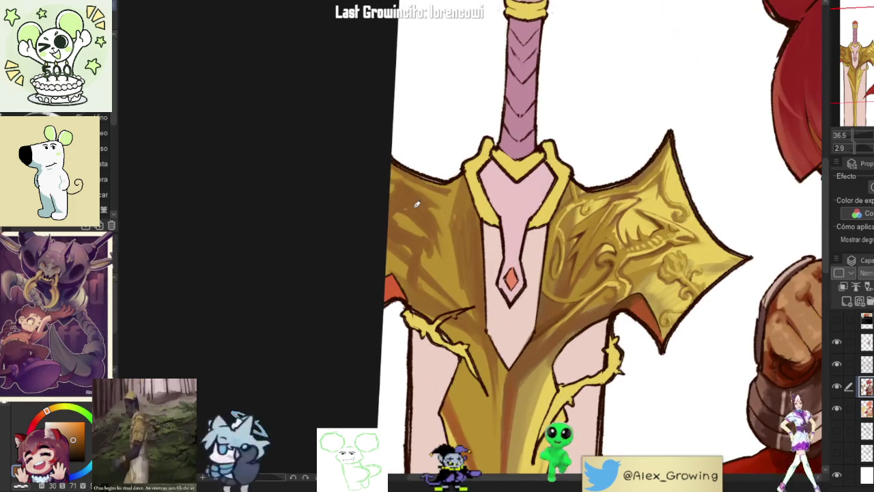
drag(525, 239, 457, 221)
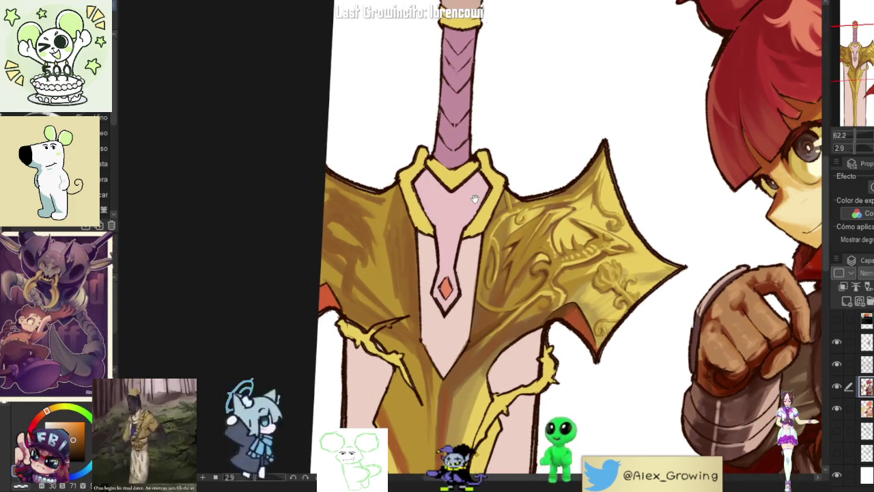
scroll(405, 237, up, 3)
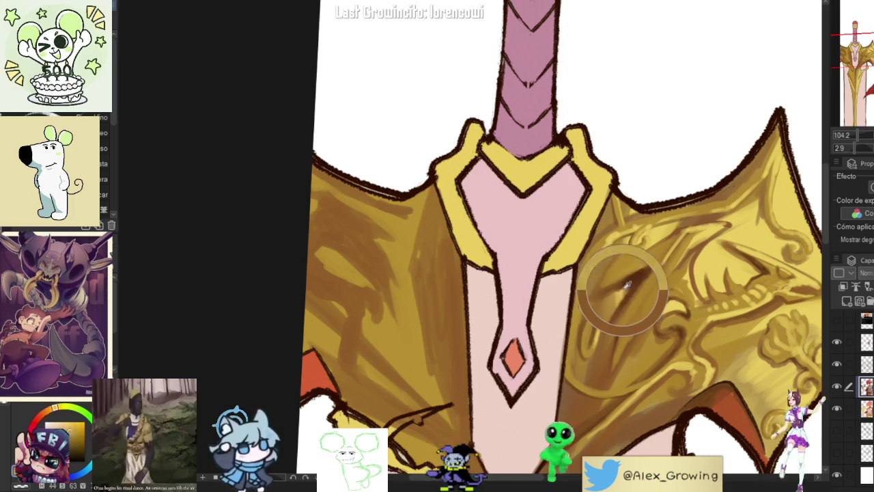
drag(625, 283, 599, 342)
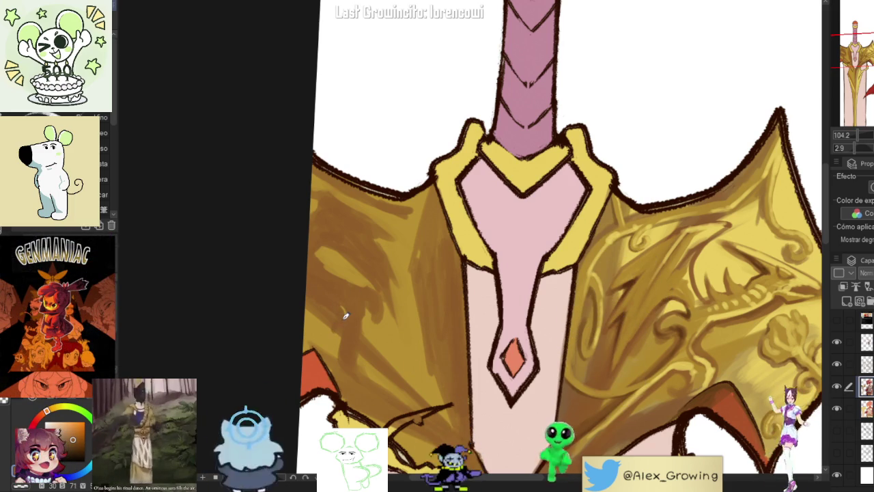
Step: Paint darker brown shading streaks along the right crossguard wing
drag(345, 316, 310, 276)
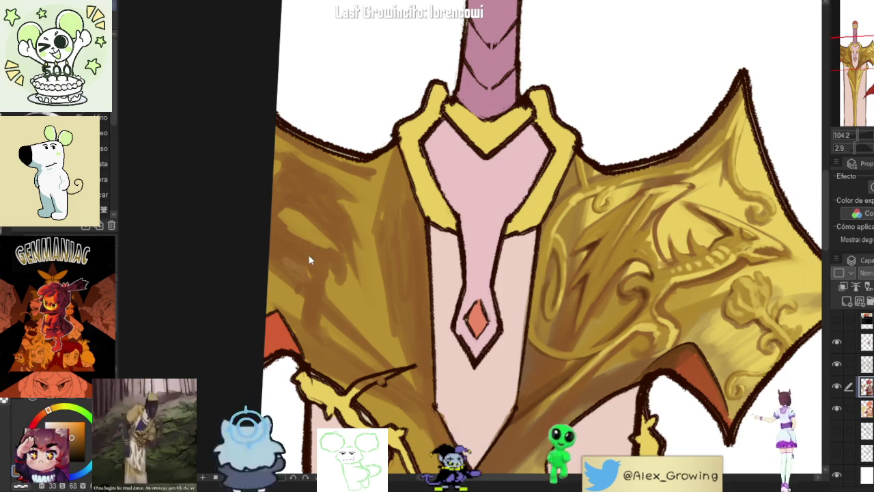
mouse_move(591, 250)
mouse_down()
mouse_move(581, 273)
mouse_move(593, 268)
mouse_up()
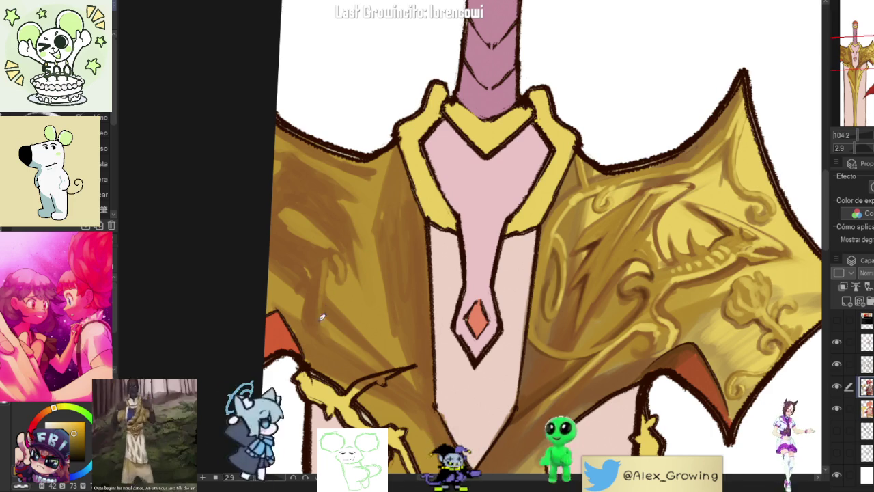
drag(353, 342, 351, 324)
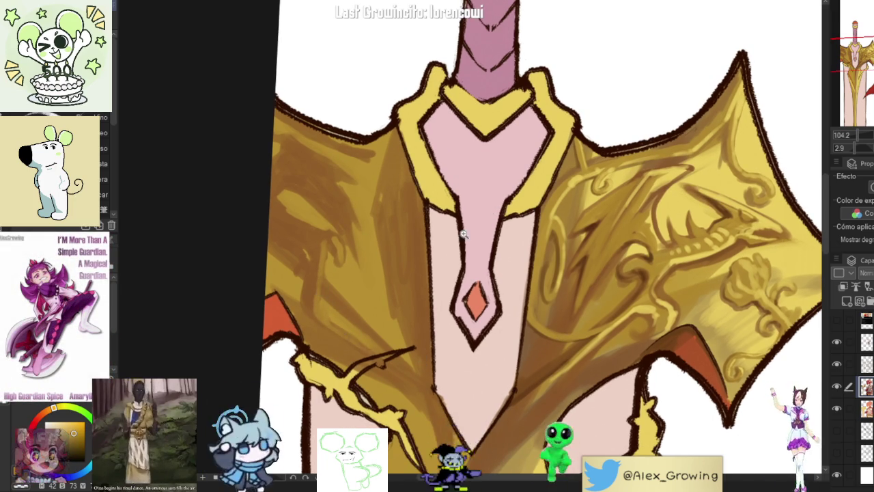
scroll(448, 266, down, 2)
scroll(373, 267, up, 2)
scroll(373, 267, up, 1)
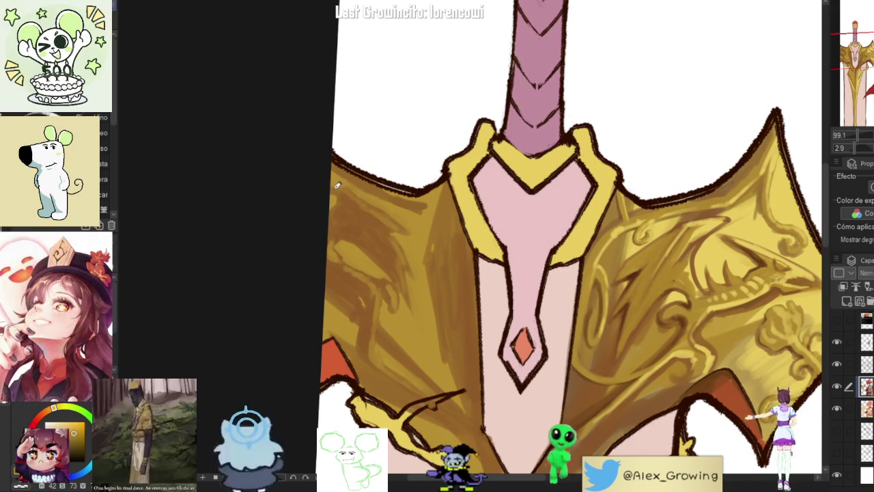
scroll(371, 195, down, 3)
scroll(410, 255, up, 3)
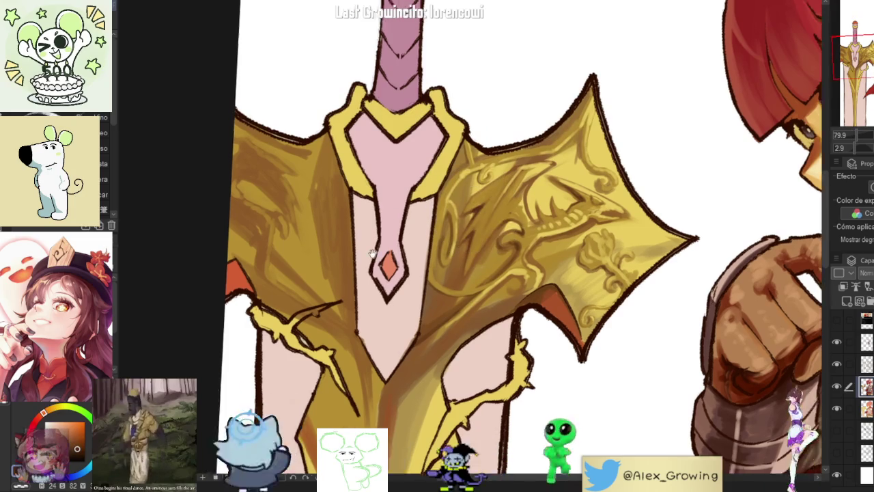
drag(280, 213, 425, 258)
scroll(425, 258, up, 2)
scroll(395, 272, up, 2)
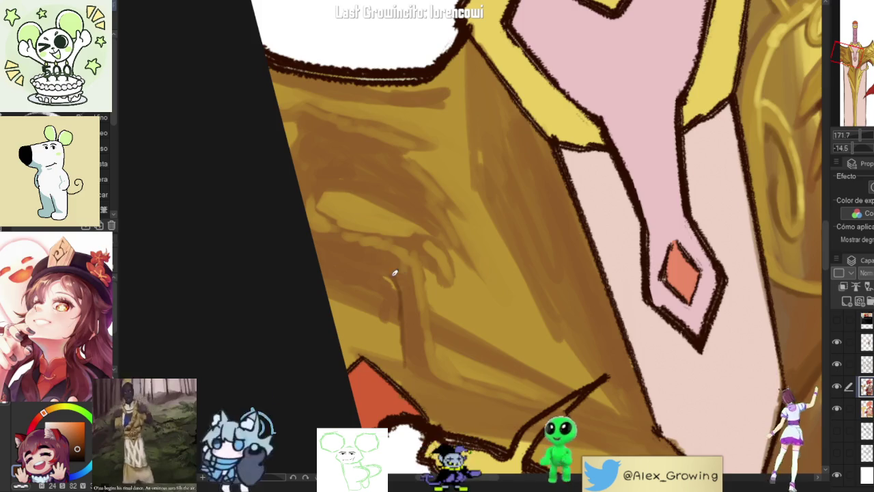
scroll(404, 311, down, 2)
scroll(635, 192, down, 2)
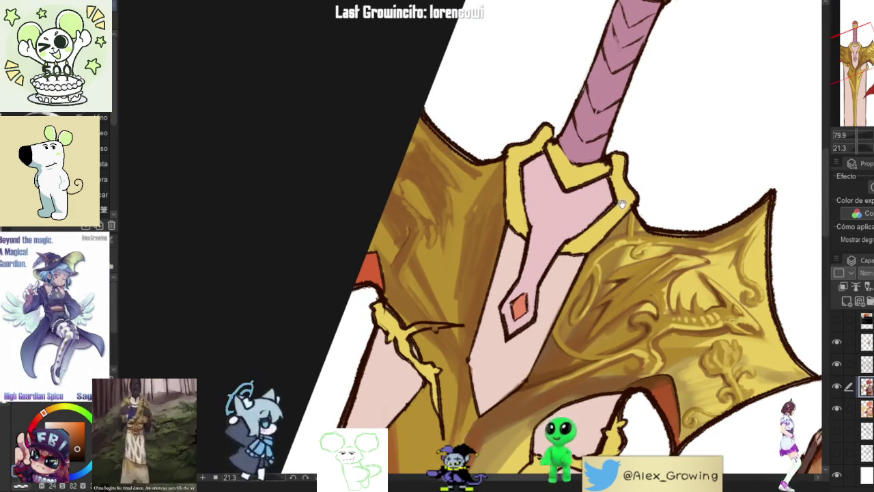
scroll(397, 268, up, 1)
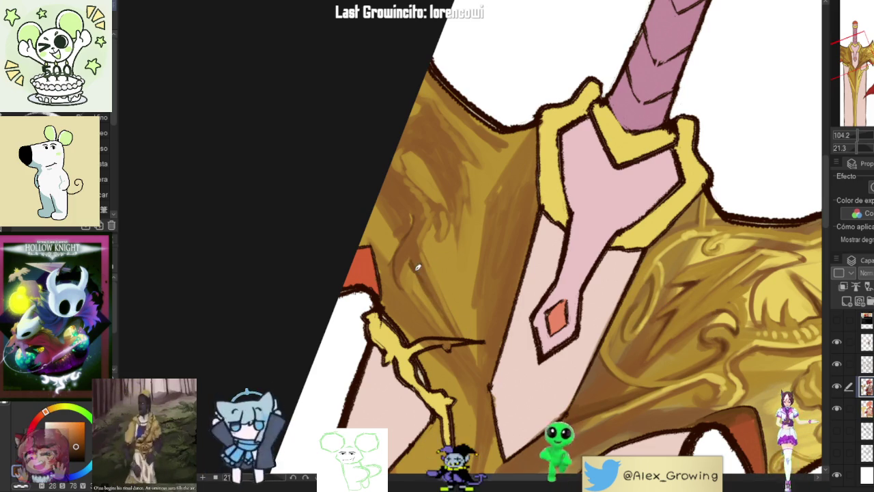
mouse_move(411, 207)
mouse_down()
mouse_move(421, 239)
mouse_move(578, 164)
mouse_move(490, 129)
mouse_move(605, 82)
mouse_move(511, 191)
mouse_move(386, 201)
mouse_move(403, 268)
mouse_up()
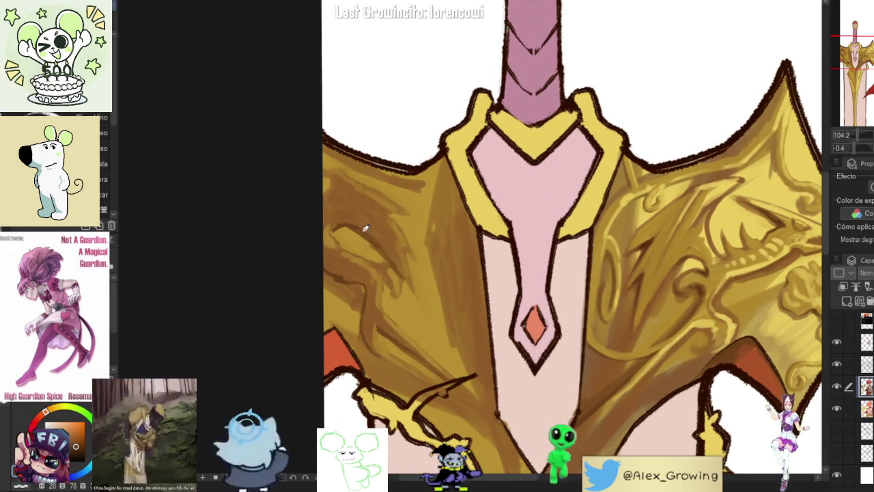
drag(335, 178, 355, 186)
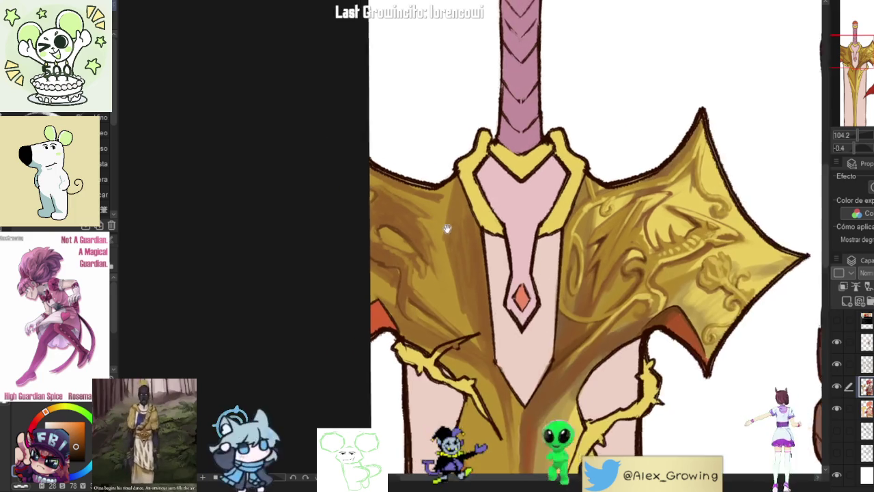
drag(425, 181, 392, 195)
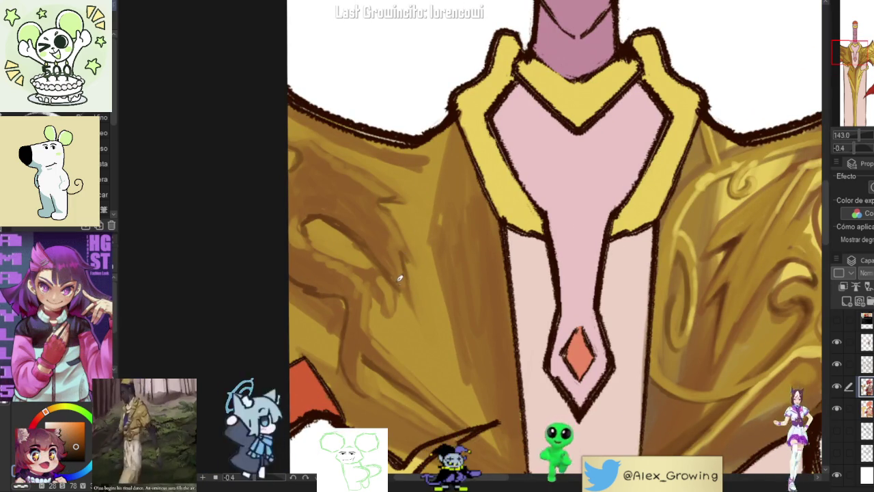
scroll(420, 302, down, 5)
scroll(416, 303, up, 6)
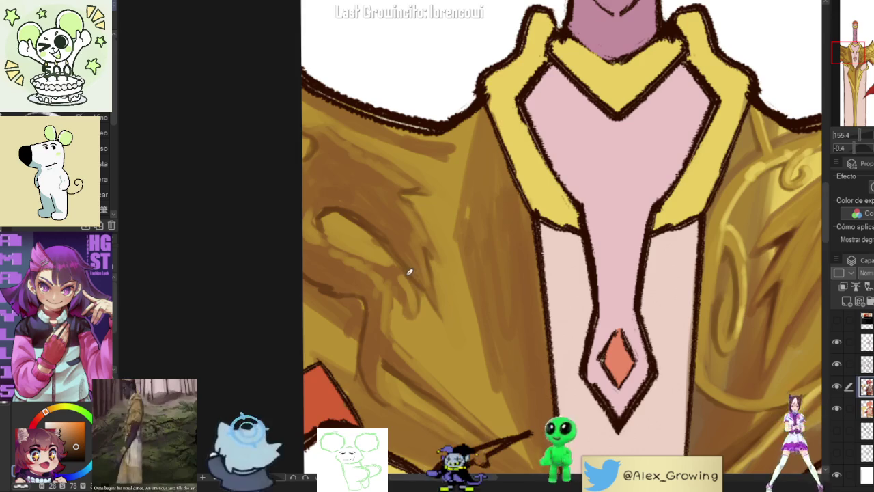
scroll(357, 234, down, 5)
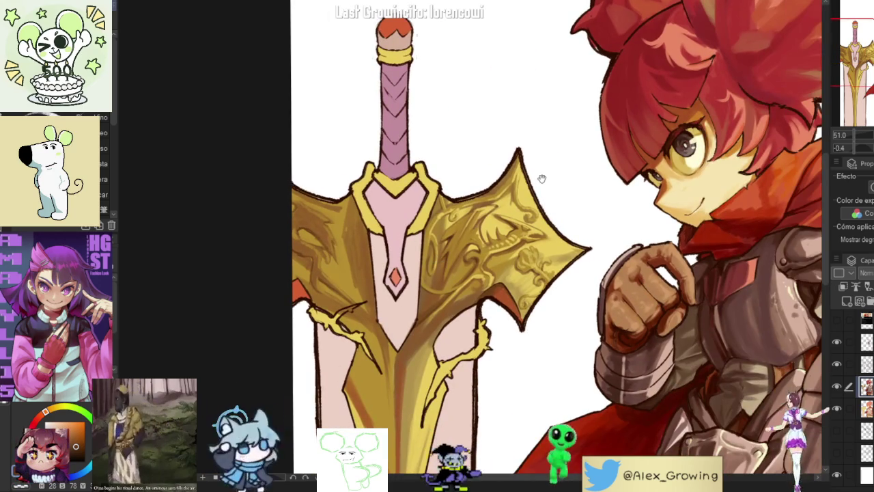
scroll(539, 192, down, 3)
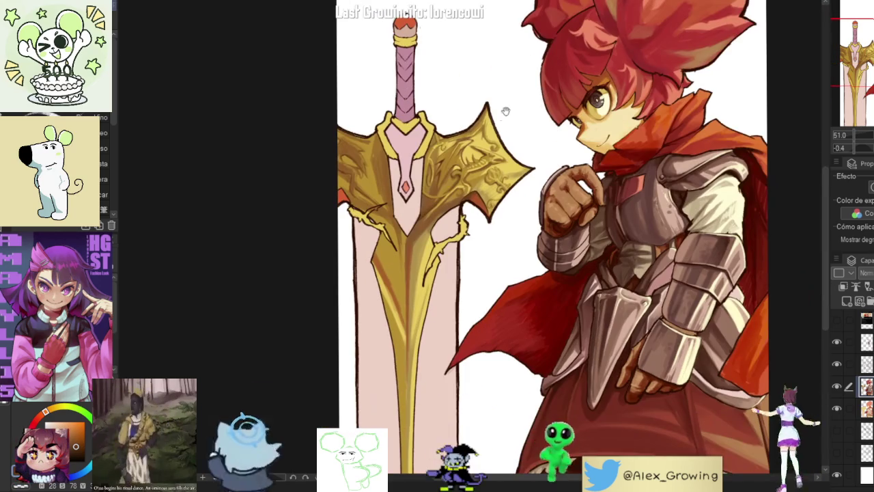
scroll(542, 98, down, 2)
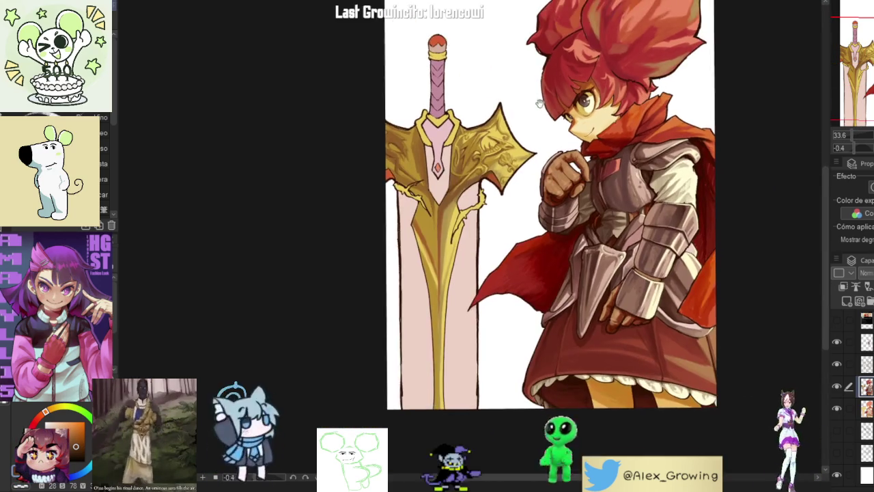
scroll(520, 149, up, 3)
scroll(516, 153, up, 2)
drag(517, 153, 601, 177)
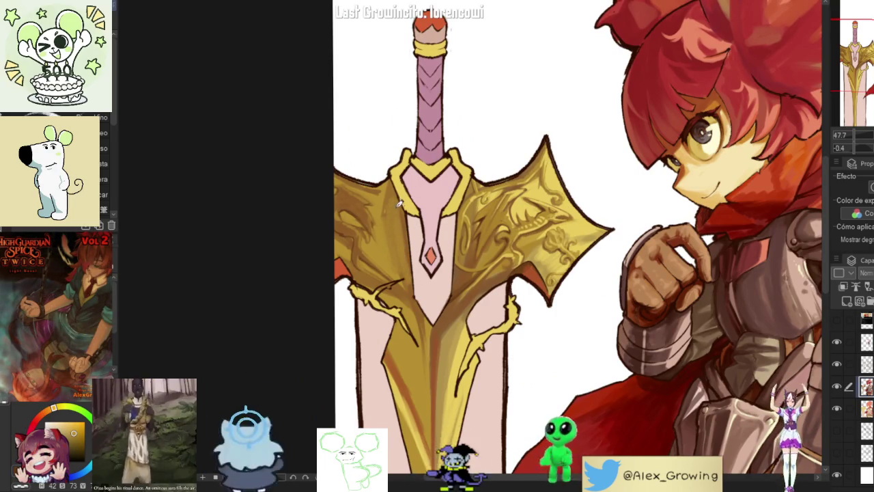
scroll(400, 207, down, 4)
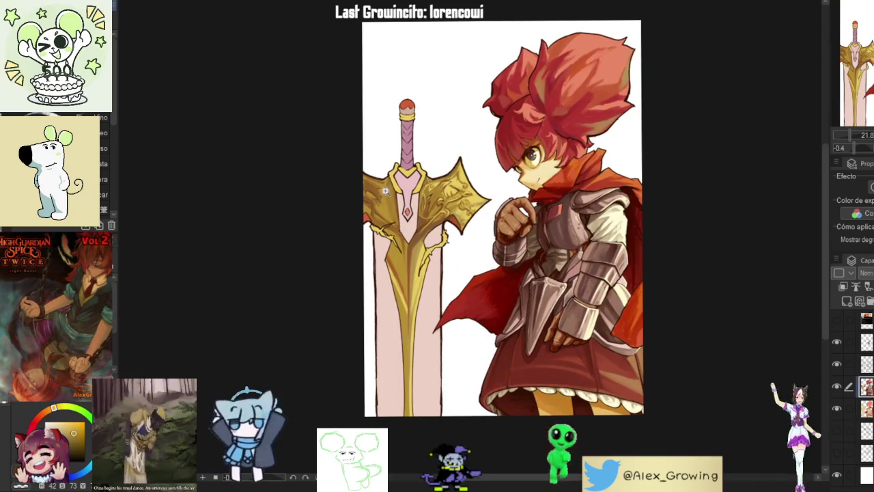
scroll(385, 190, up, 6)
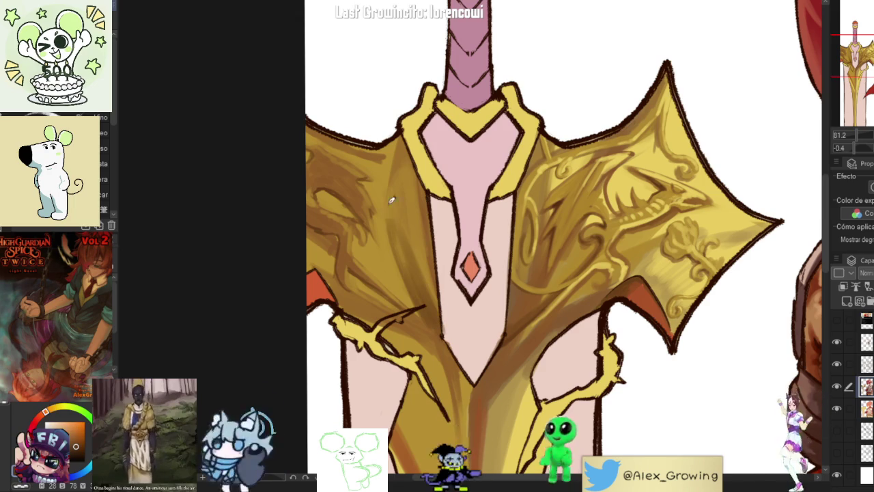
scroll(394, 219, down, 3)
scroll(422, 140, up, 3)
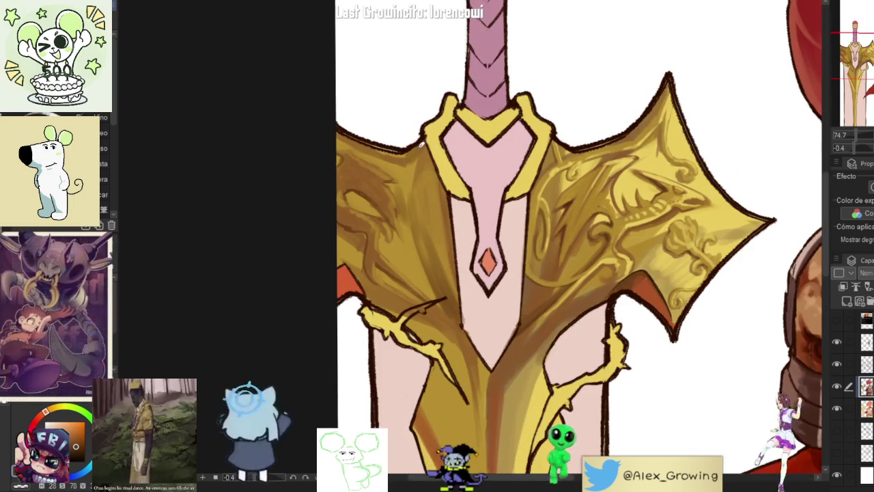
scroll(410, 171, down, 3)
scroll(444, 205, down, 3)
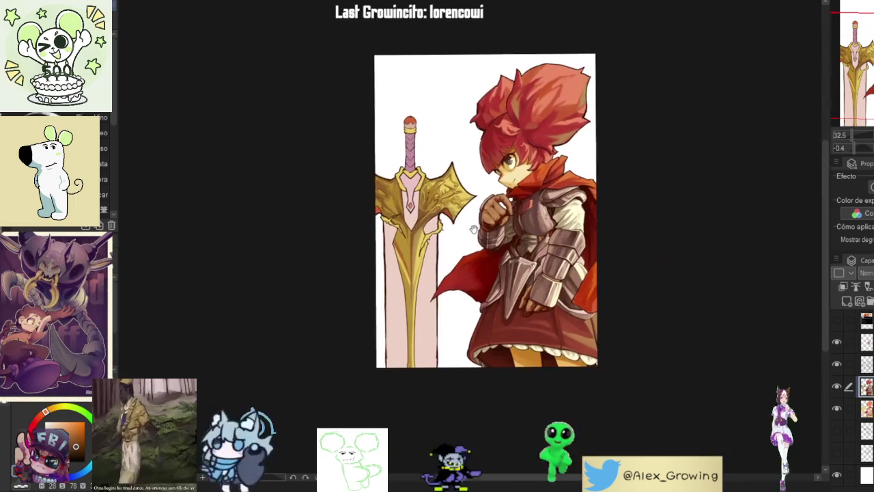
scroll(478, 229, up, 1)
scroll(410, 205, up, 5)
scroll(428, 272, down, 1)
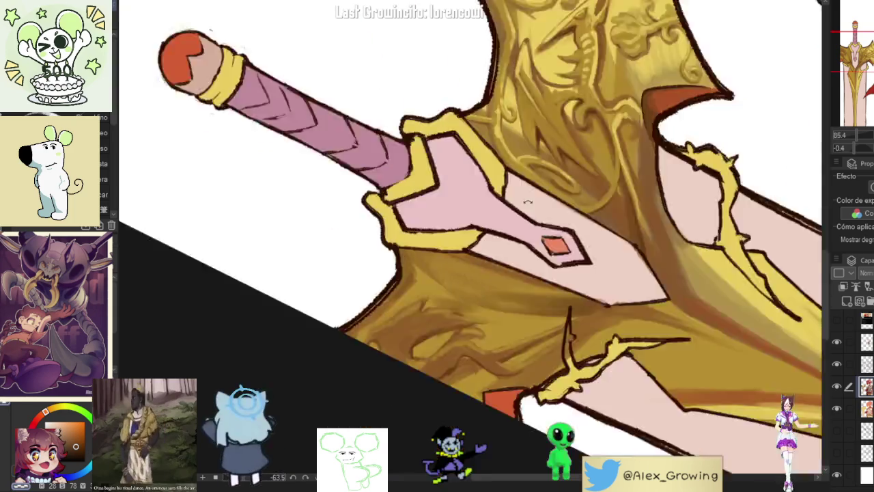
mouse_move(420, 272)
mouse_down()
mouse_move(540, 226)
mouse_move(530, 242)
mouse_up()
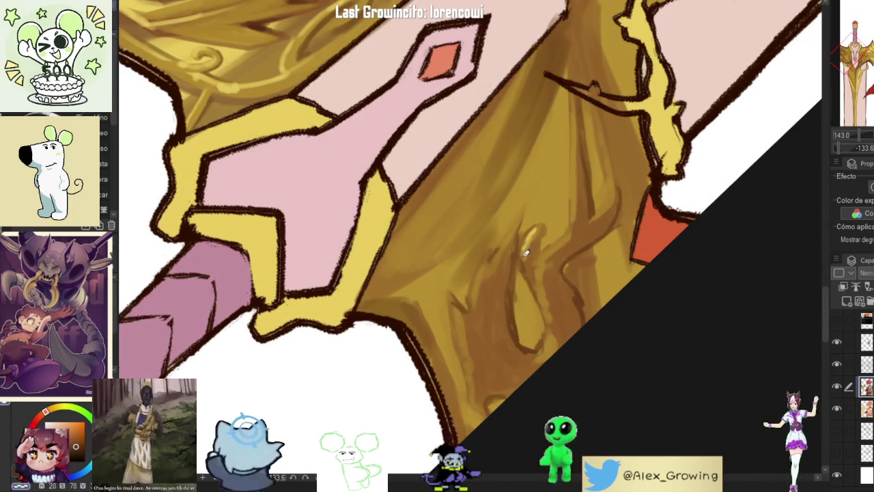
Step: Paint a light highlight stroke on the gold blade just below the crossguard
mouse_move(523, 247)
mouse_down()
mouse_move(517, 231)
mouse_move(511, 244)
mouse_up()
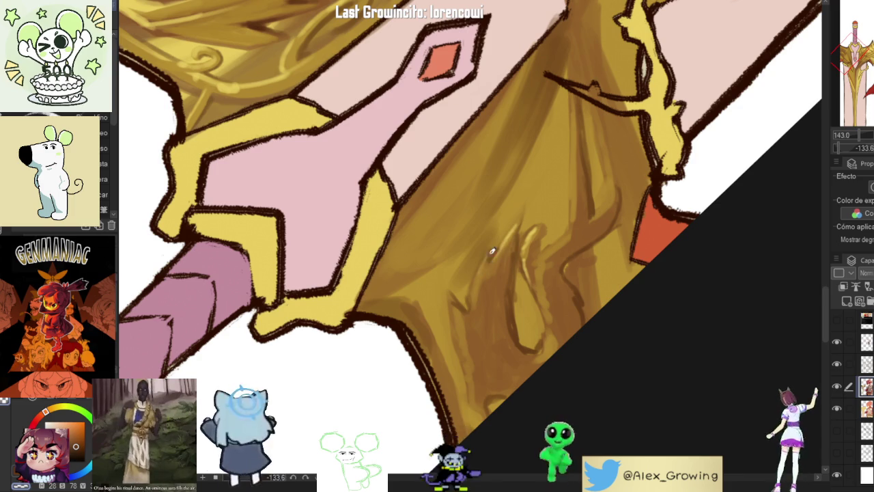
scroll(459, 303, down, 5)
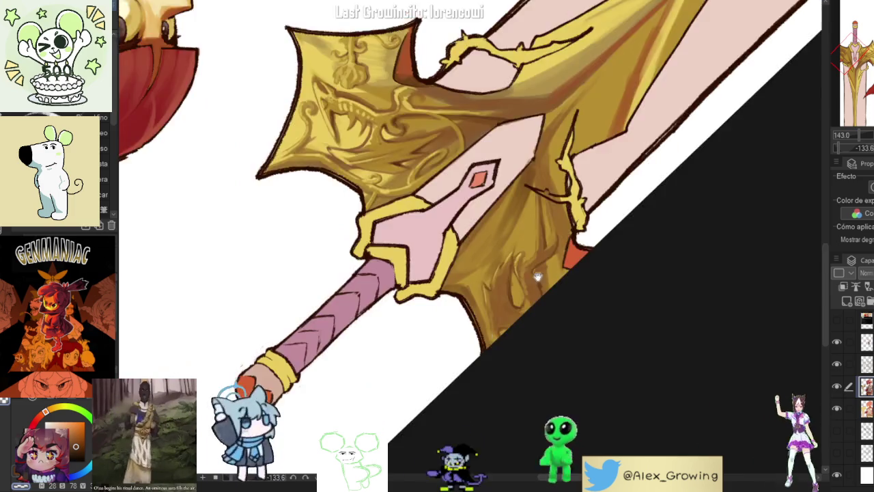
scroll(520, 273, up, 4)
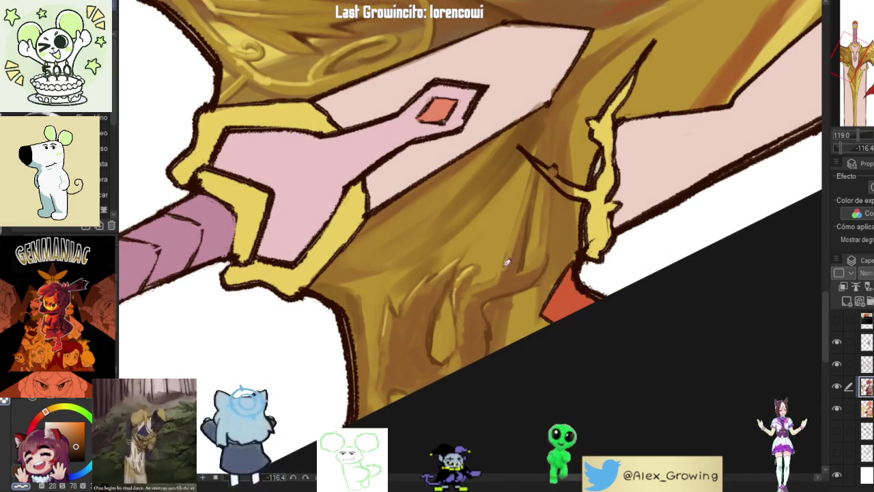
scroll(506, 267, up, 2)
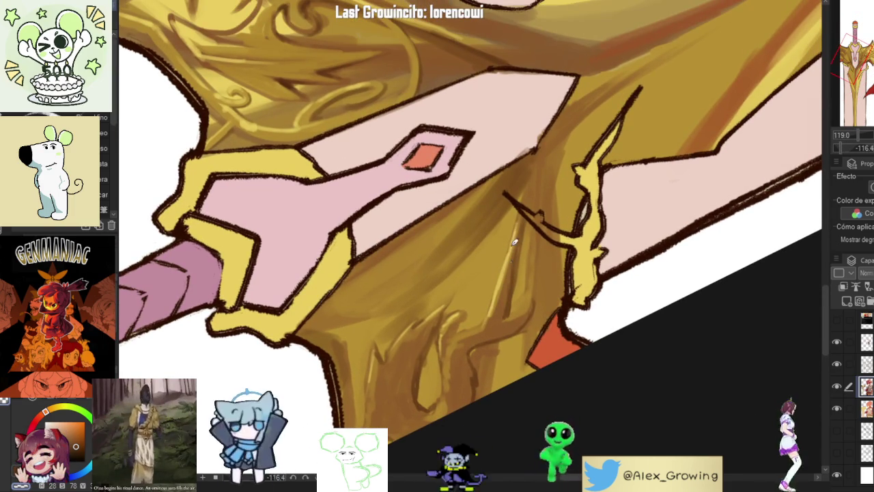
scroll(528, 198, up, 2)
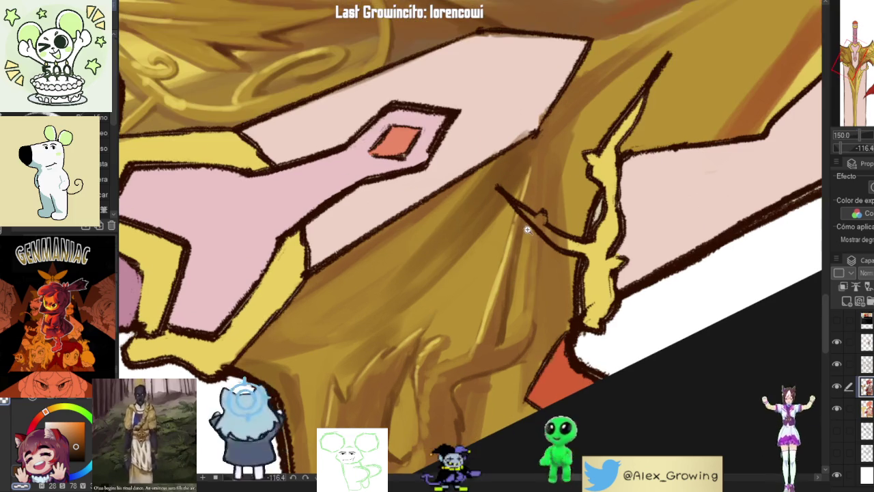
scroll(509, 297, down, 3)
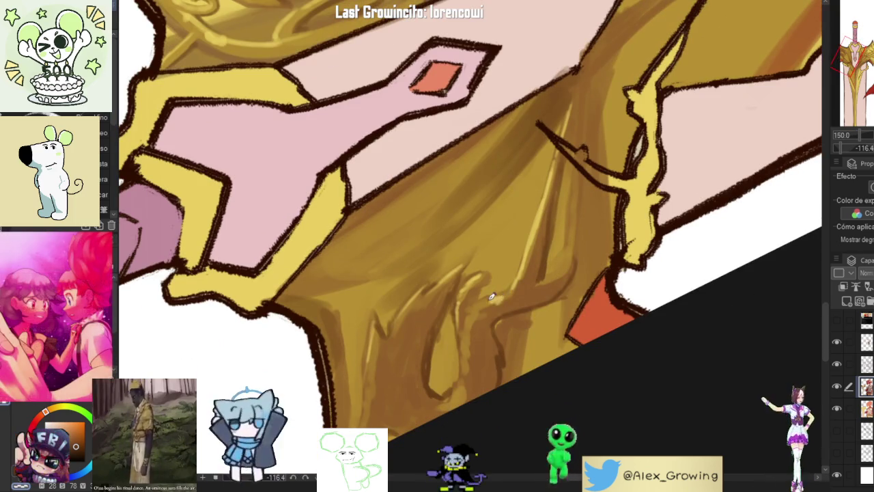
scroll(565, 290, down, 5)
scroll(533, 284, up, 3)
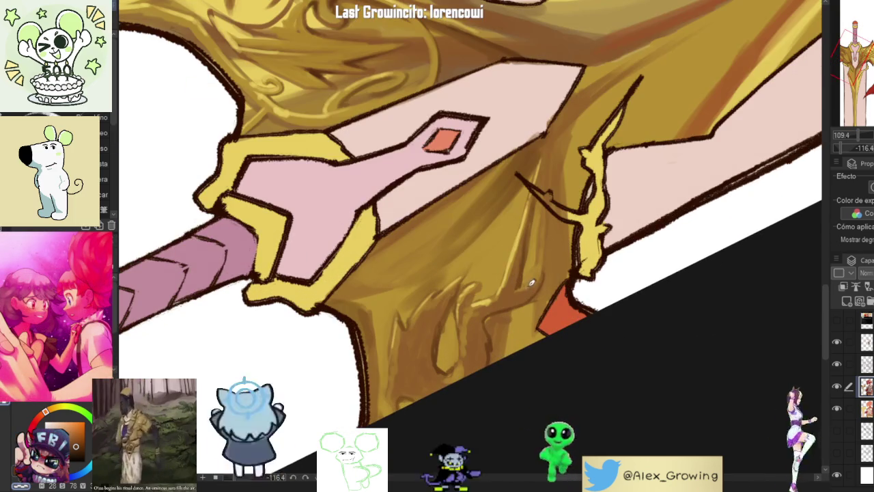
scroll(531, 285, down, 5)
Step: Rotate the view so the sword stands upright and reframe it to show the armour
drag(531, 286, 608, 320)
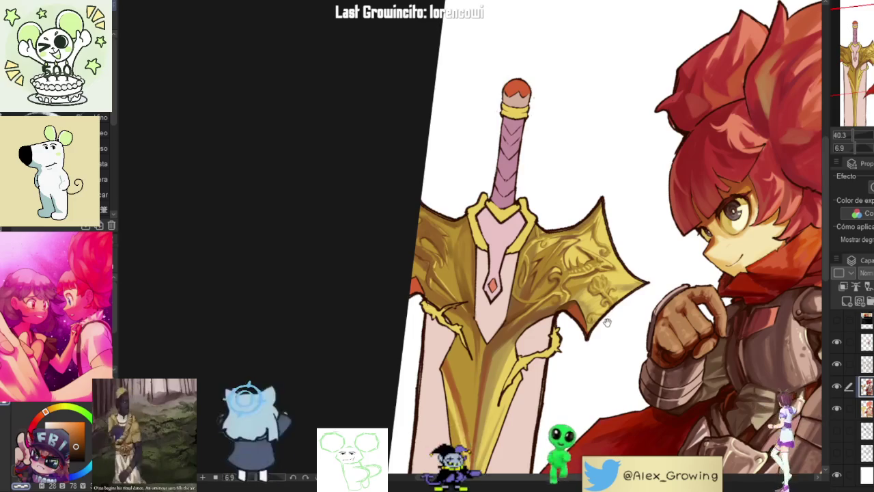
scroll(608, 320, down, 2)
mouse_move(608, 320)
mouse_down()
mouse_move(566, 205)
mouse_move(524, 233)
mouse_up()
scroll(523, 226, up, 3)
scroll(520, 216, up, 3)
scroll(521, 216, down, 3)
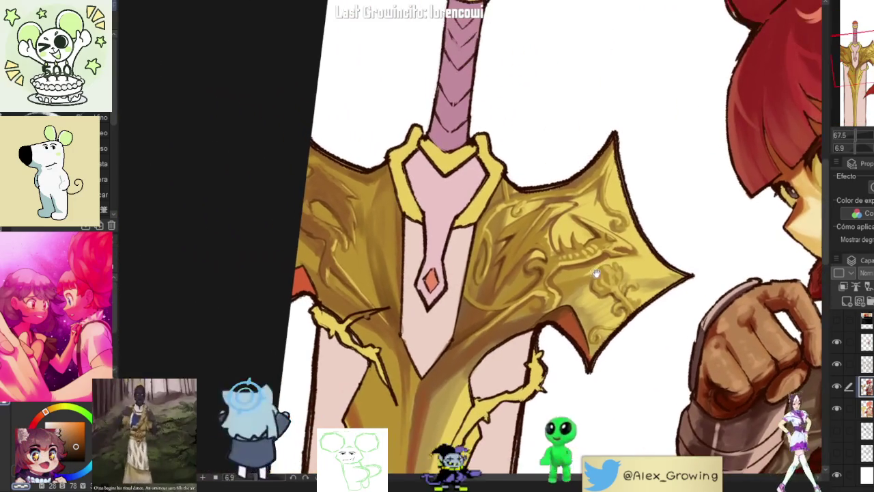
scroll(578, 160, up, 2)
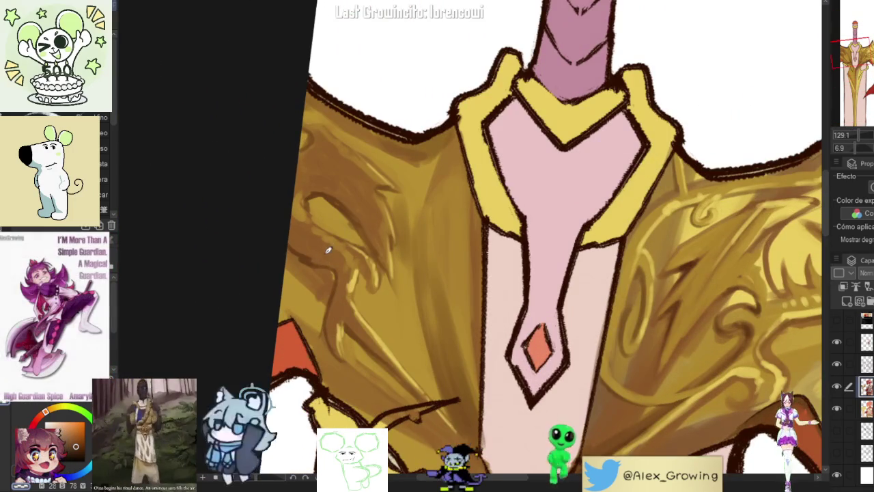
scroll(329, 247, up, 3)
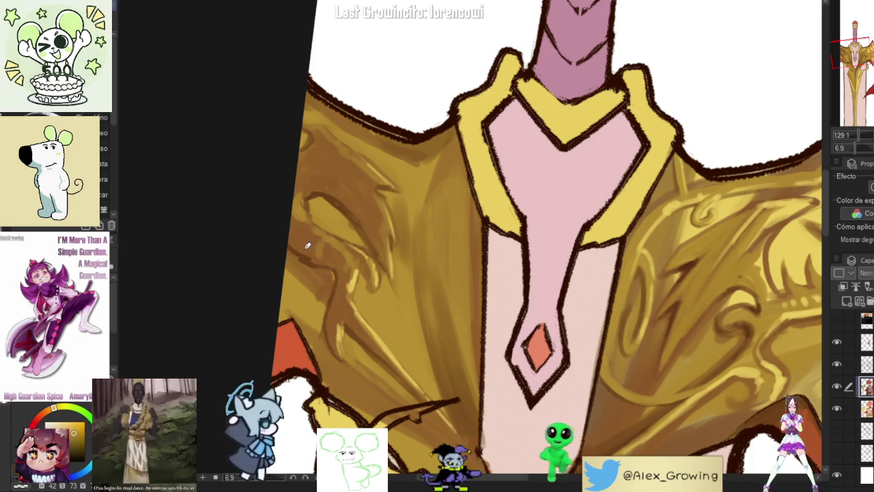
scroll(299, 233, down, 3)
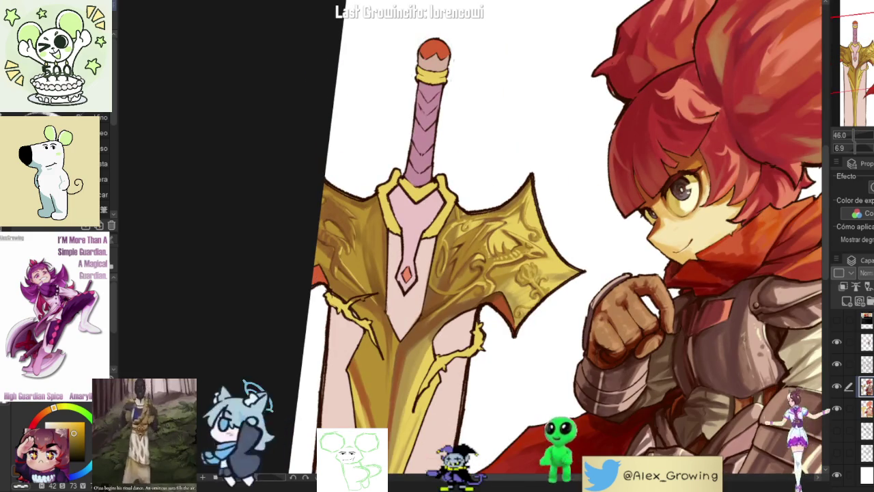
Step: Reset the canvas rotation and mirror the view horizontally to check the composition
key(ctrl+at)
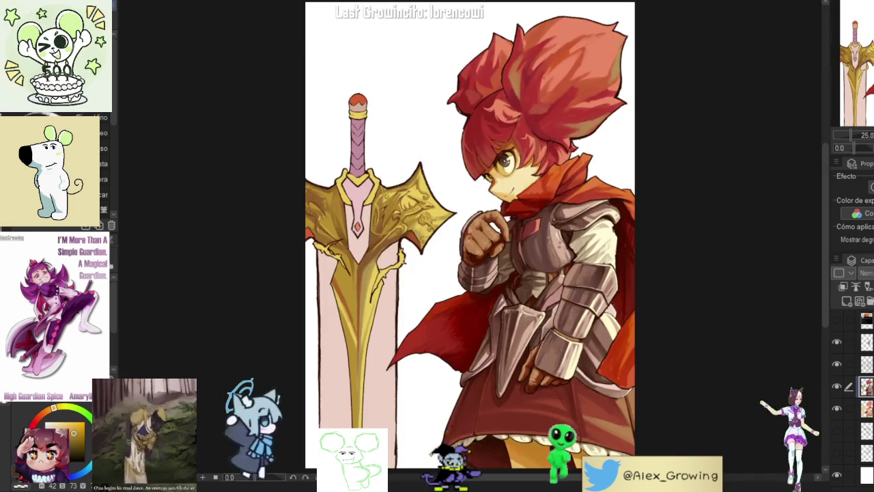
key(h)
key(h)
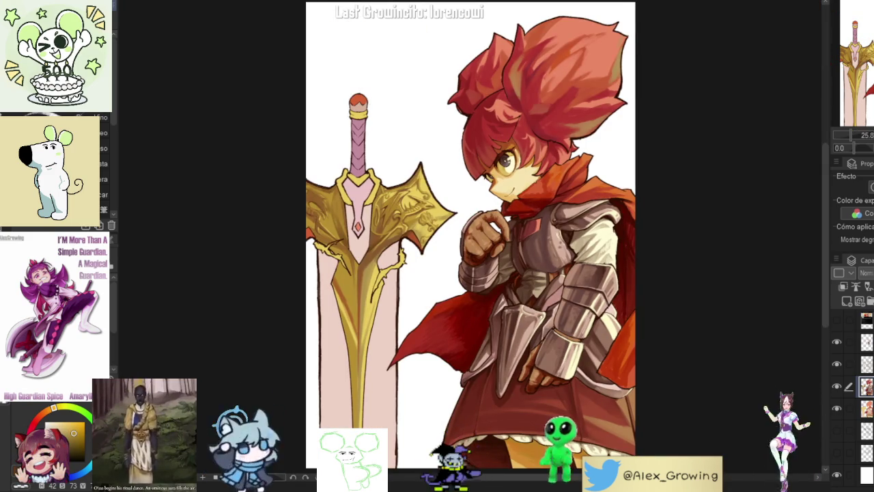
scroll(536, 308, up, 1)
scroll(536, 309, up, 1)
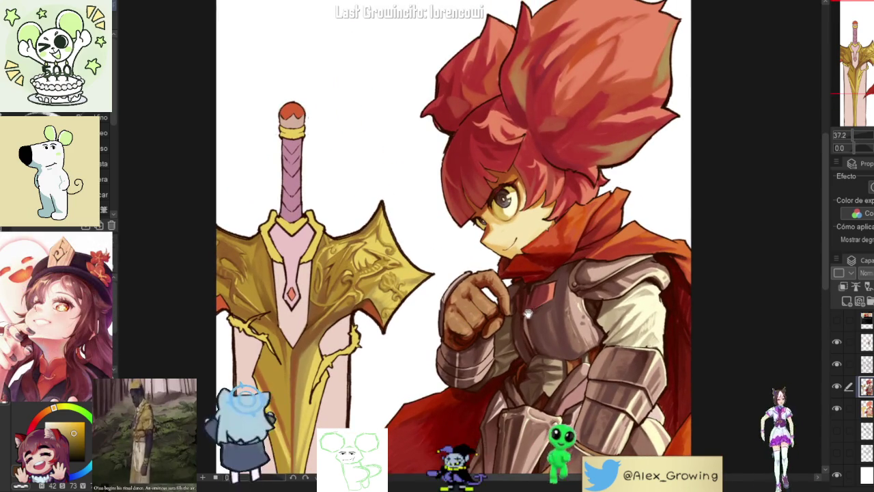
scroll(532, 315, down, 1)
scroll(531, 314, down, 1)
scroll(540, 162, up, 5)
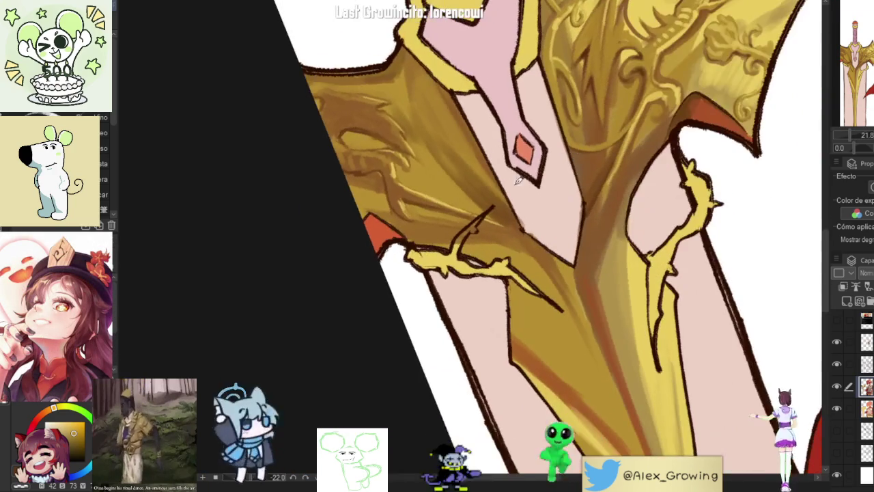
scroll(471, 247, up, 2)
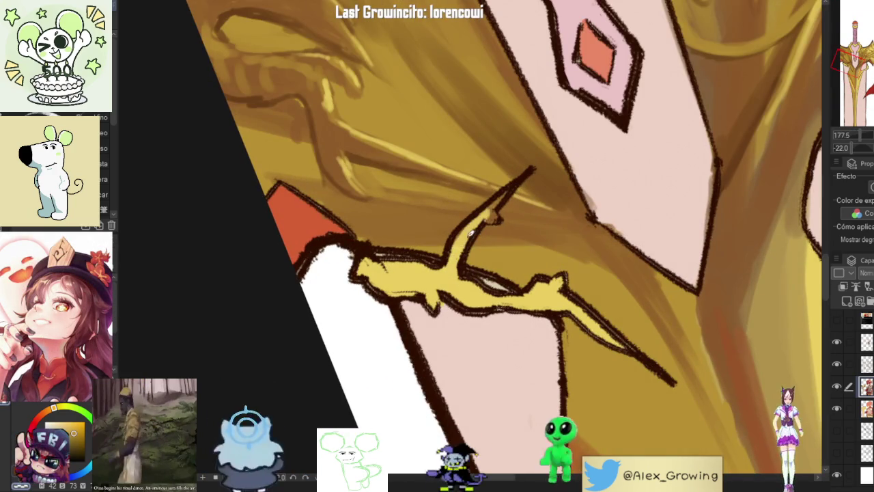
scroll(497, 219, down, 5)
Step: Straighten and zoom out to see the whole sword and knight
mouse_move(497, 219)
mouse_down()
mouse_move(561, 268)
mouse_move(445, 287)
mouse_up()
scroll(446, 287, up, 2)
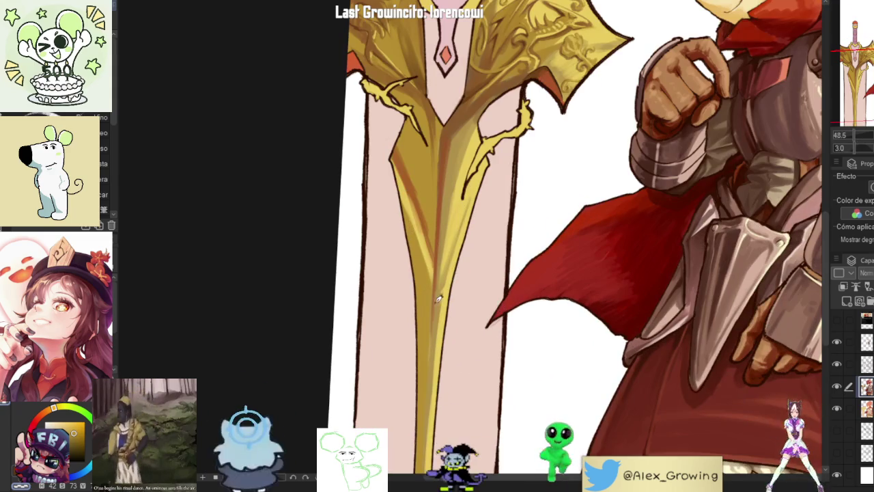
scroll(438, 298, up, 2)
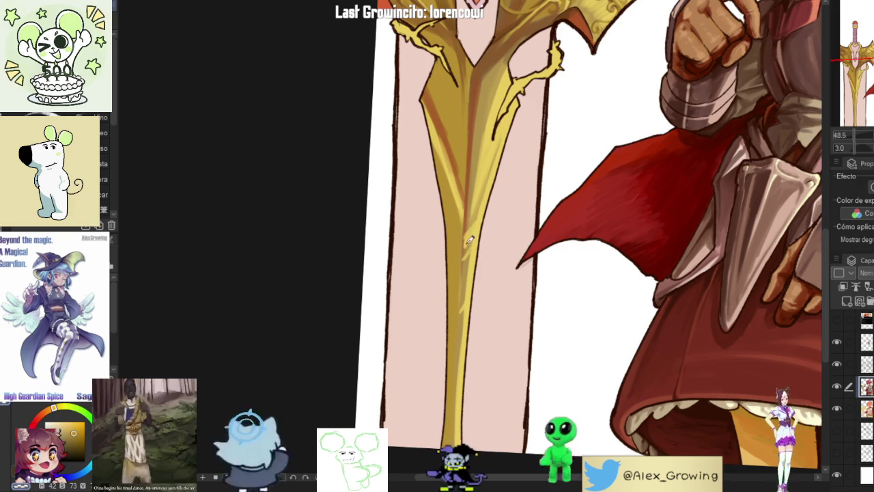
scroll(469, 248, down, 5)
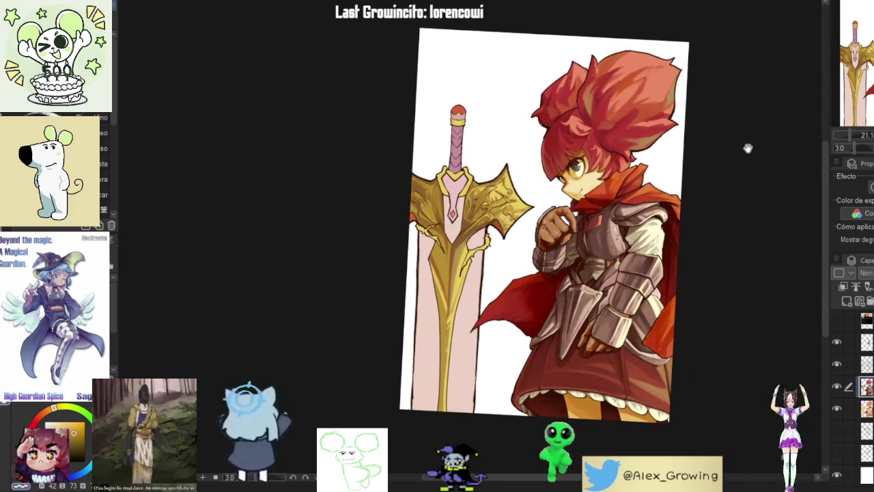
scroll(476, 238, up, 6)
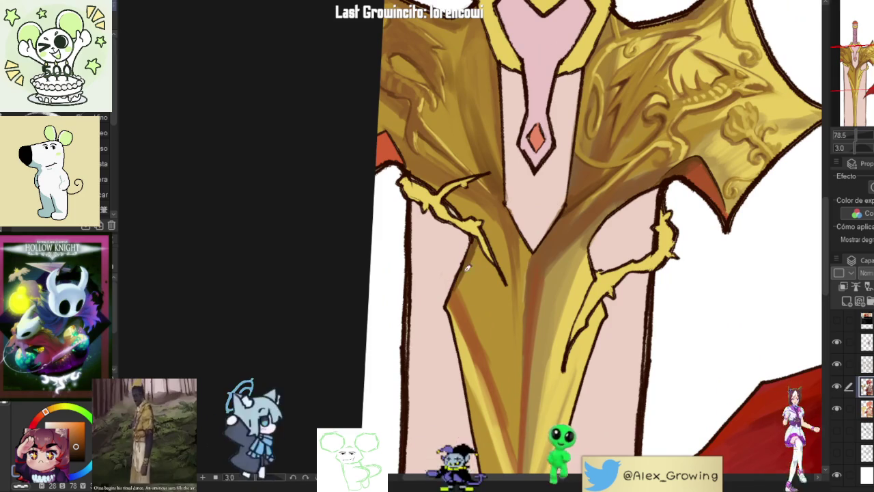
drag(471, 209, 464, 254)
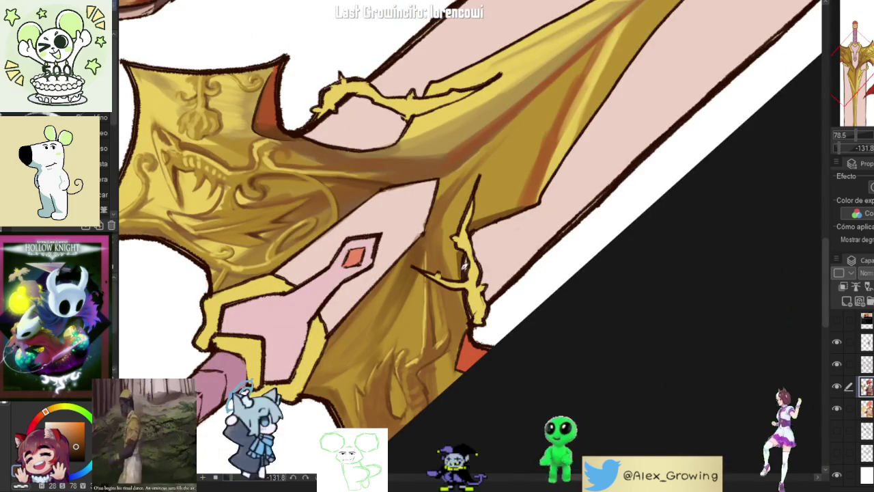
drag(466, 292, 577, 245)
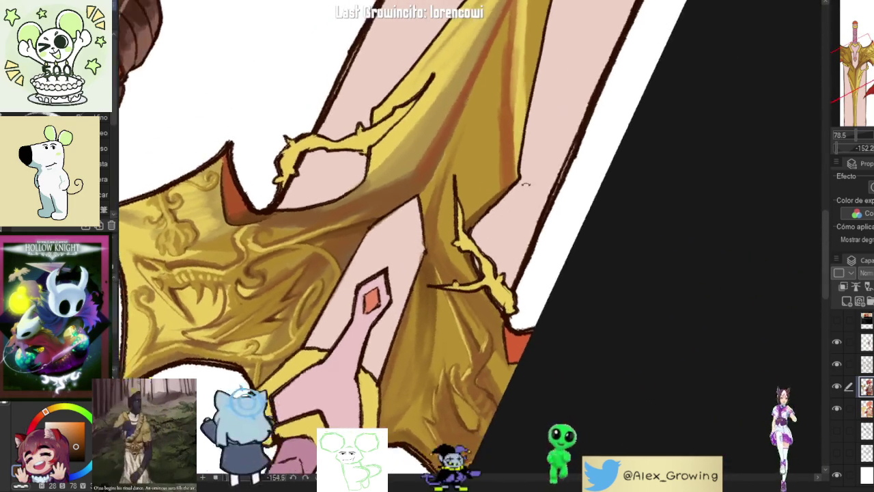
scroll(578, 245, up, 5)
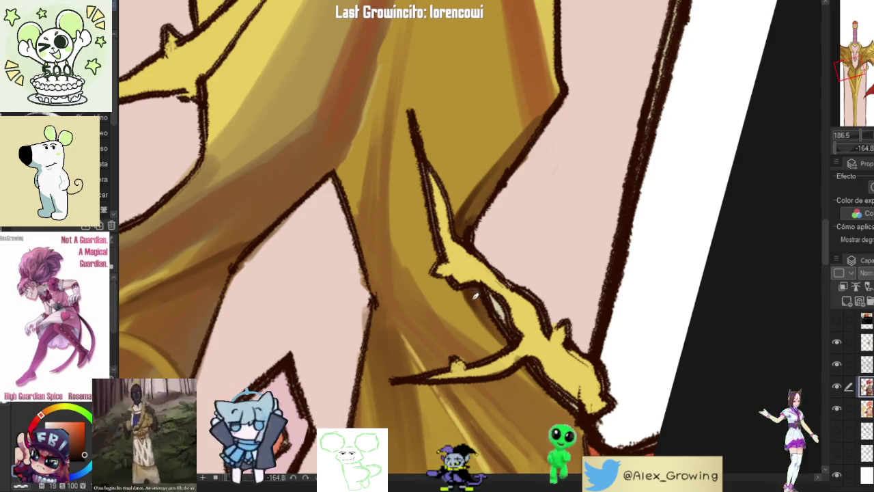
scroll(478, 298, up, 2)
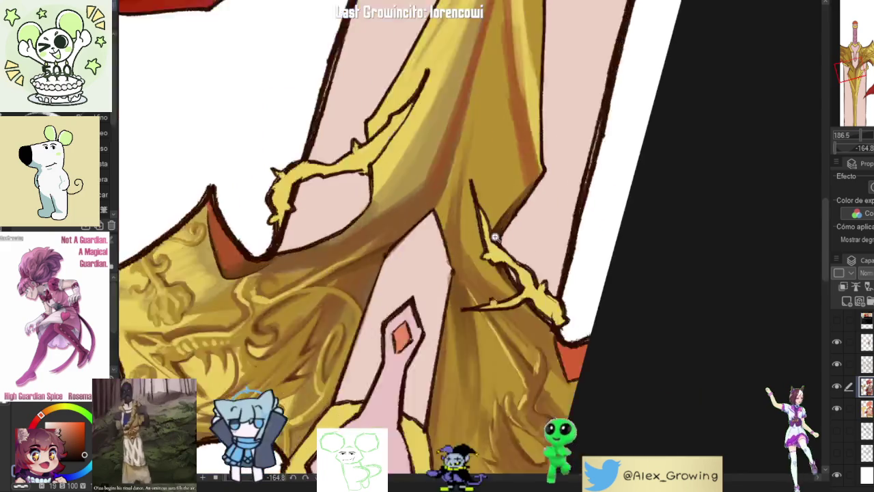
drag(531, 179, 528, 298)
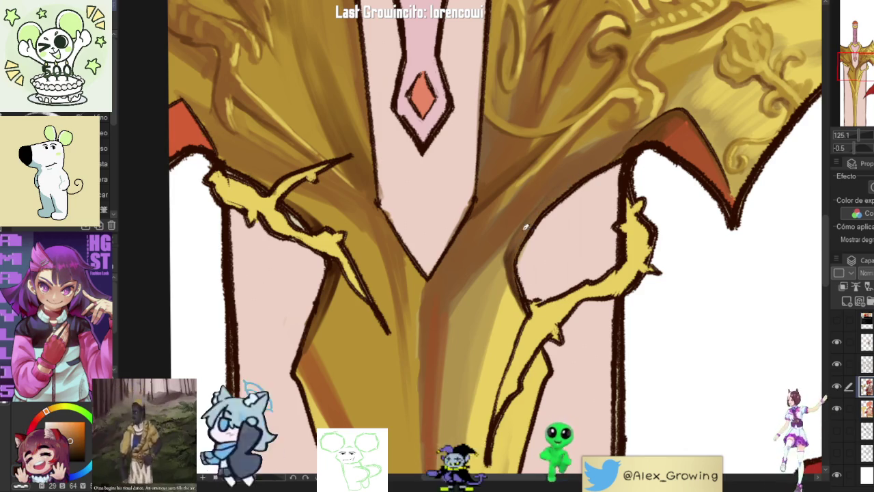
scroll(594, 168, down, 5)
scroll(594, 168, up, 3)
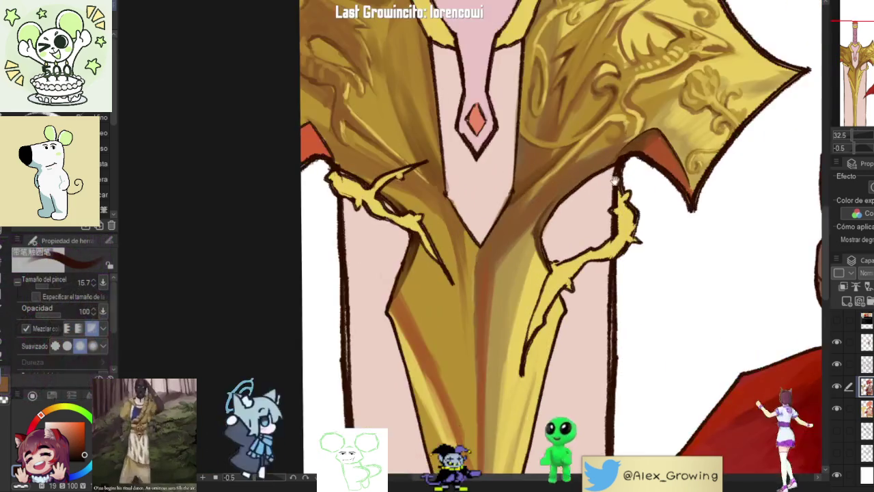
drag(672, 203, 591, 237)
scroll(591, 237, up, 3)
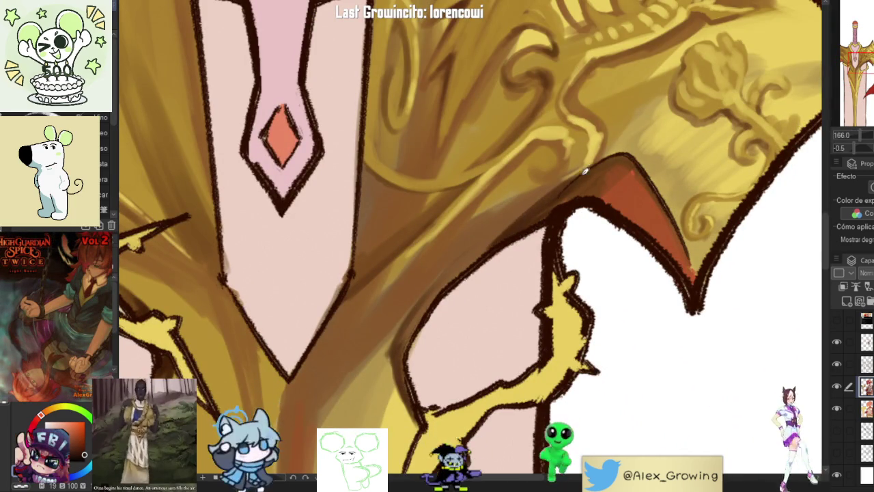
scroll(448, 289, down, 5)
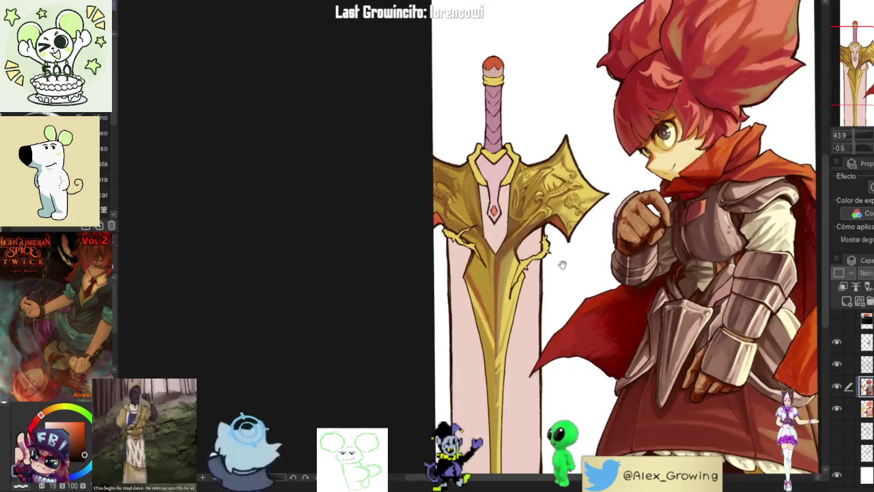
Step: Pick a brown and paint over the red patch under the lower crossguard wing
mouse_move(520, 246)
mouse_down()
mouse_move(586, 236)
mouse_move(539, 82)
mouse_up()
scroll(543, 45, up, 3)
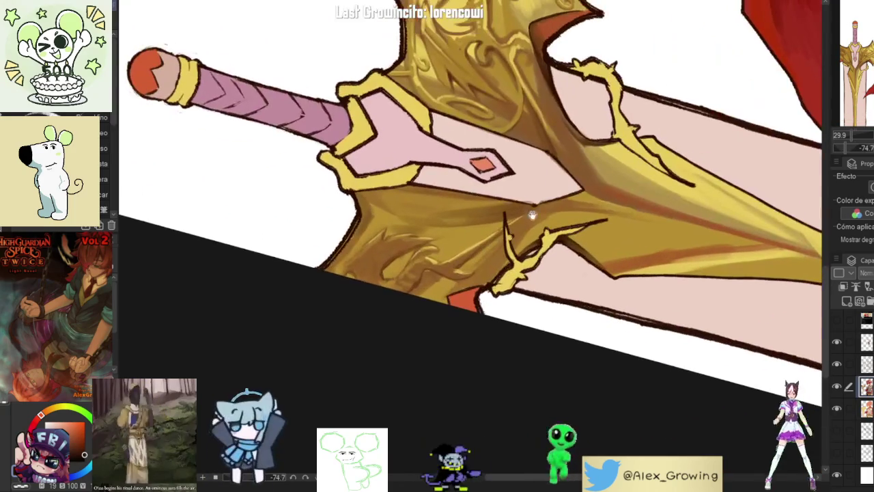
drag(540, 44, 519, 171)
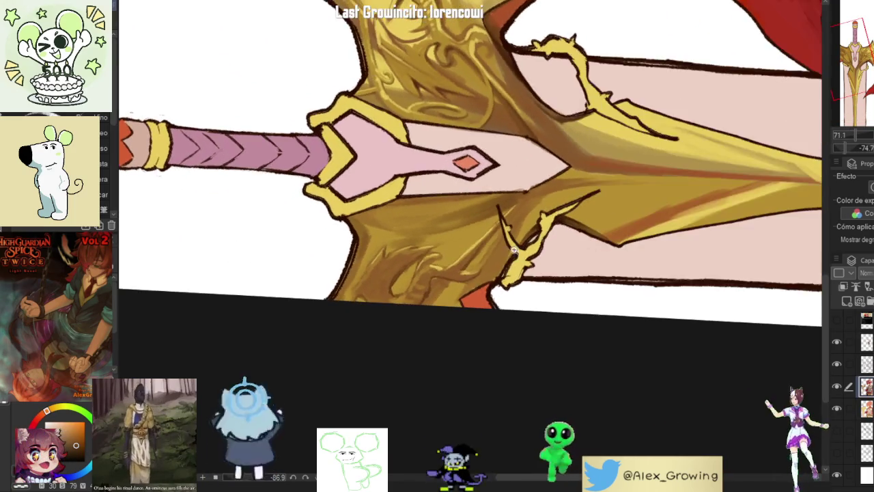
scroll(503, 266, up, 4)
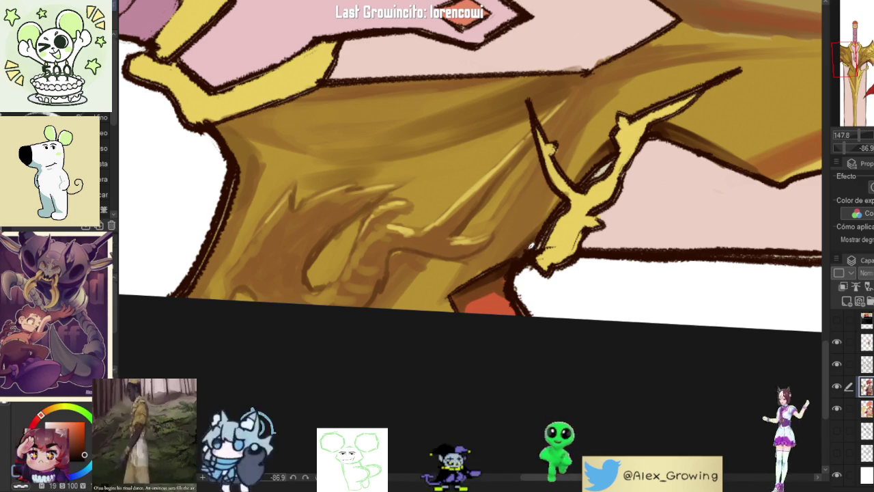
alt+click(486, 282)
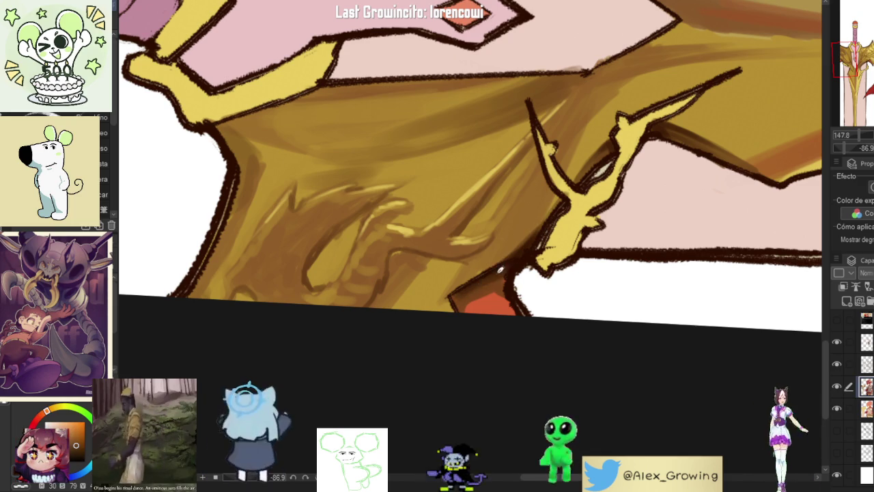
scroll(507, 273, down, 5)
scroll(517, 166, up, 2)
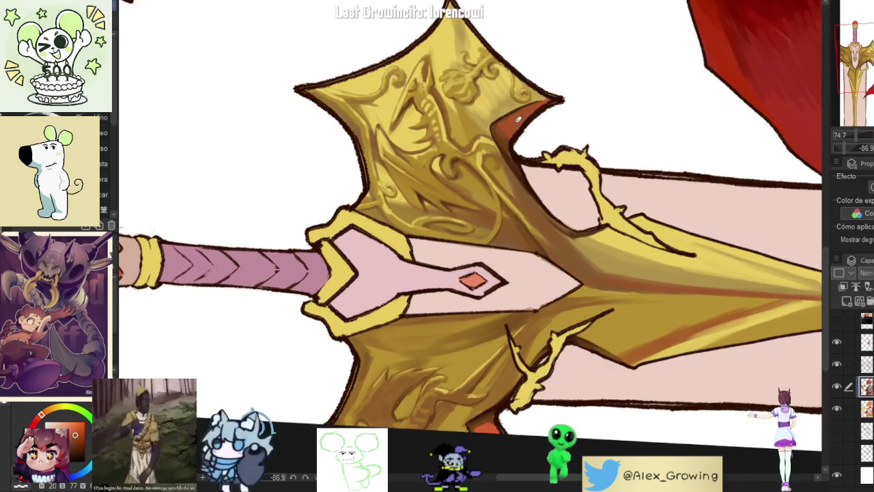
scroll(489, 304, up, 1)
scroll(489, 304, up, 2)
alt+click(488, 303)
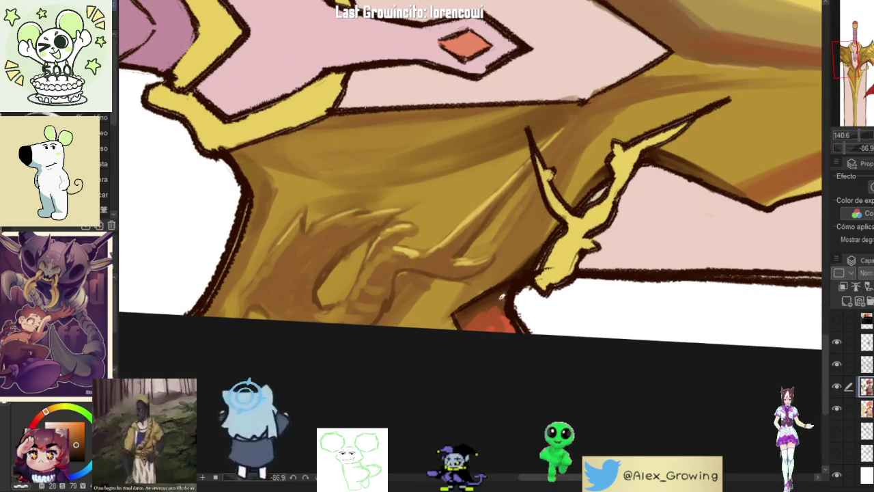
drag(506, 321, 488, 323)
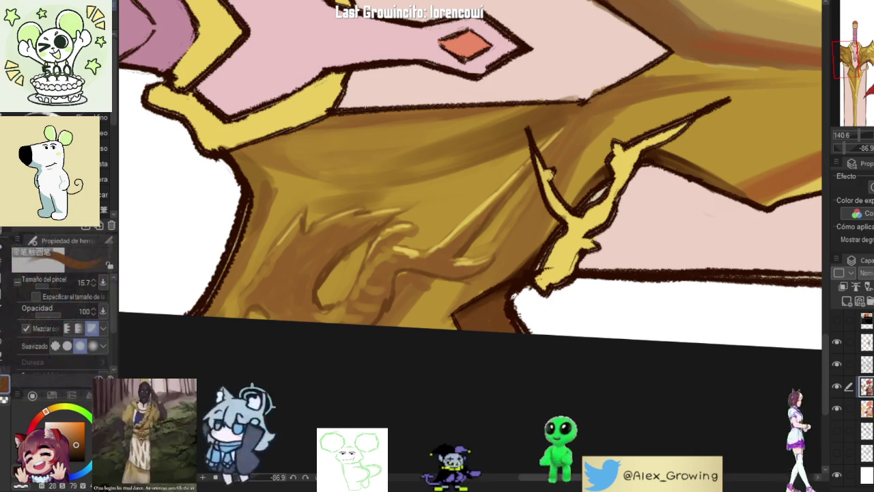
Step: Eyedrop several nearby browns from the lower guard to match the gold shading
alt+click(482, 310)
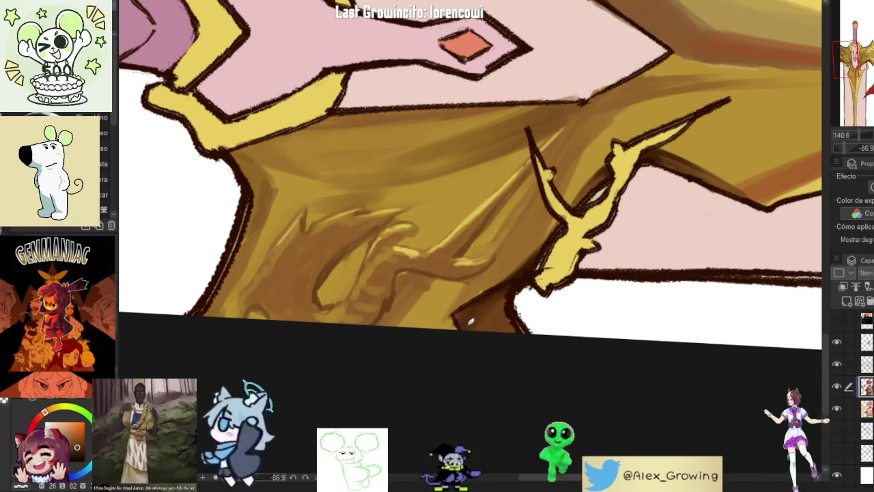
alt+click(492, 306)
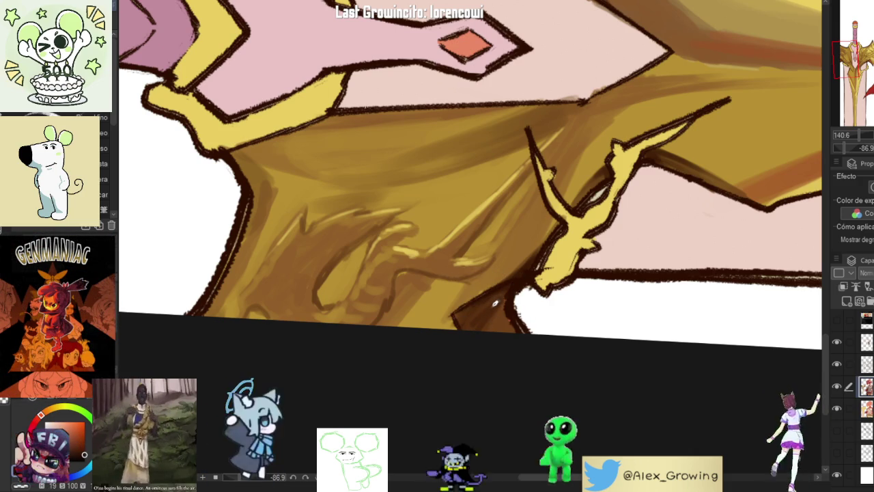
alt+click(498, 304)
alt+click(484, 319)
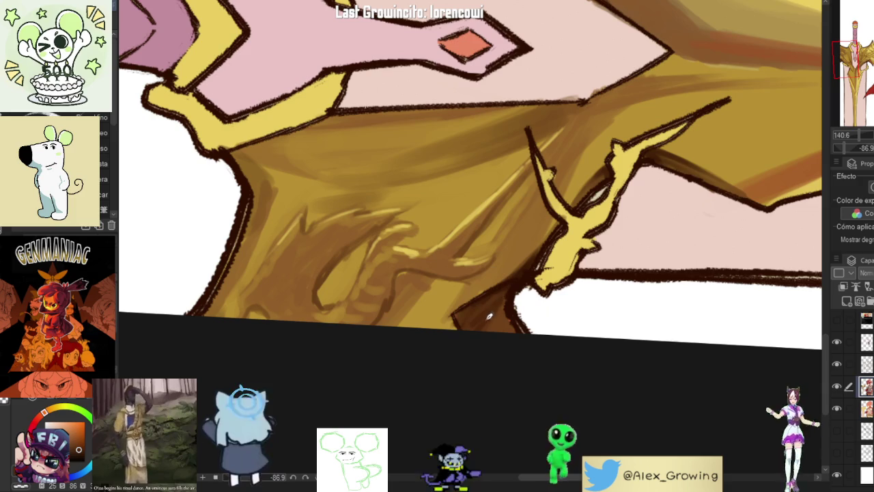
alt+click(475, 306)
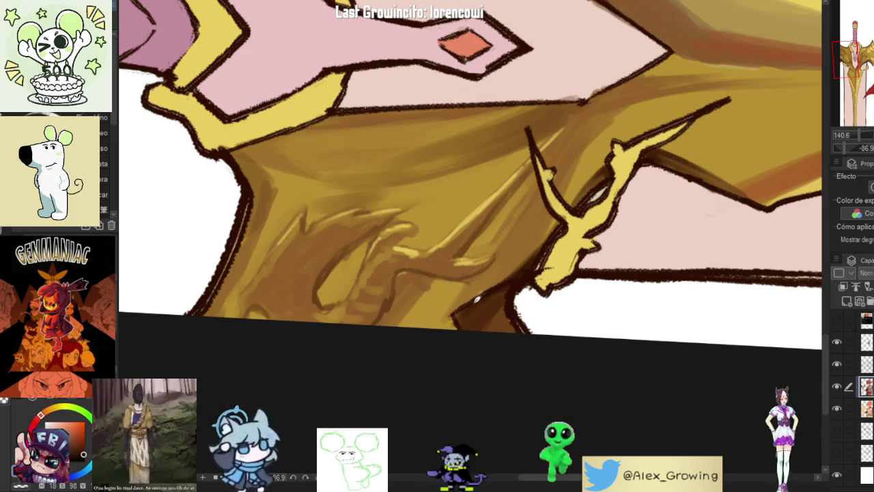
scroll(466, 324, down, 2)
scroll(492, 342, down, 2)
scroll(505, 328, down, 2)
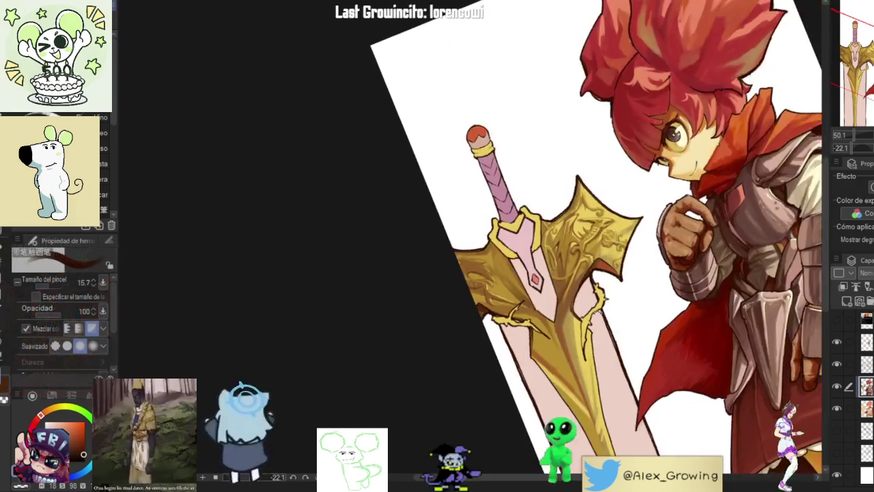
scroll(539, 313, down, 1)
drag(539, 312, 520, 172)
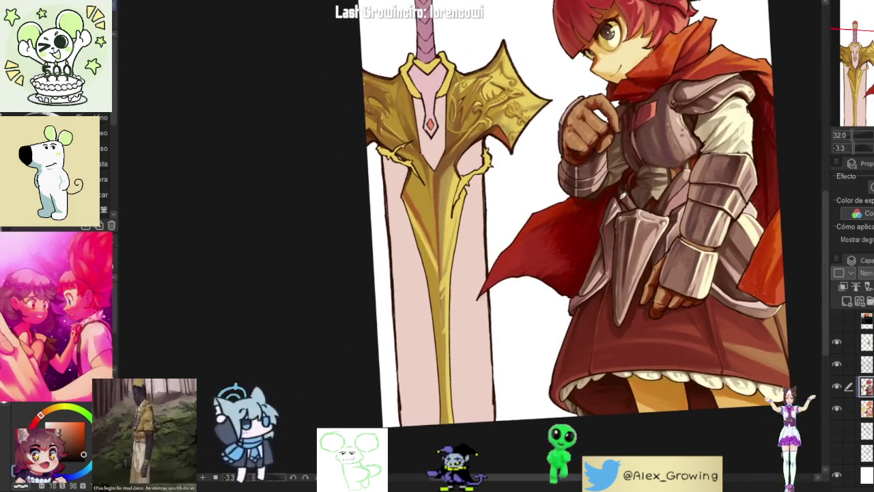
scroll(409, 196, up, 1)
key(Tab)
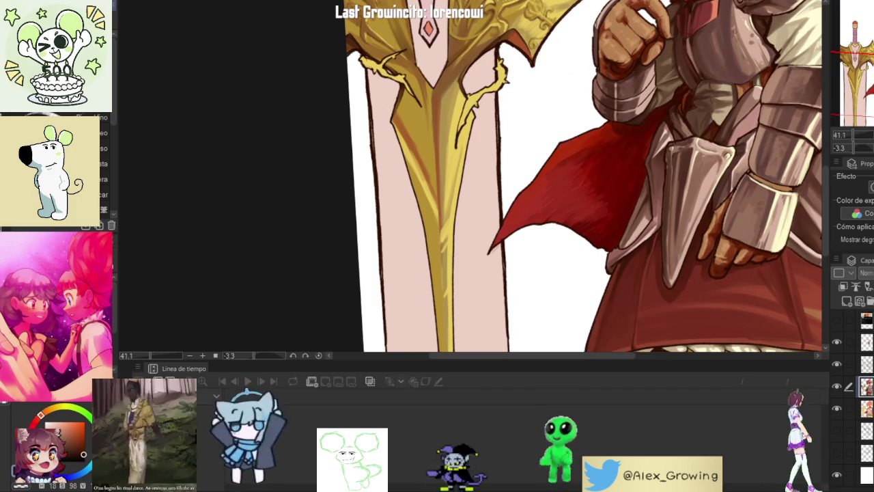
key(Tab)
drag(478, 239, 466, 349)
key(ctrl+z)
key(ctrl+z)
key(ctrl+z)
click(838, 386)
click(838, 387)
click(837, 386)
click(837, 386)
scroll(702, 188, down, 2)
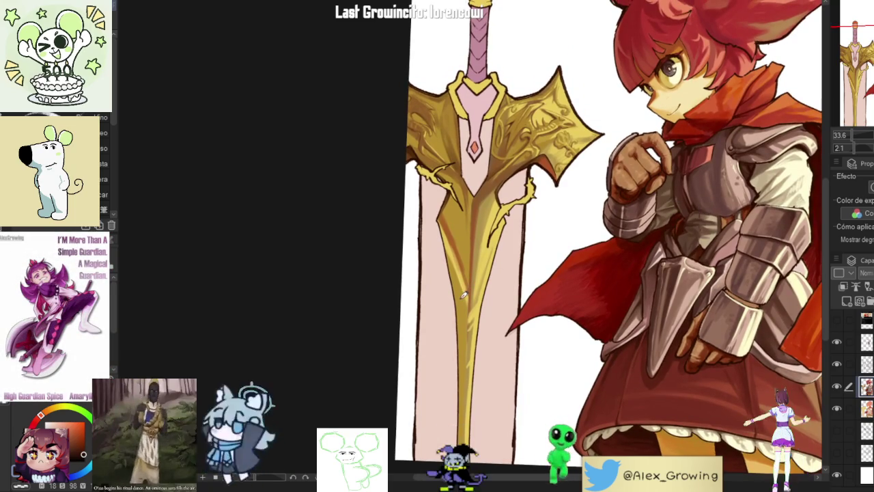
scroll(493, 284, up, 2)
scroll(493, 284, up, 3)
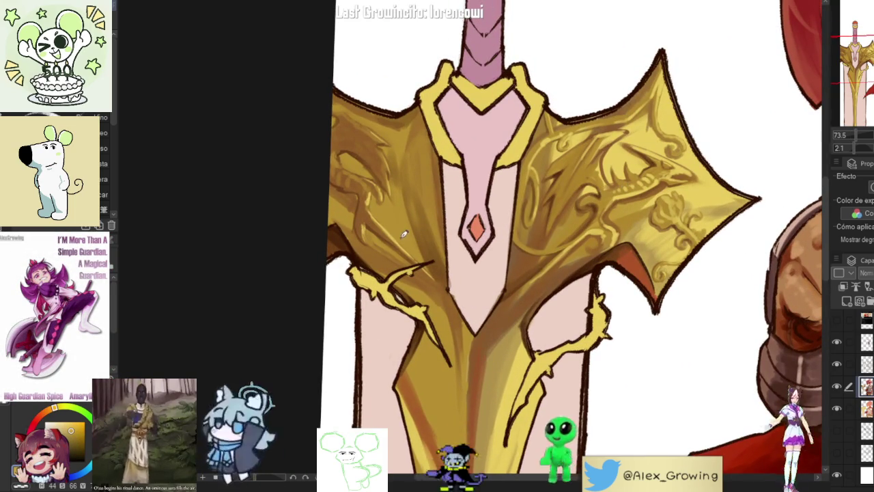
alt+click(361, 234)
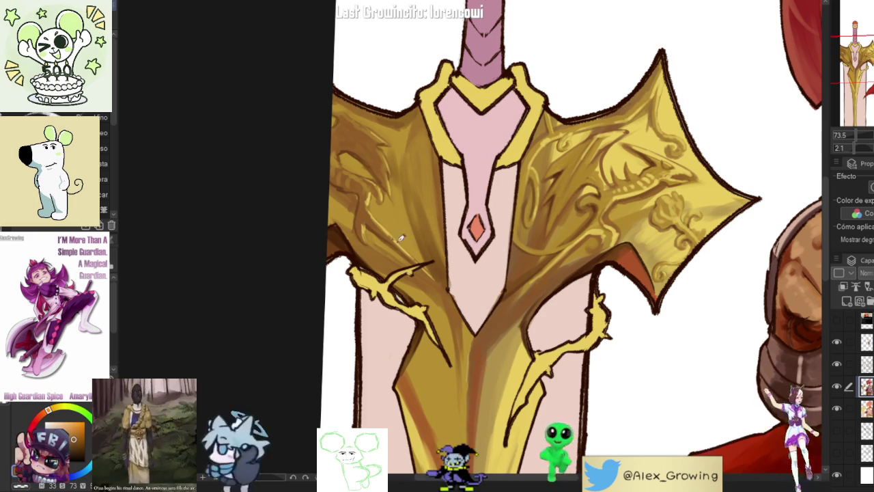
scroll(454, 216, up, 2)
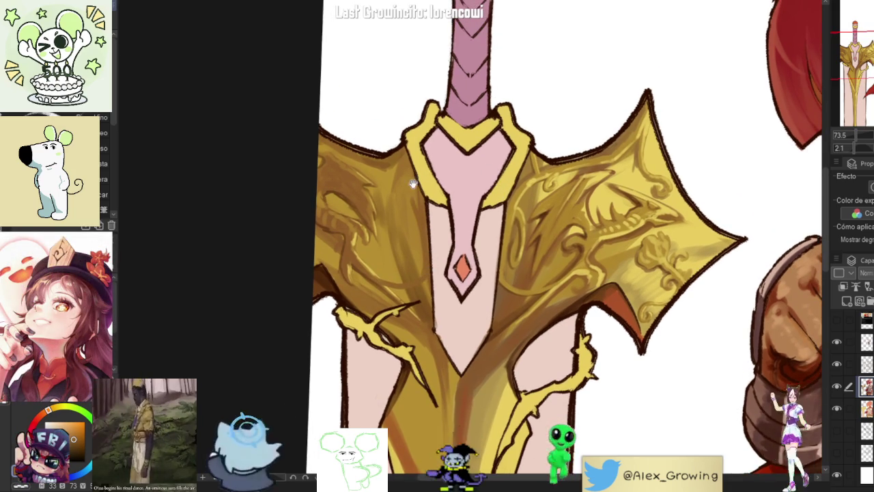
scroll(417, 179, up, 2)
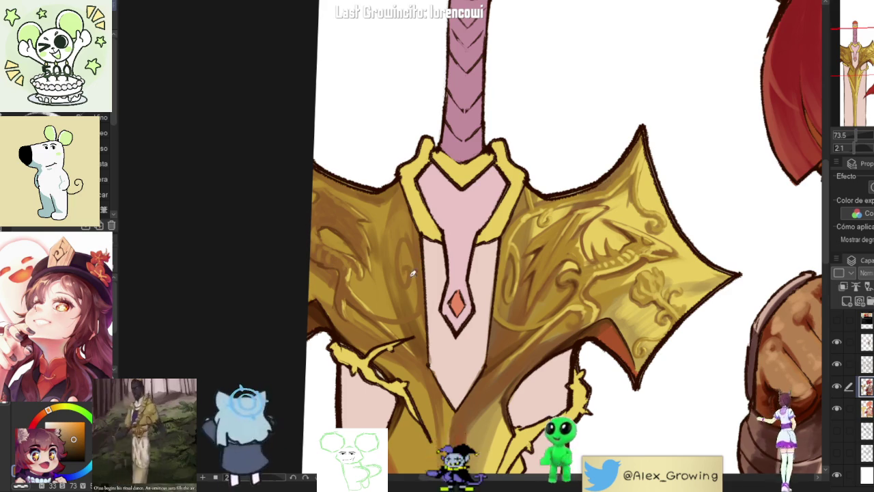
scroll(409, 232, up, 3)
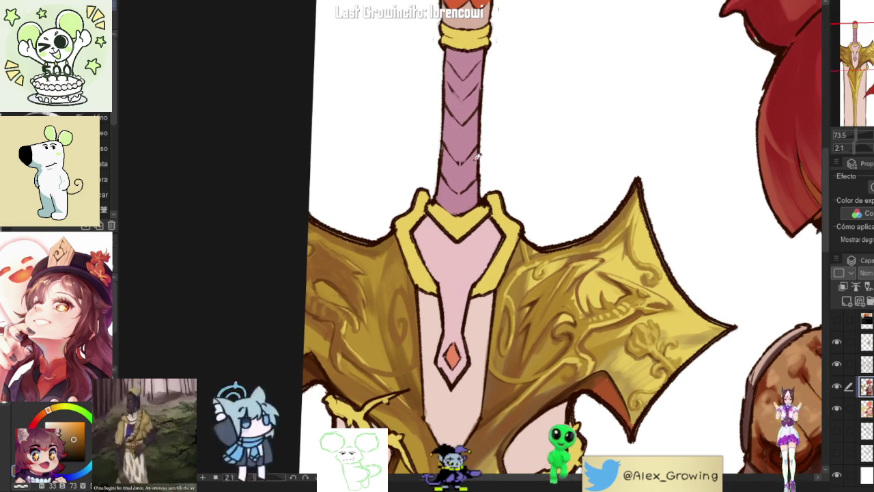
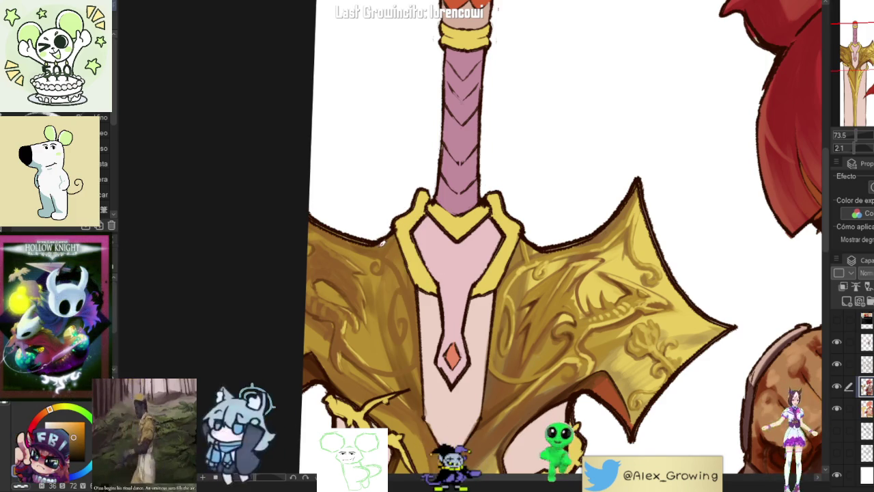
Step: Rotate and zoom the canvas to frame the upright sword around its guard and gem
scroll(395, 216, down, 2)
scroll(396, 211, down, 1)
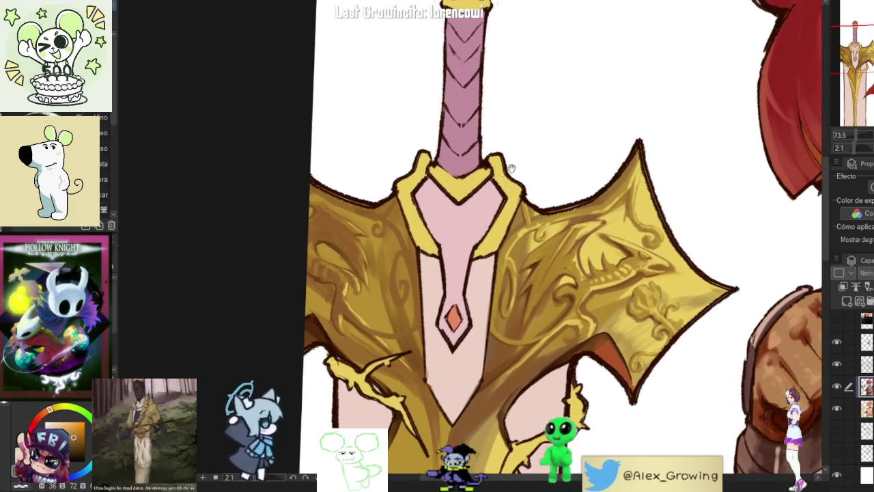
scroll(397, 210, up, 2)
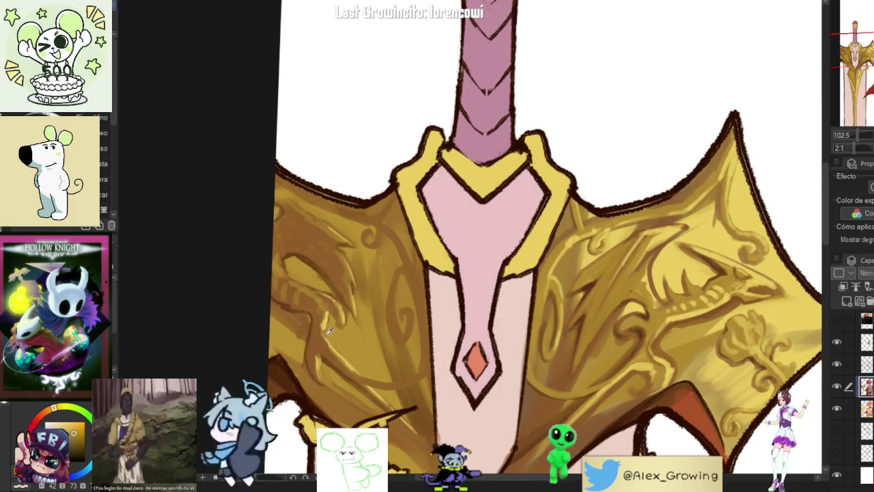
scroll(331, 254, up, 1)
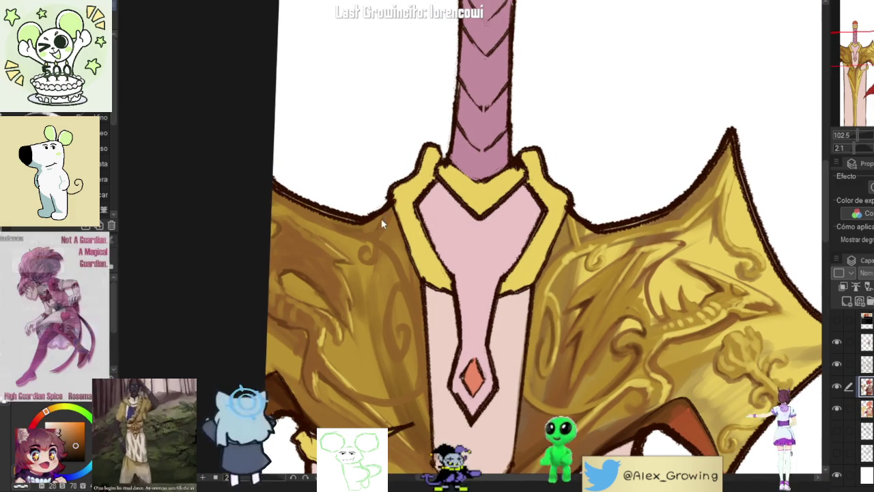
drag(387, 213, 421, 268)
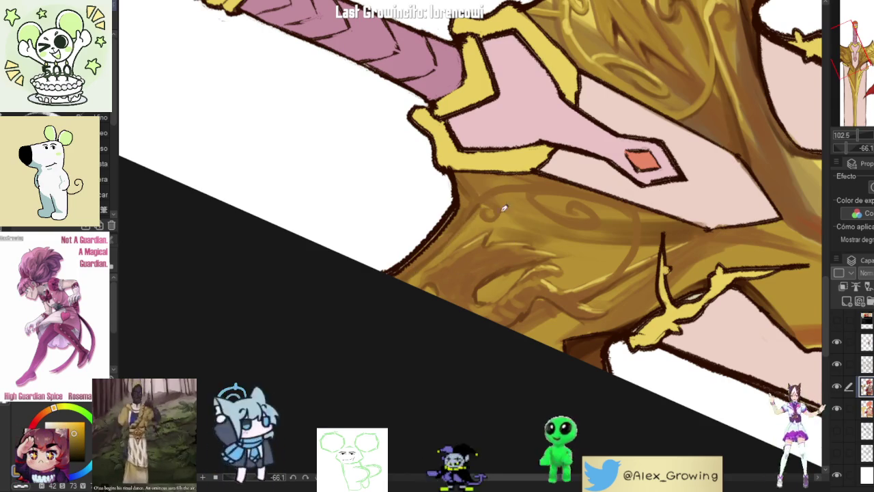
drag(493, 214, 478, 204)
scroll(466, 209, up, 3)
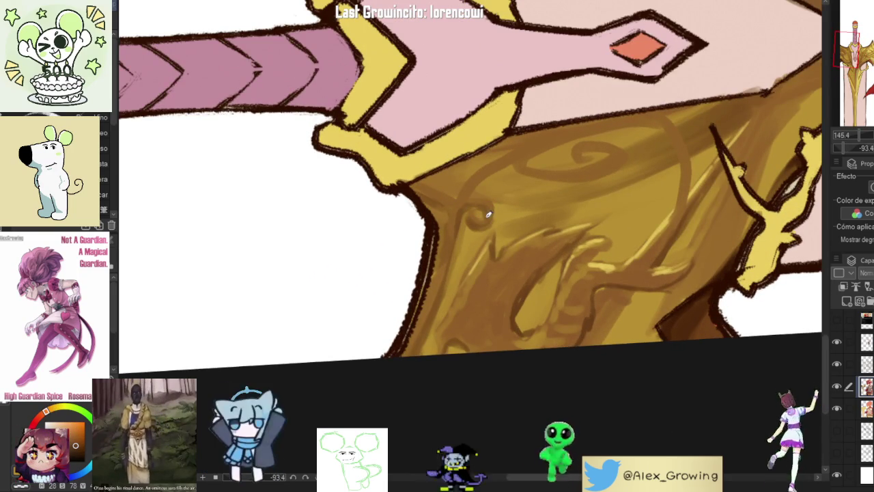
scroll(499, 212, up, 2)
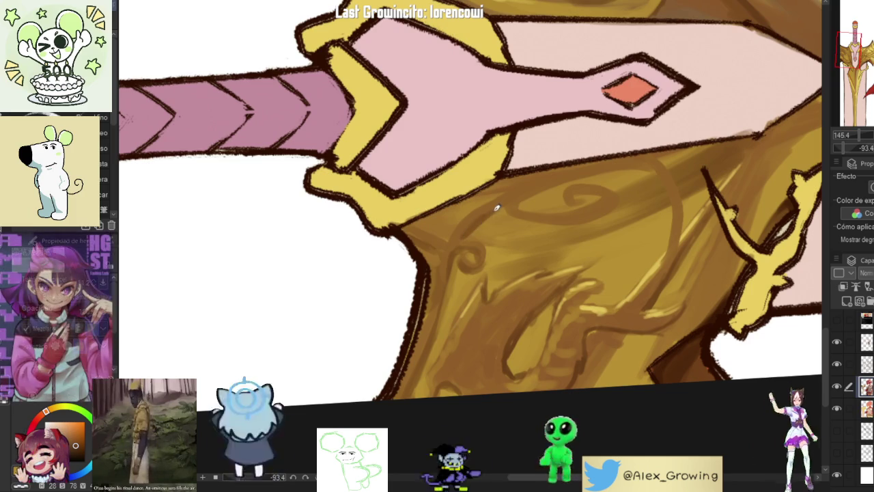
scroll(501, 205, down, 3)
drag(501, 205, 479, 251)
scroll(479, 251, up, 3)
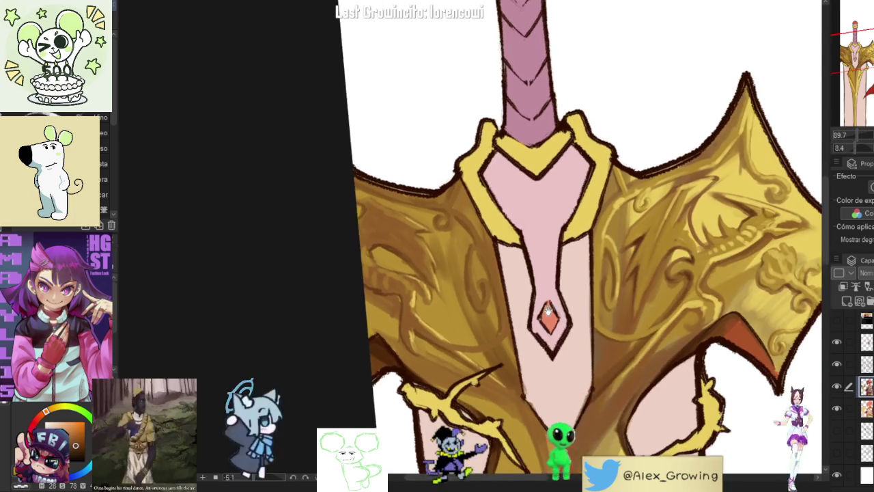
drag(494, 324, 514, 310)
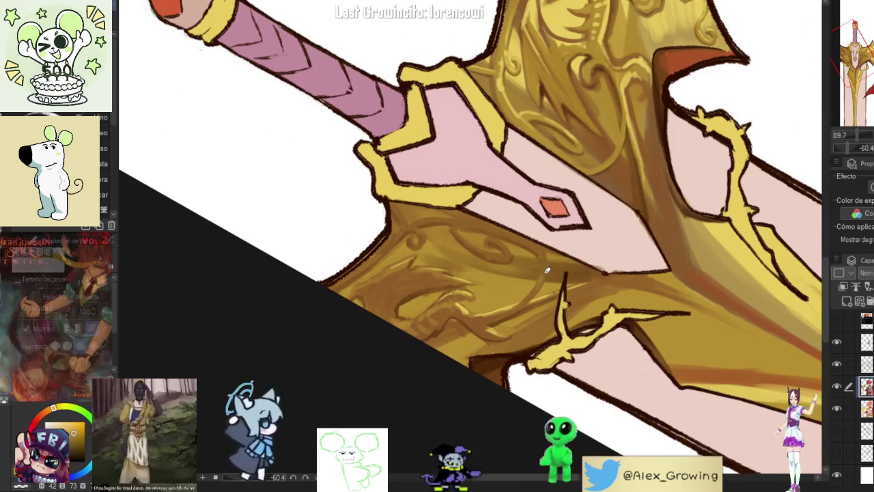
mouse_move(529, 281)
mouse_down()
mouse_move(519, 307)
mouse_move(492, 283)
mouse_up()
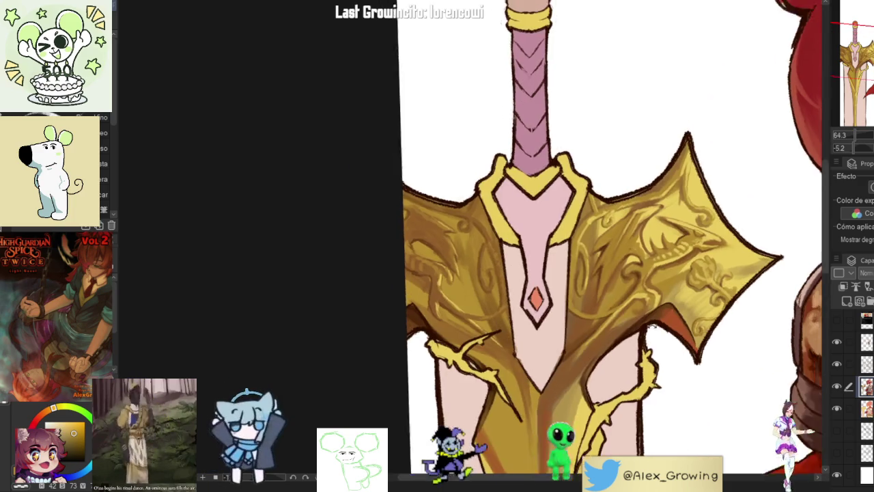
drag(511, 339, 460, 293)
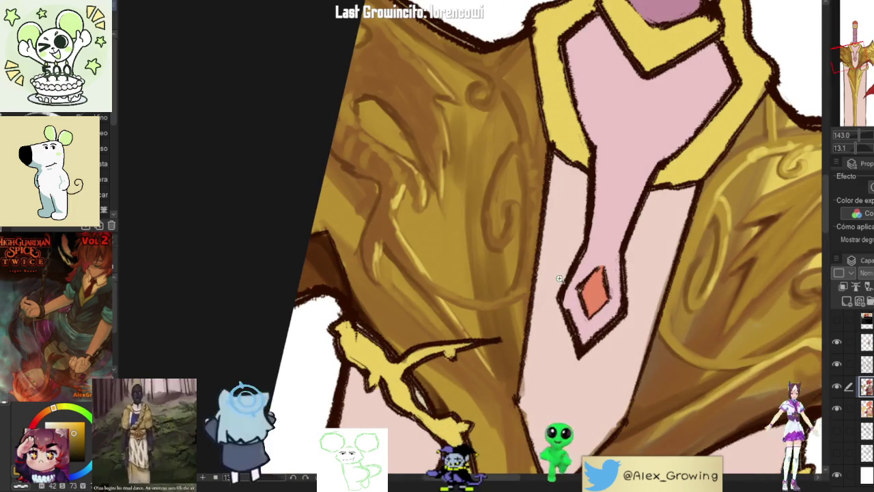
Step: Paint dark grey shading strokes down the blade's left edge to its lower end
scroll(558, 278, down, 5)
scroll(761, 185, down, 3)
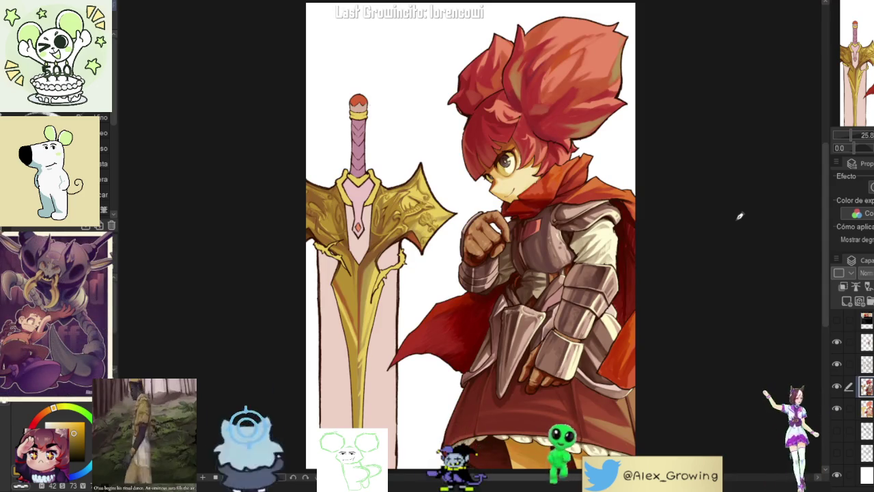
scroll(370, 307, down, 1)
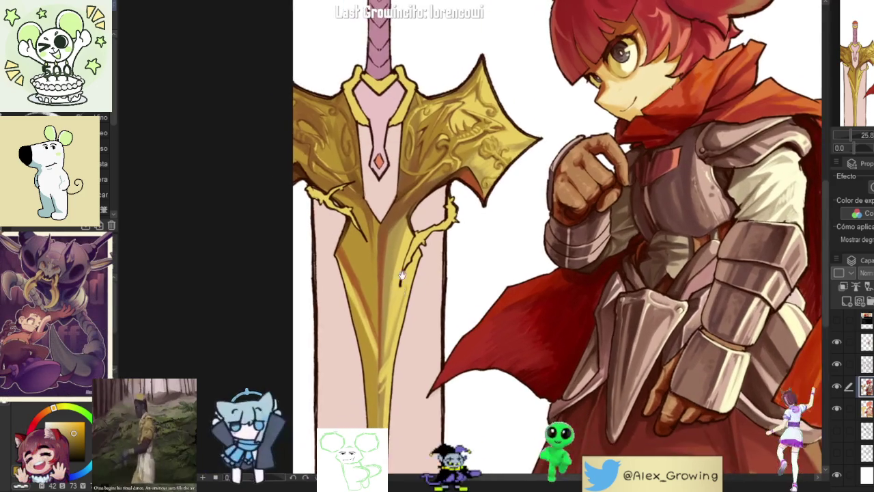
scroll(383, 300, down, 1)
scroll(396, 295, down, 2)
scroll(410, 289, down, 2)
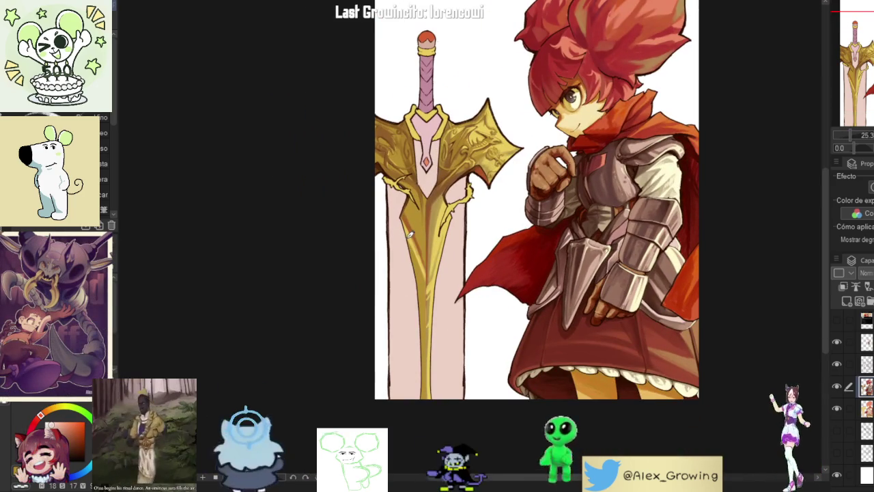
scroll(588, 168, up, 1)
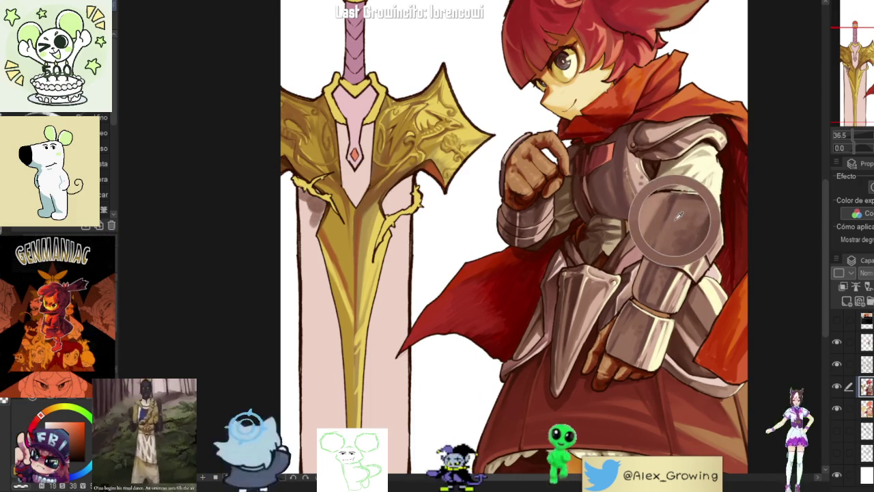
mouse_move(319, 217)
mouse_down()
mouse_move(311, 263)
mouse_move(304, 239)
mouse_up()
drag(311, 185, 306, 281)
drag(309, 212, 314, 342)
mouse_move(311, 239)
mouse_down()
mouse_move(306, 390)
mouse_move(330, 305)
mouse_move(325, 258)
mouse_move(321, 323)
mouse_up()
drag(326, 270, 322, 386)
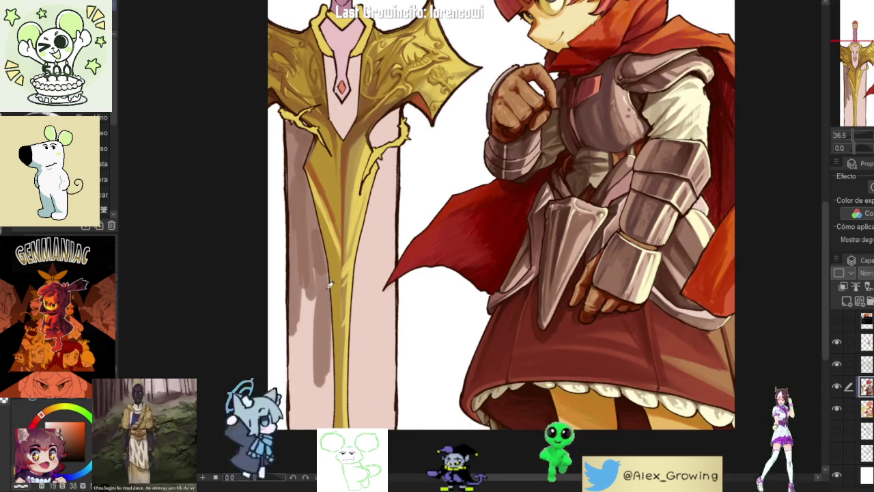
drag(327, 345, 321, 427)
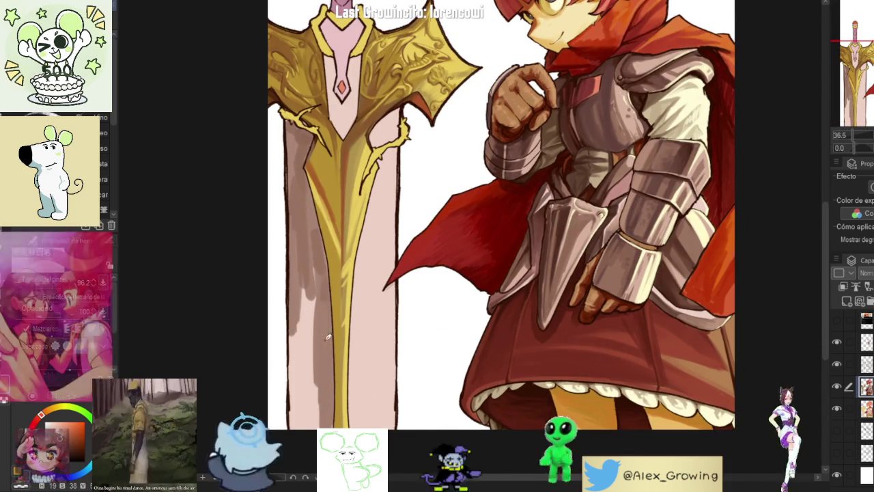
drag(327, 274, 321, 413)
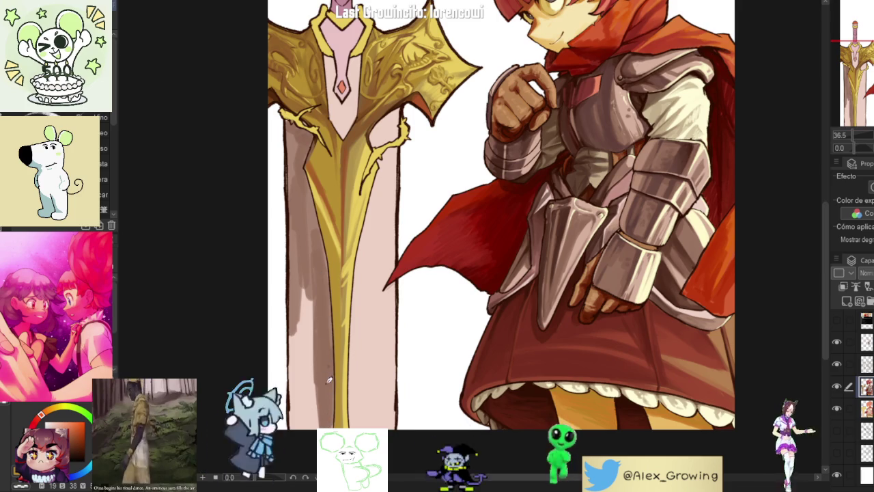
drag(333, 380, 342, 442)
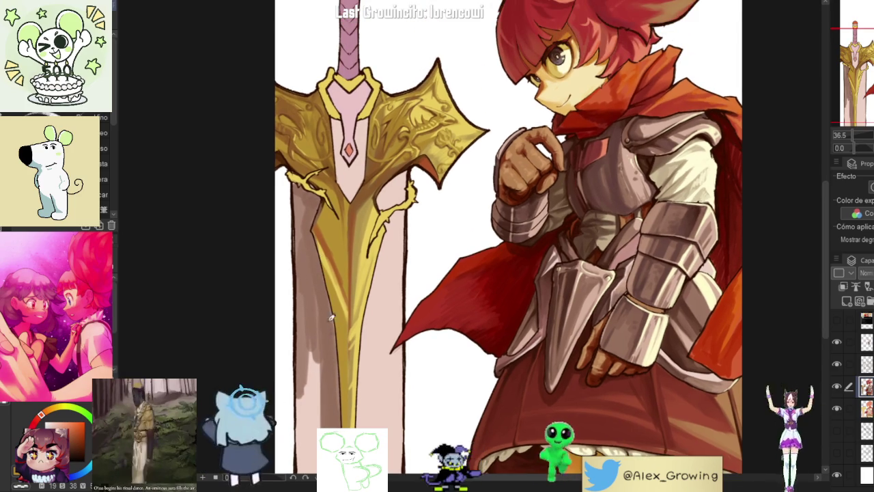
drag(333, 323, 323, 271)
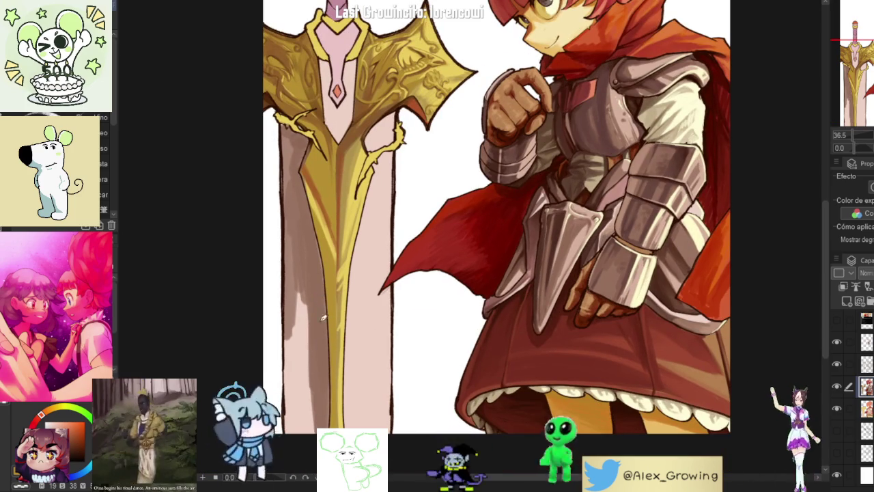
scroll(305, 202, up, 2)
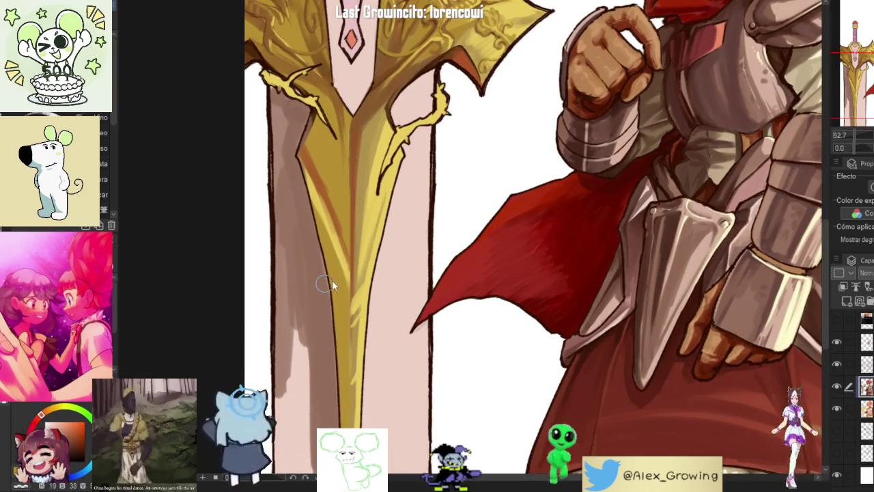
Step: Paint brown shading down the left edge of the blade below the guard
drag(340, 362, 335, 270)
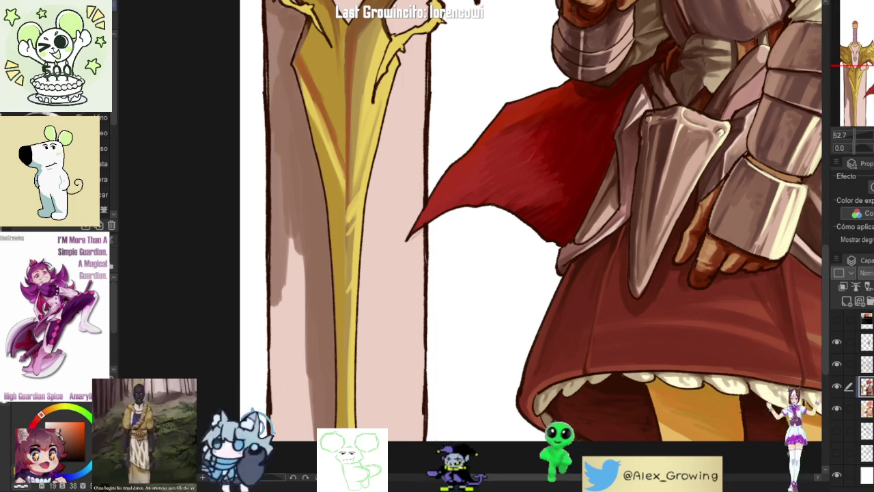
drag(287, 55, 352, 212)
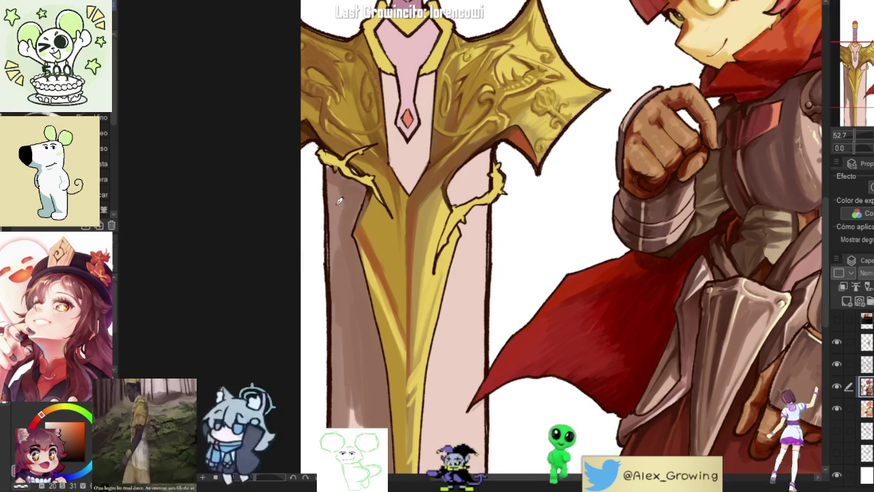
scroll(340, 218, down, 3)
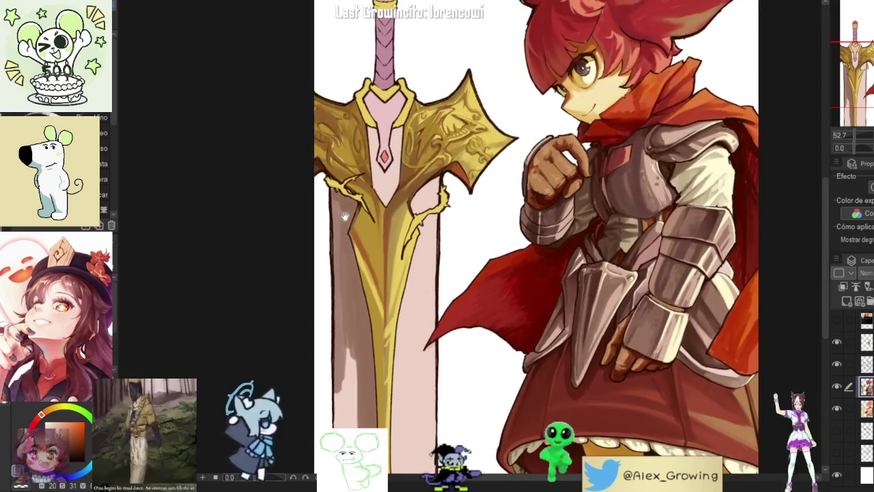
scroll(345, 259, up, 1)
scroll(348, 295, up, 1)
drag(348, 296, 340, 388)
mouse_move(341, 333)
mouse_down()
mouse_move(346, 395)
mouse_move(357, 263)
mouse_up()
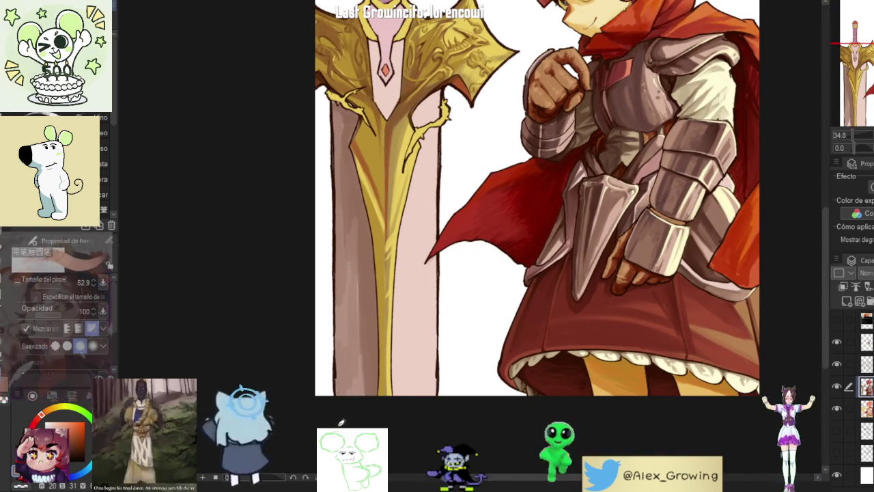
Step: Darken that brown edge shading into a deeper taupe band
scroll(364, 314, up, 2)
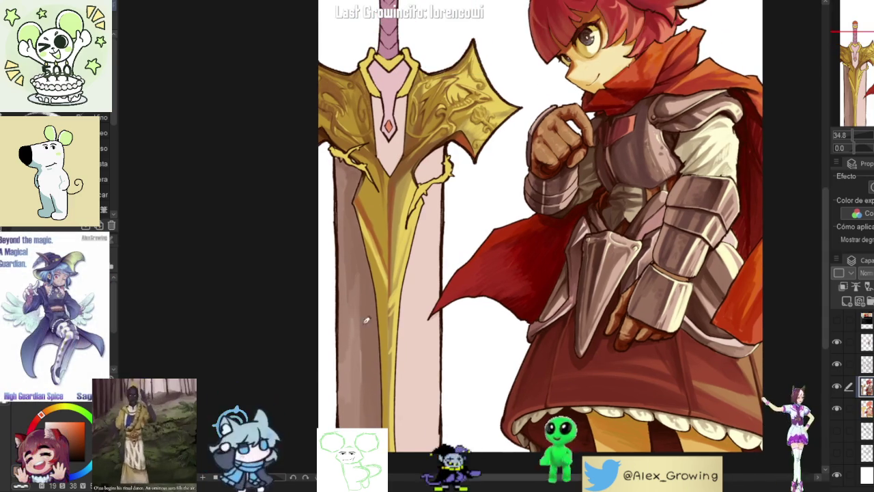
scroll(365, 307, up, 2)
scroll(362, 250, down, 3)
drag(358, 290, 364, 391)
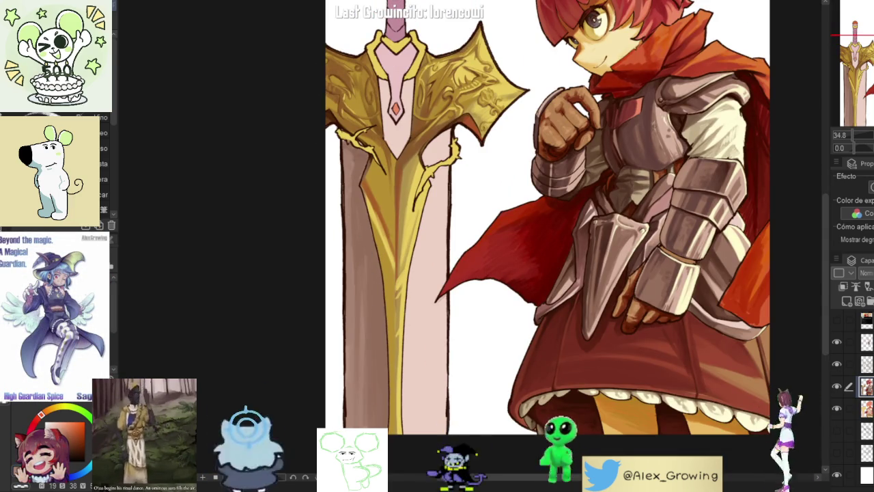
scroll(366, 239, down, 3)
scroll(418, 229, up, 1)
scroll(418, 229, up, 1)
drag(418, 230, 679, 166)
scroll(554, 223, up, 2)
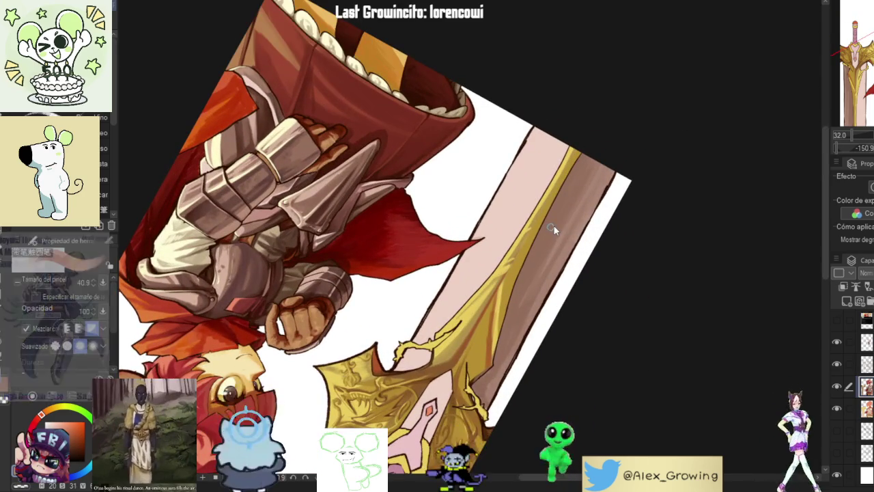
drag(553, 229, 563, 166)
mouse_move(499, 193)
mouse_down()
mouse_move(462, 253)
mouse_move(437, 335)
mouse_up()
drag(478, 235, 424, 383)
drag(434, 321, 414, 384)
mouse_move(446, 280)
mouse_down()
mouse_move(402, 406)
mouse_move(404, 382)
mouse_up()
mouse_move(445, 269)
mouse_down()
mouse_move(414, 339)
mouse_move(436, 290)
mouse_up()
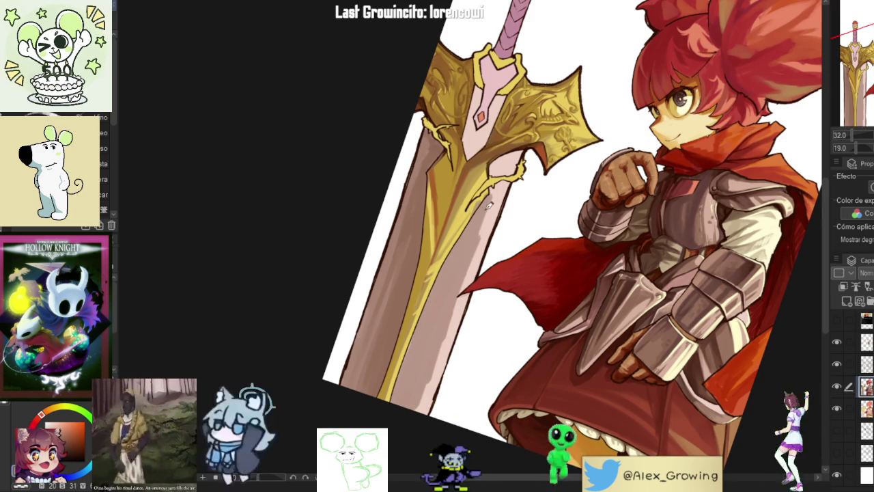
drag(487, 198, 454, 304)
drag(466, 244, 420, 403)
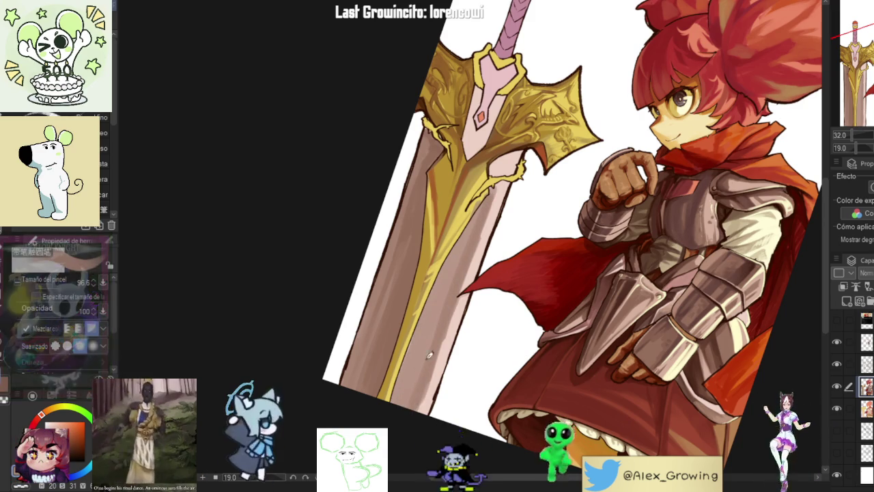
drag(458, 282, 407, 406)
mouse_move(471, 229)
mouse_down()
mouse_move(426, 327)
mouse_move(421, 420)
mouse_up()
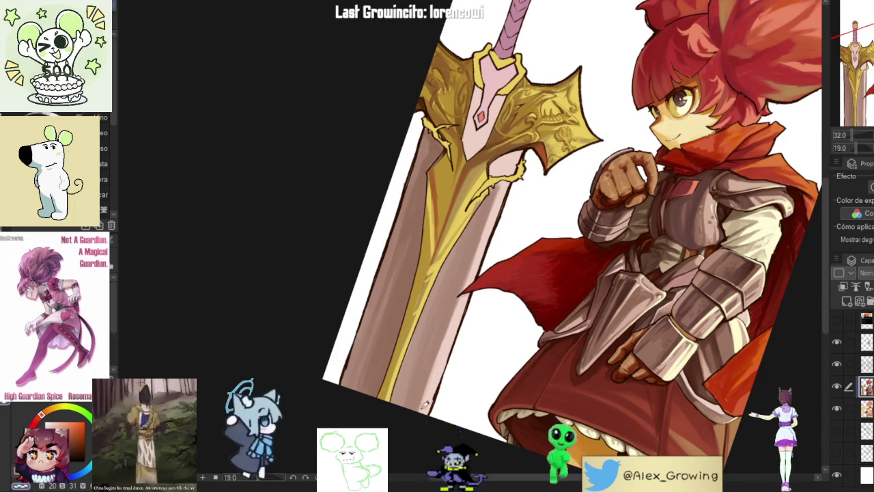
drag(546, 205, 515, 256)
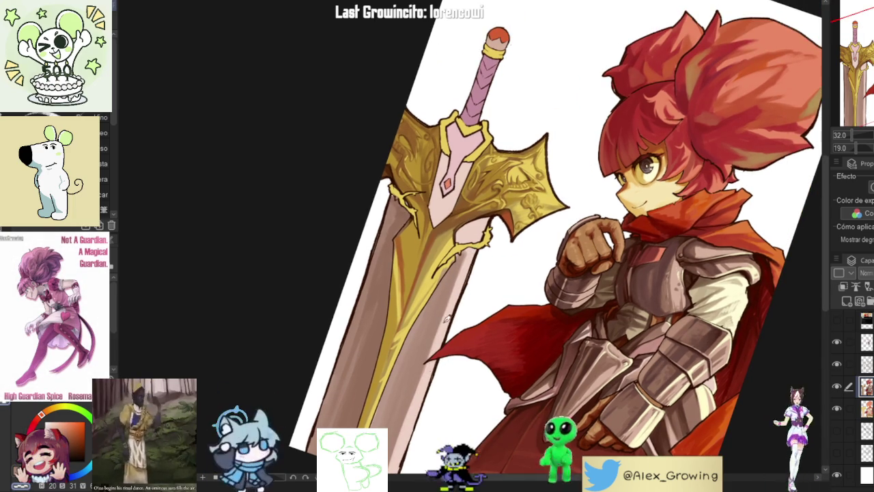
drag(438, 365, 456, 310)
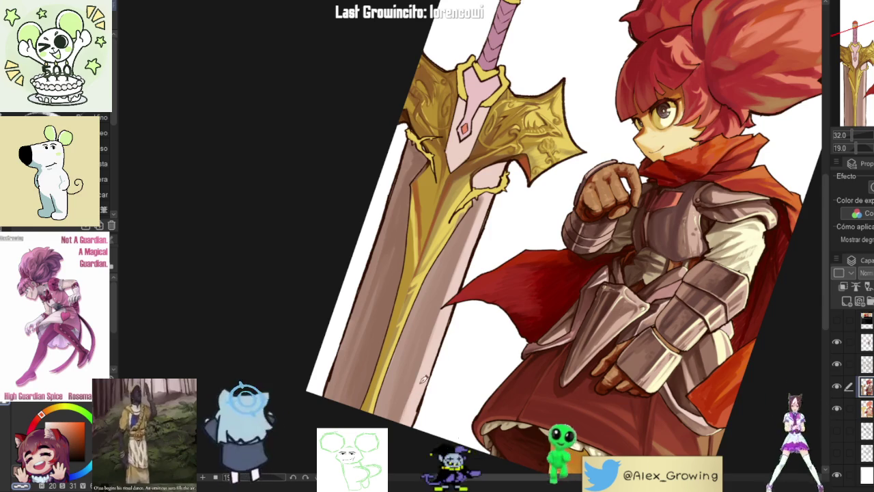
scroll(436, 342, up, 2)
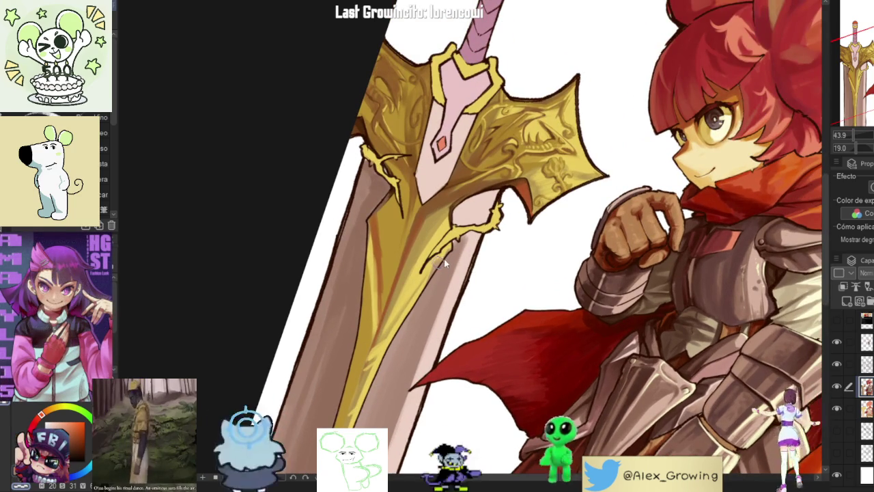
Step: Shade the pale blade section just below the crossguard darker
scroll(443, 261, up, 2)
scroll(436, 266, up, 2)
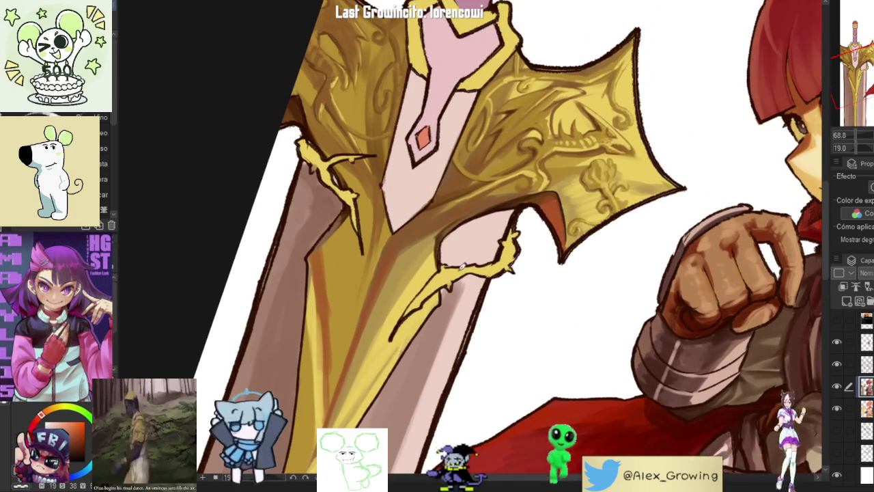
scroll(455, 299, up, 1)
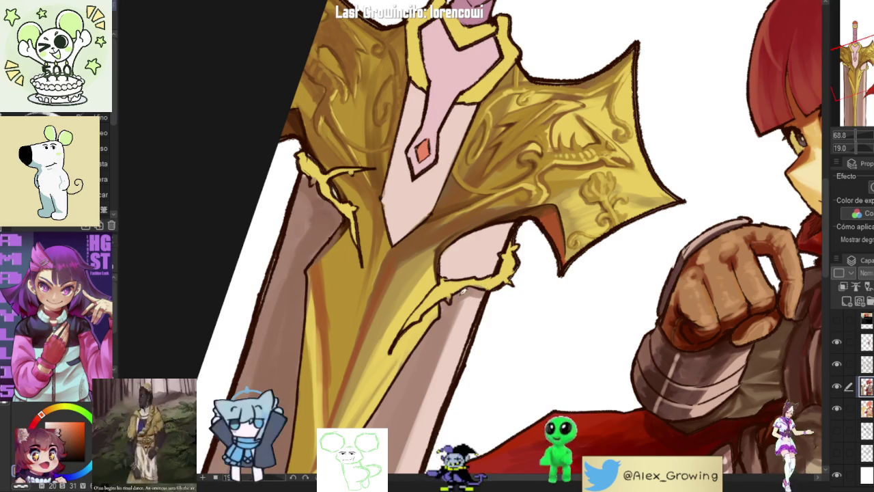
drag(461, 269, 462, 274)
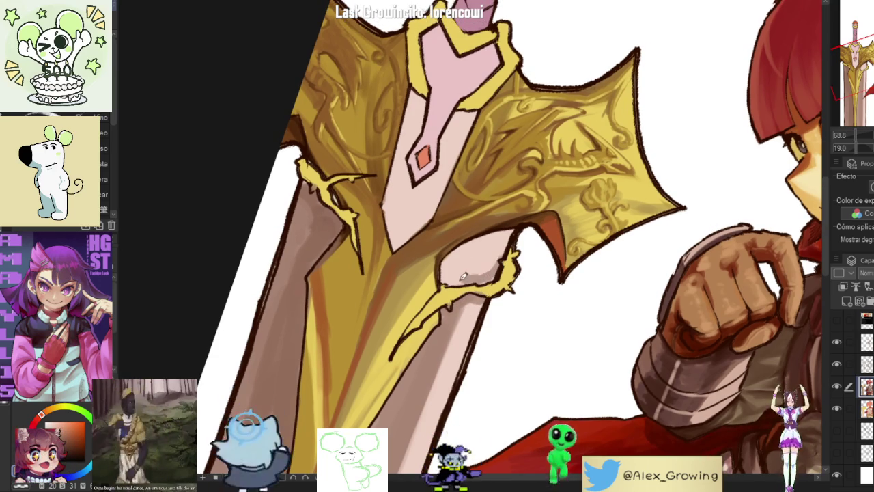
drag(450, 265, 502, 232)
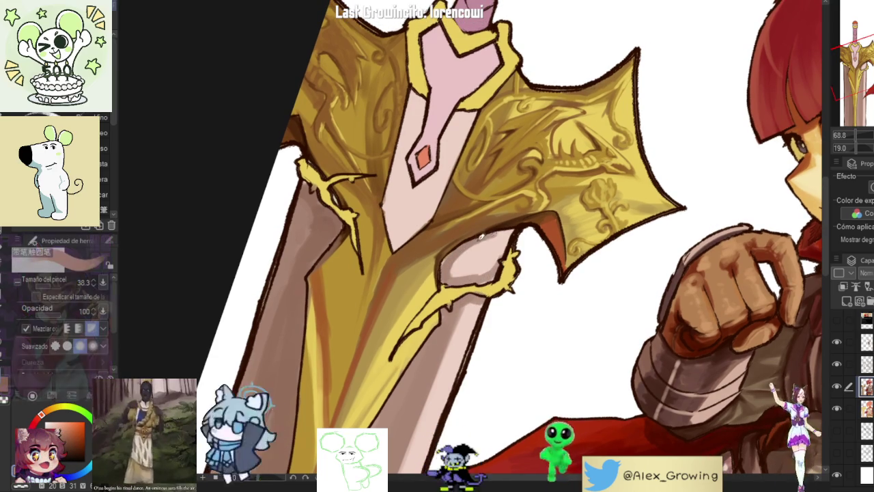
drag(451, 274, 483, 236)
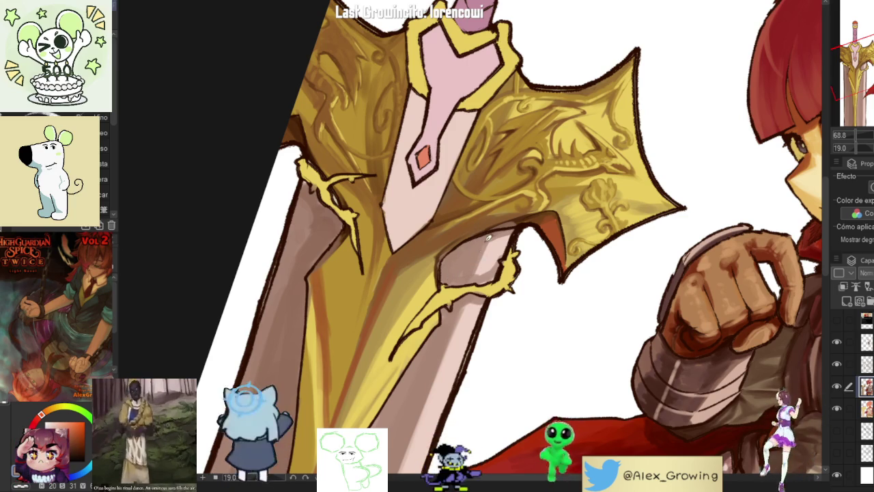
drag(504, 232, 478, 239)
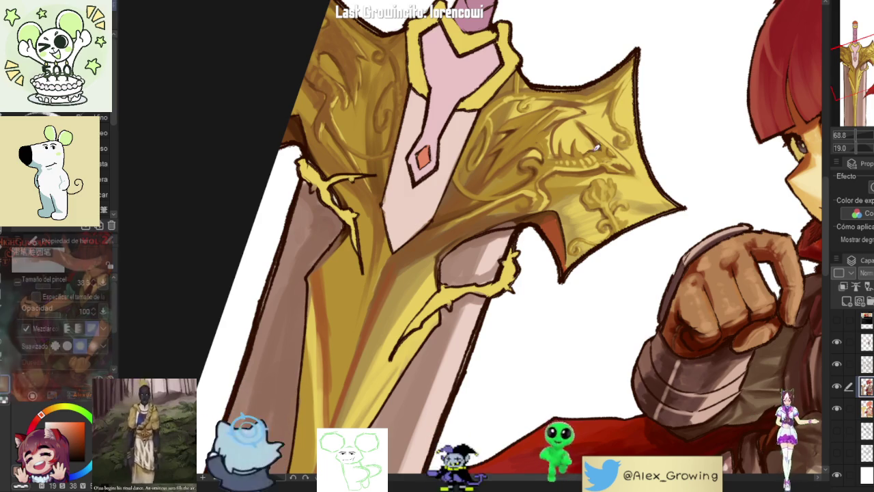
Step: Deepen and extend the faint shading beneath the crossguard
scroll(484, 225, up, 3)
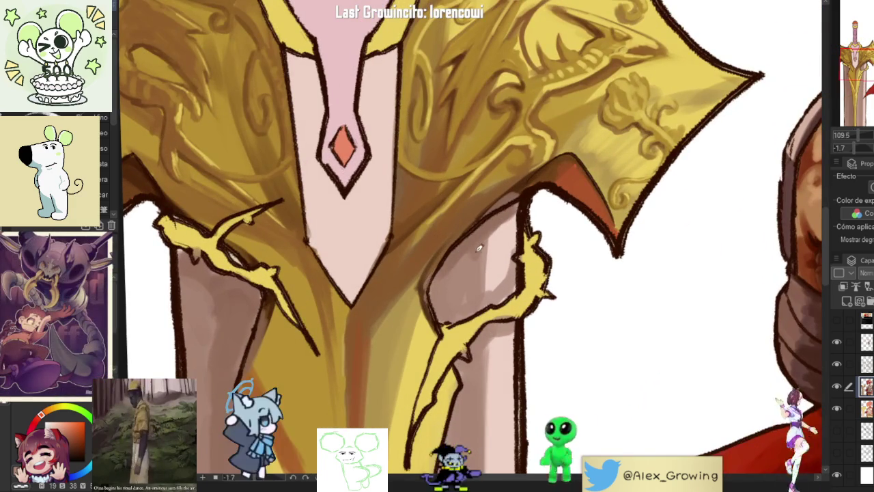
drag(478, 250, 483, 263)
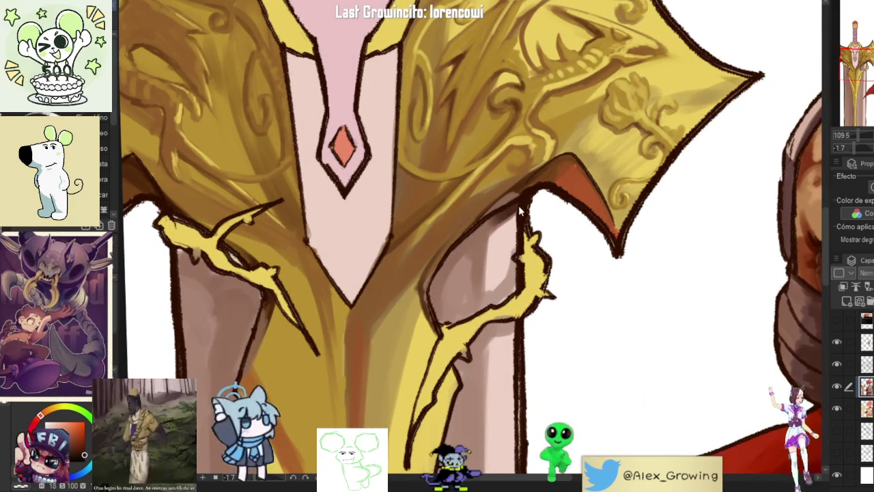
drag(511, 216, 450, 265)
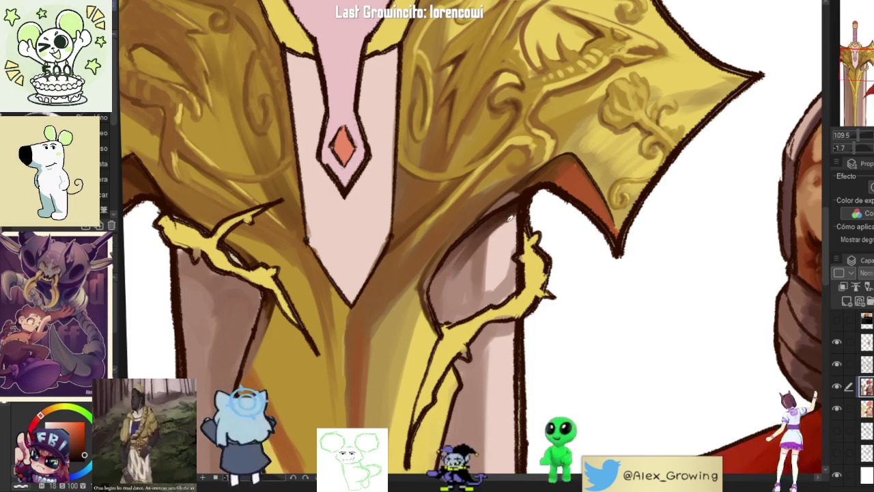
drag(486, 240, 478, 287)
drag(478, 233, 437, 287)
key(ctrl+0)
scroll(509, 269, up, 3)
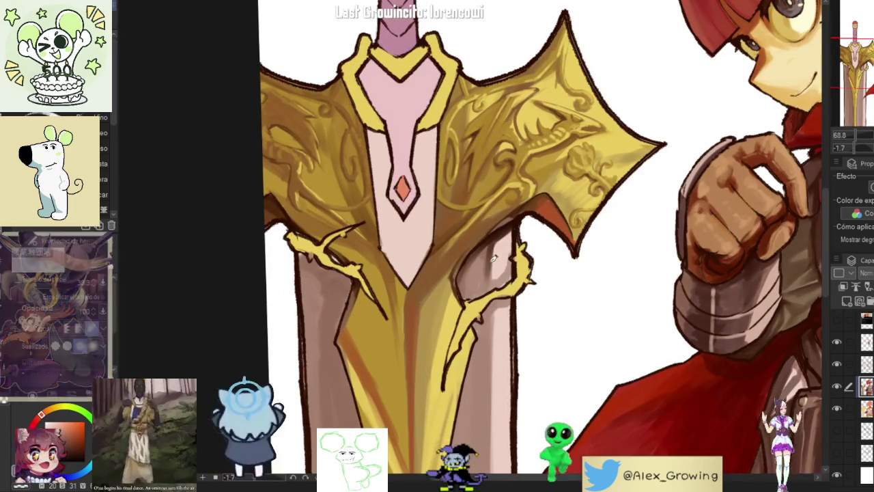
drag(489, 276, 487, 262)
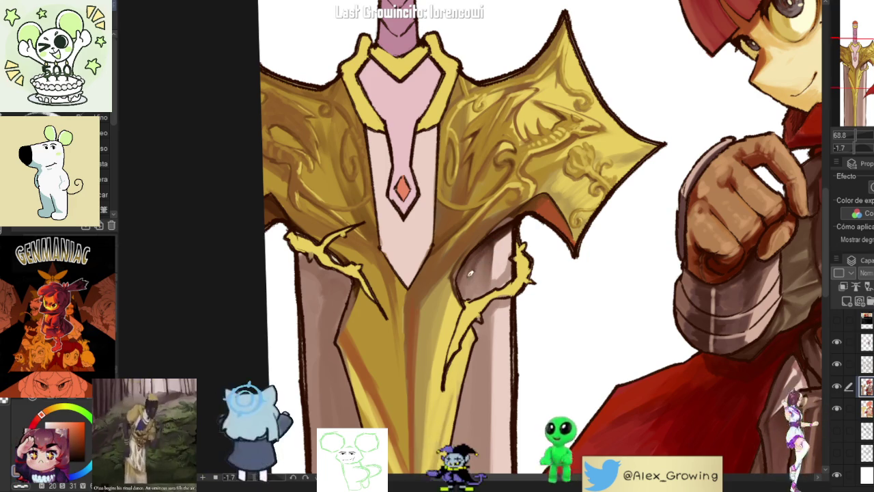
Step: Tilt the view diagonally and darken the shading along the blade's upper-left edge
scroll(497, 281, down, 3)
drag(496, 280, 550, 323)
scroll(551, 322, up, 2)
scroll(624, 333, down, 1)
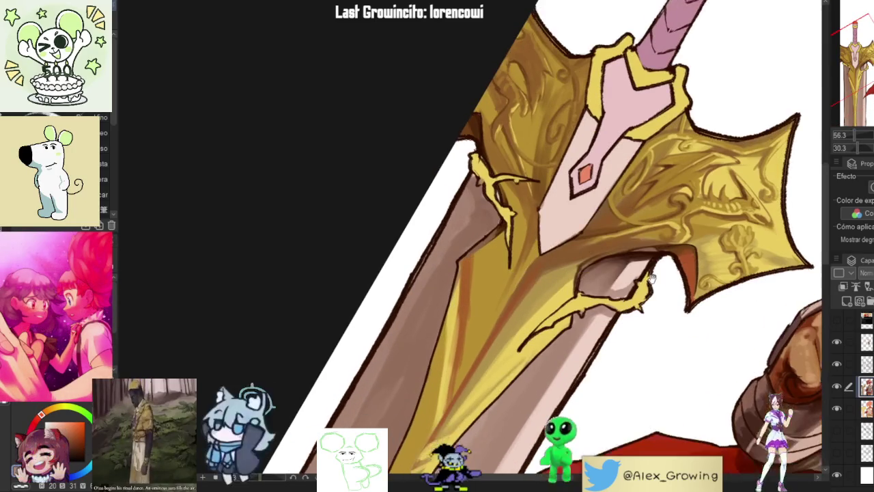
scroll(621, 244, down, 1)
scroll(608, 242, up, 1)
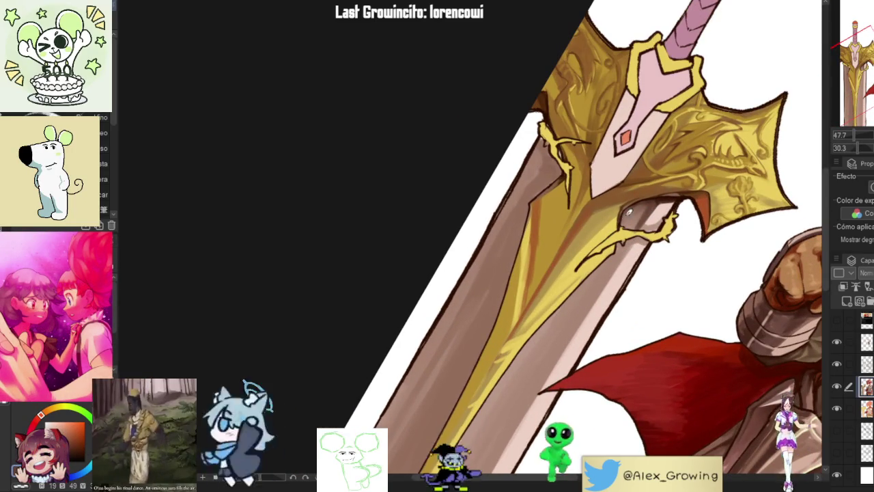
drag(639, 236, 652, 192)
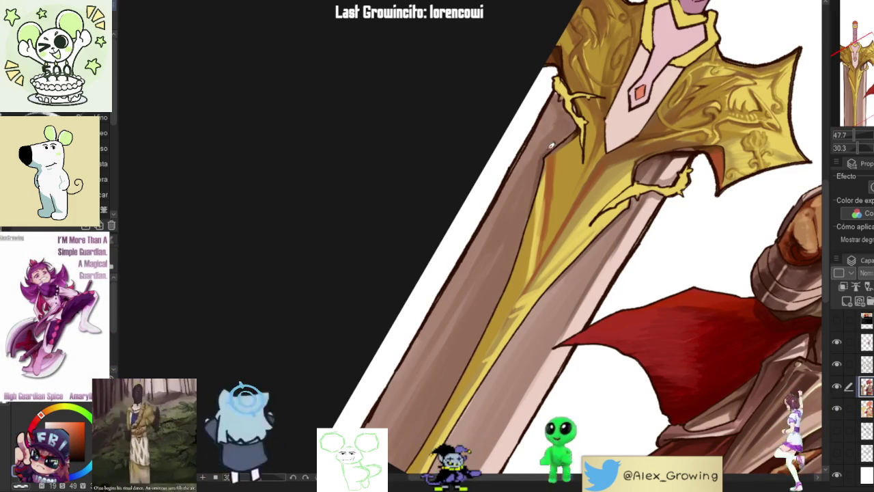
mouse_move(566, 113)
mouse_down()
mouse_move(553, 127)
mouse_move(544, 187)
mouse_up()
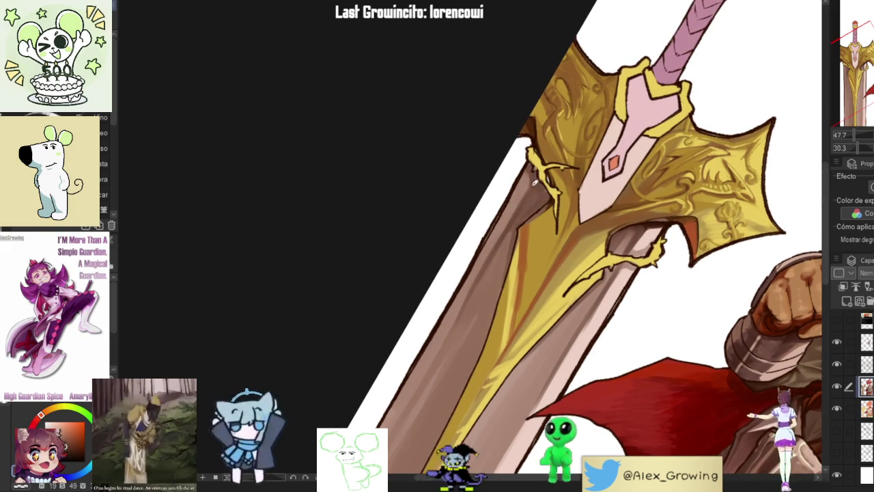
scroll(552, 174, down, 5)
scroll(573, 219, up, 1)
scroll(588, 250, up, 3)
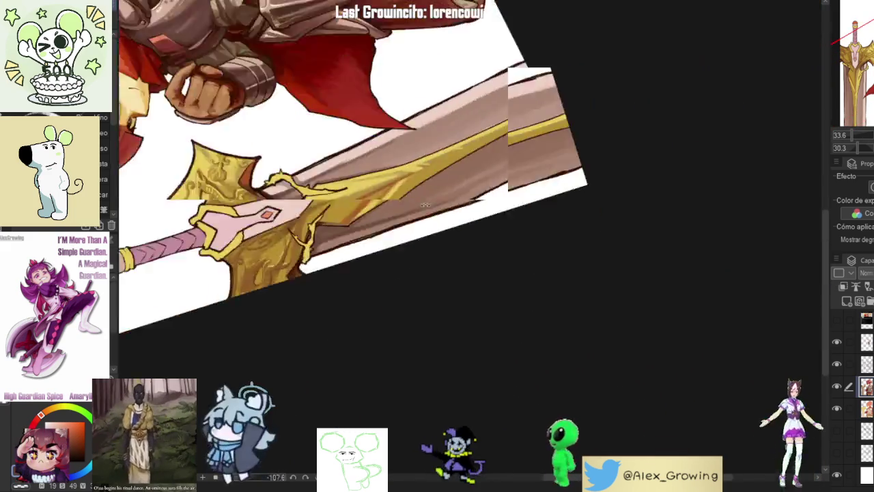
drag(589, 250, 441, 299)
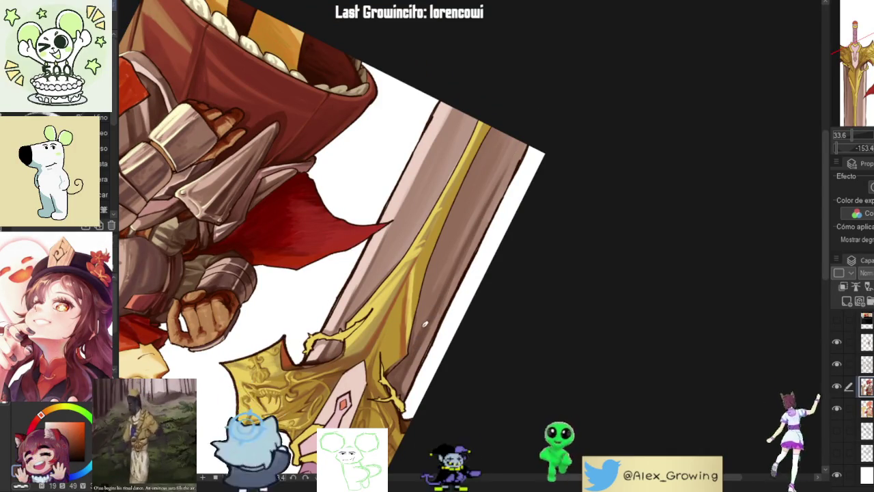
Step: Darken the brown blade stripe and draw thin dark lines down the sword's left edge
scroll(424, 330, up, 2)
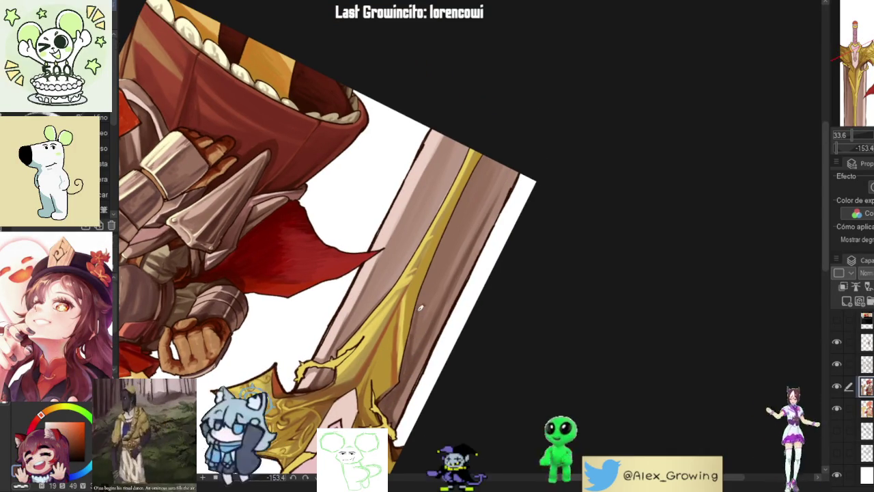
scroll(419, 325, up, 3)
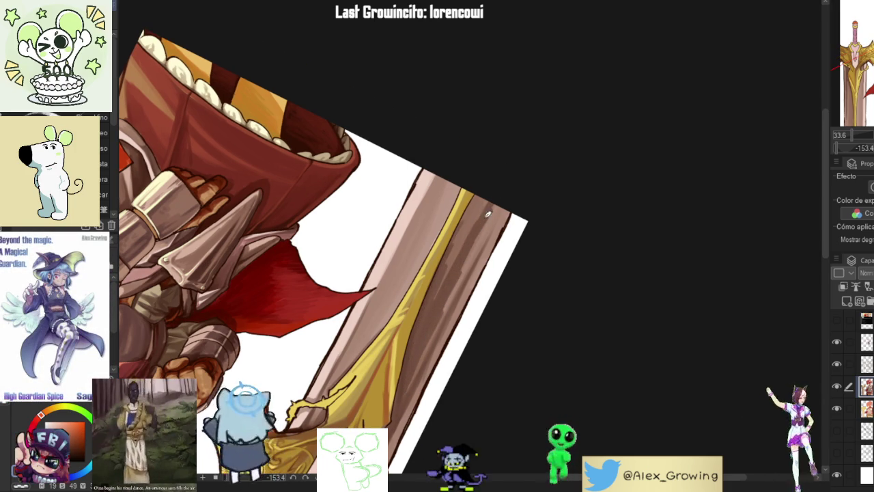
drag(487, 202, 448, 263)
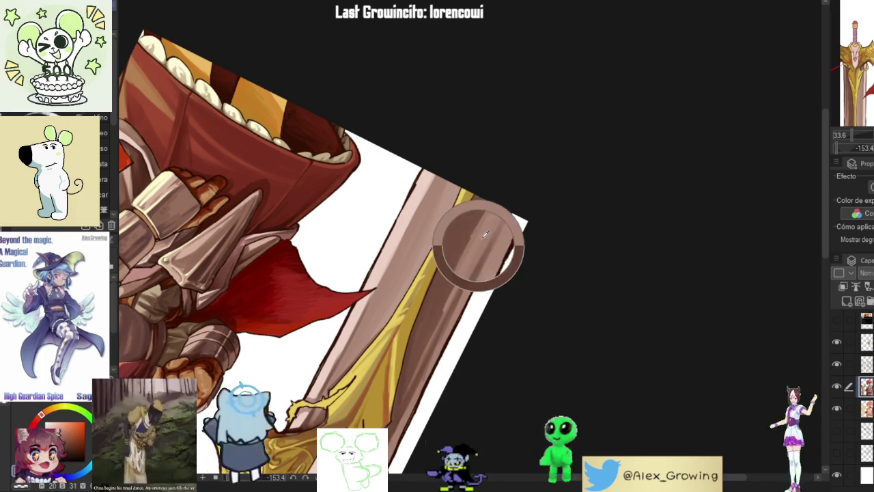
mouse_move(410, 375)
mouse_down()
mouse_move(530, 253)
mouse_move(528, 312)
mouse_move(519, 264)
mouse_move(470, 222)
mouse_move(430, 295)
mouse_move(423, 335)
mouse_up()
drag(435, 243, 437, 322)
Step: Reset the view rotation, fit to window, and flip the view to check the composition
mouse_move(457, 223)
mouse_down()
mouse_move(442, 265)
mouse_move(519, 254)
mouse_up()
key(ctrl+at)
key(ctrl+0)
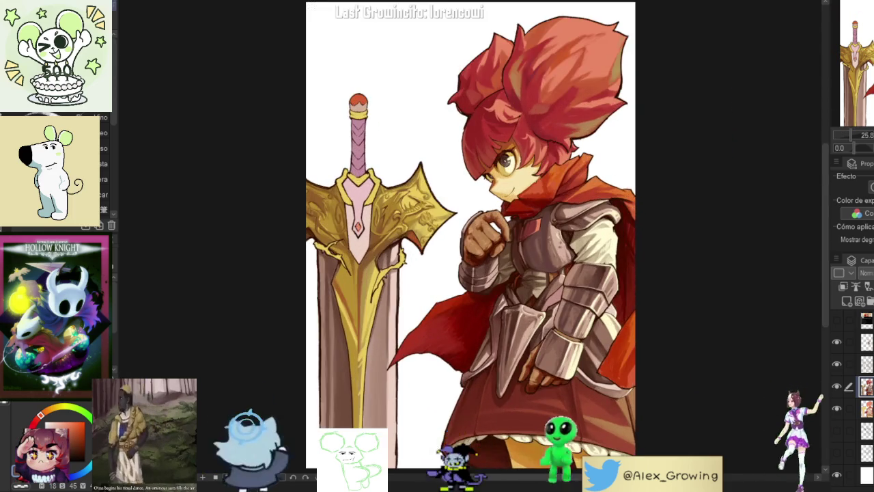
key(h)
key(h)
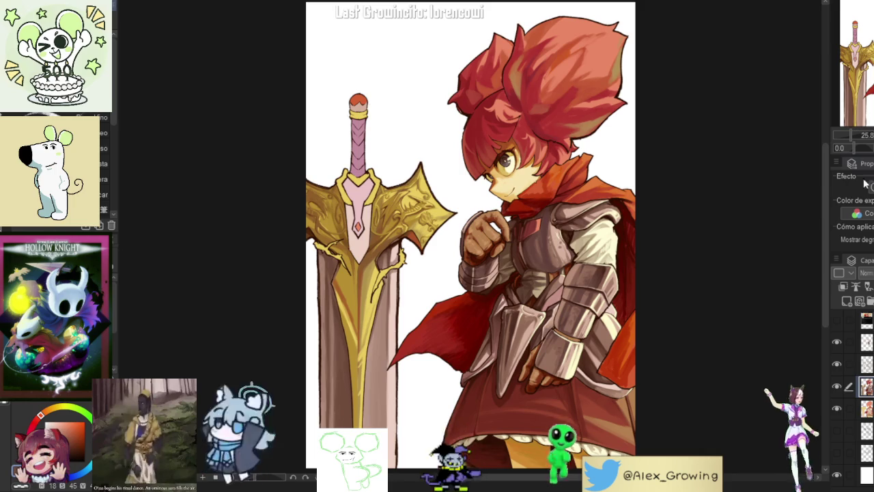
mouse_move(464, 270)
mouse_down()
mouse_move(470, 229)
mouse_move(509, 163)
mouse_up()
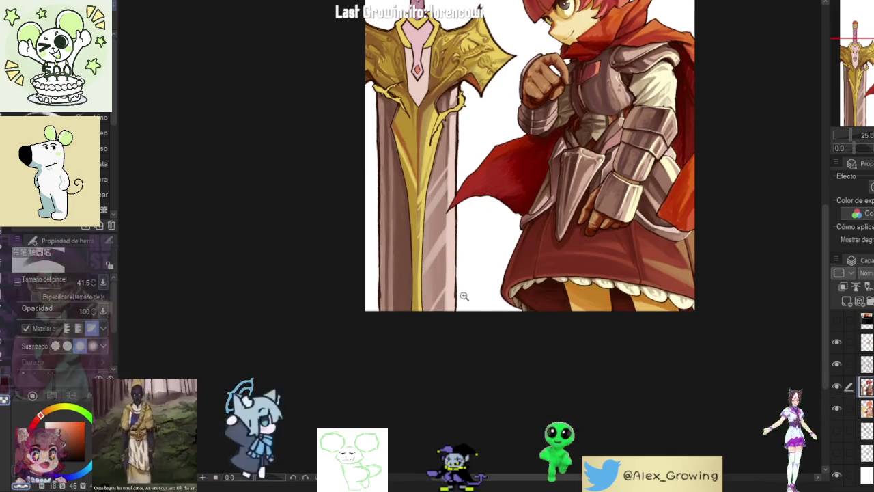
scroll(429, 351, down, 3)
drag(428, 350, 397, 377)
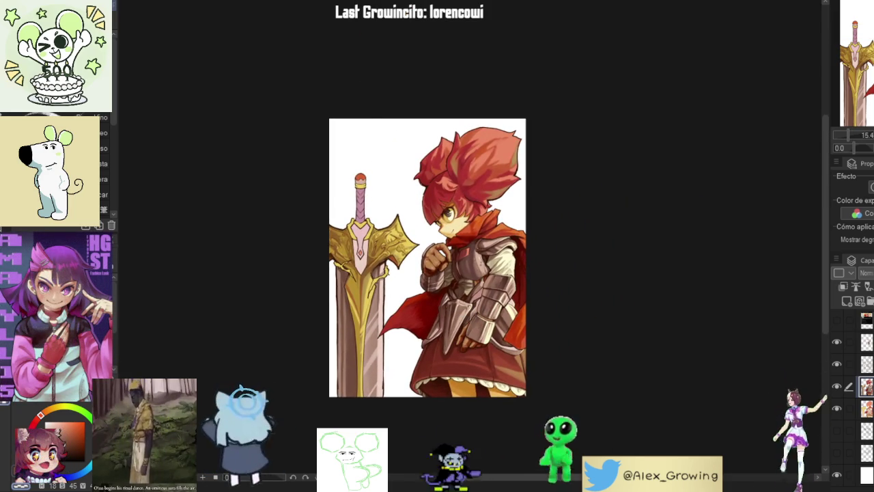
scroll(364, 296, up, 2)
key(h)
key(h)
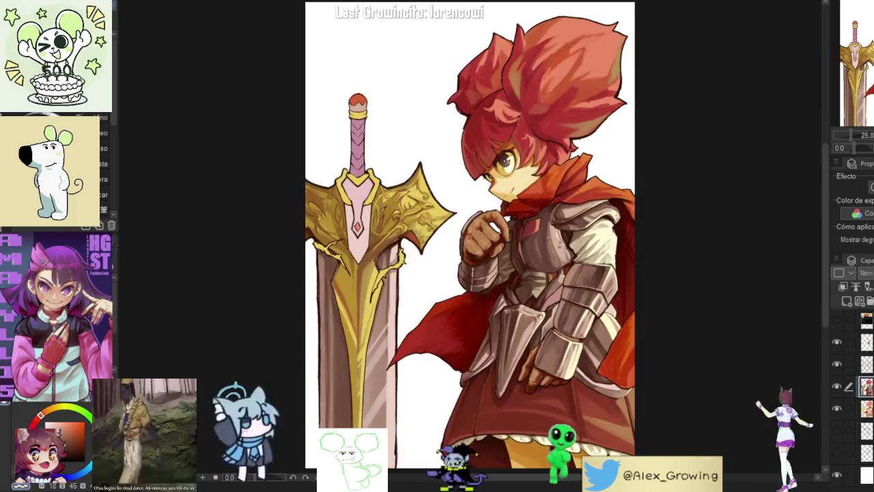
mouse_move(574, 305)
mouse_down()
mouse_move(589, 131)
mouse_move(597, 147)
mouse_up()
click(866, 365)
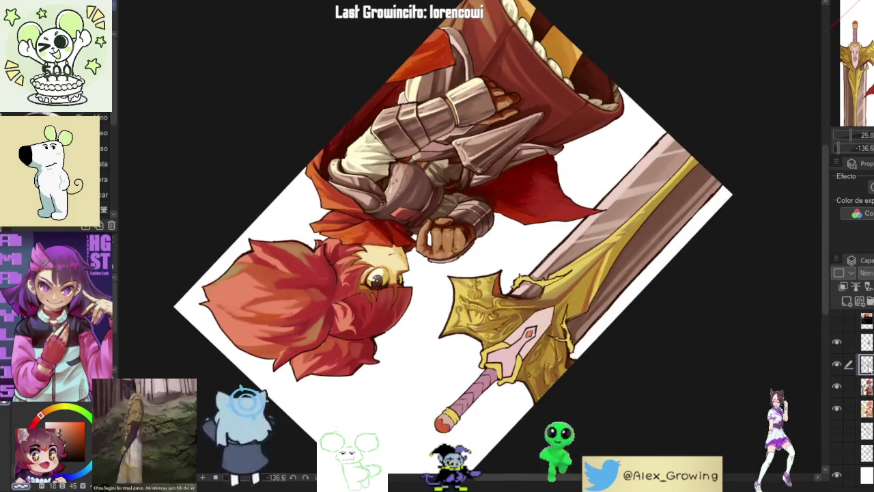
click(866, 342)
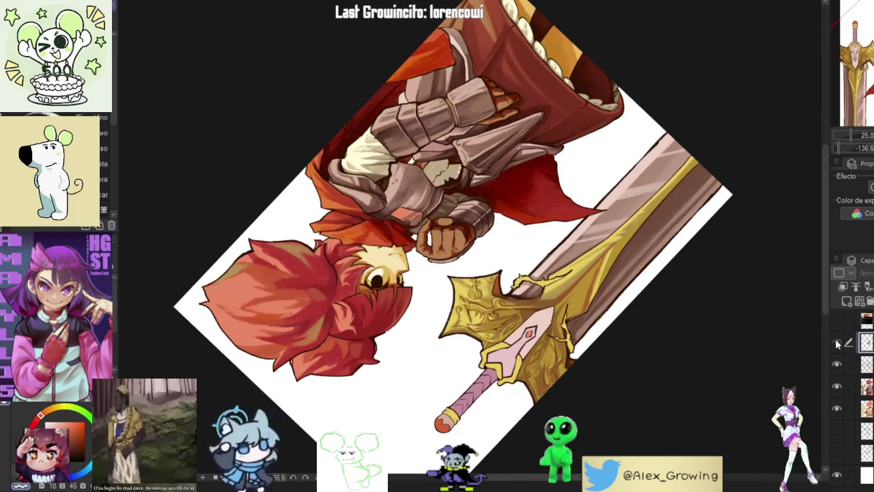
scroll(598, 216, up, 1)
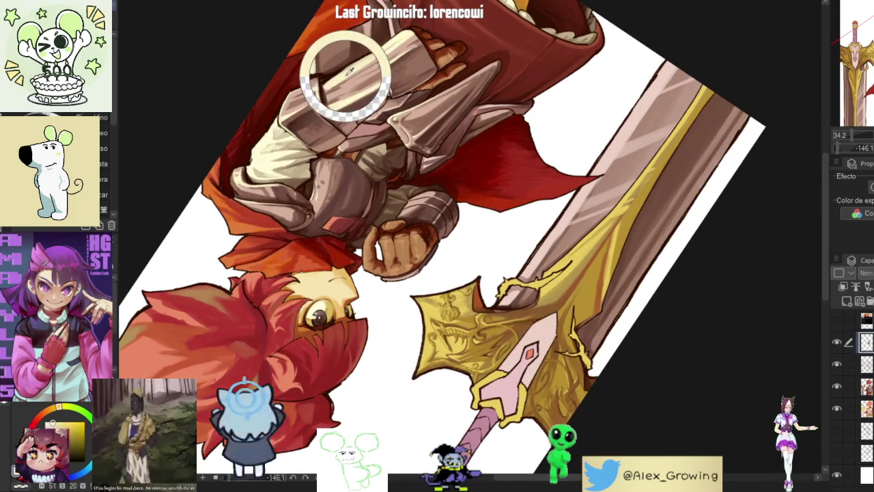
scroll(546, 246, up, 1)
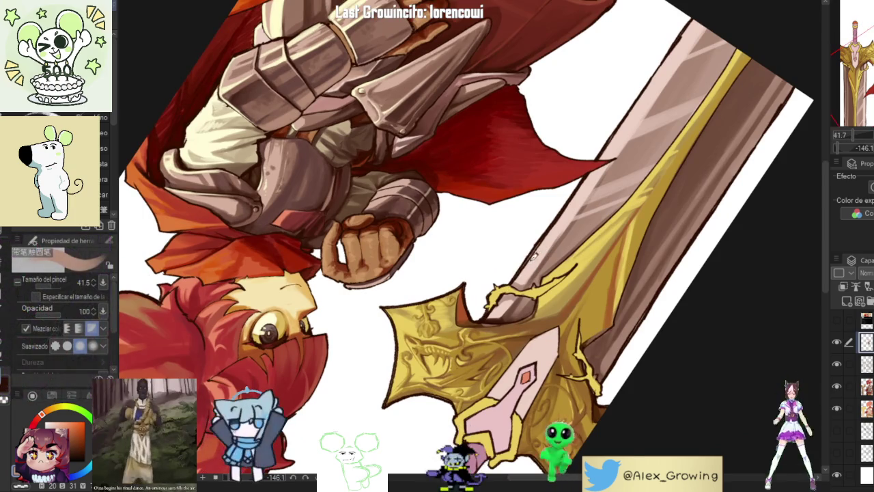
scroll(526, 263, up, 2)
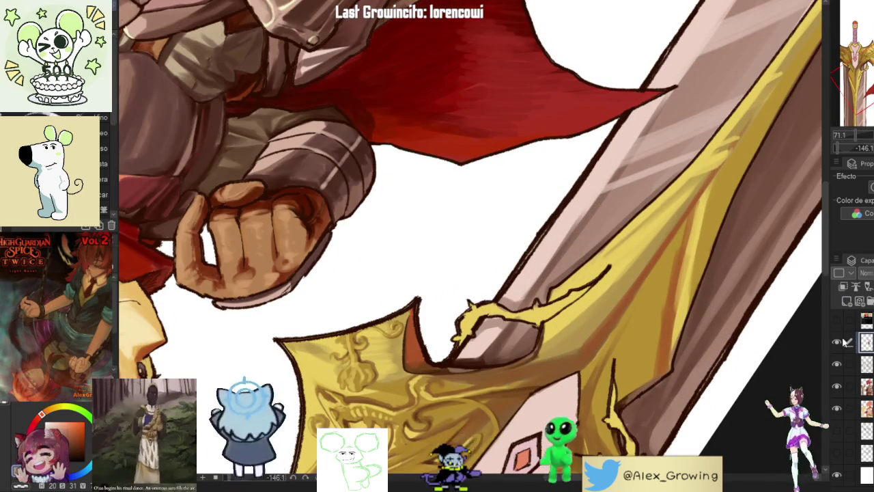
scroll(550, 410, down, 1)
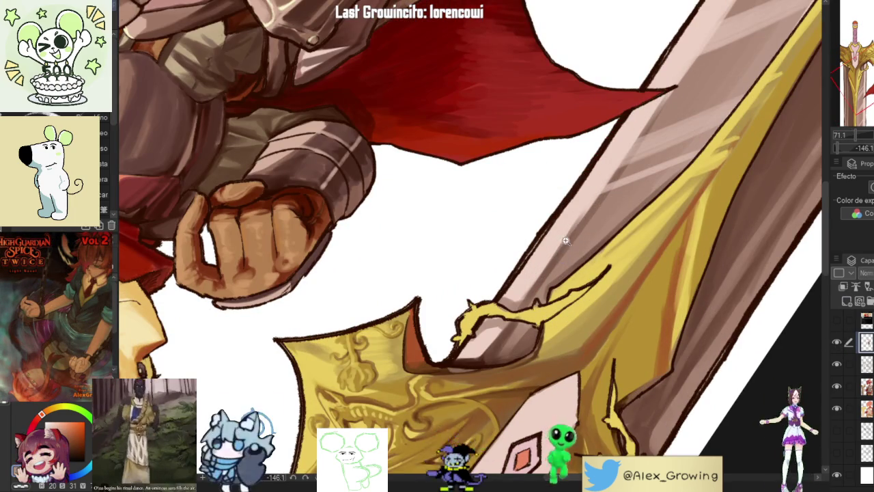
scroll(550, 410, down, 2)
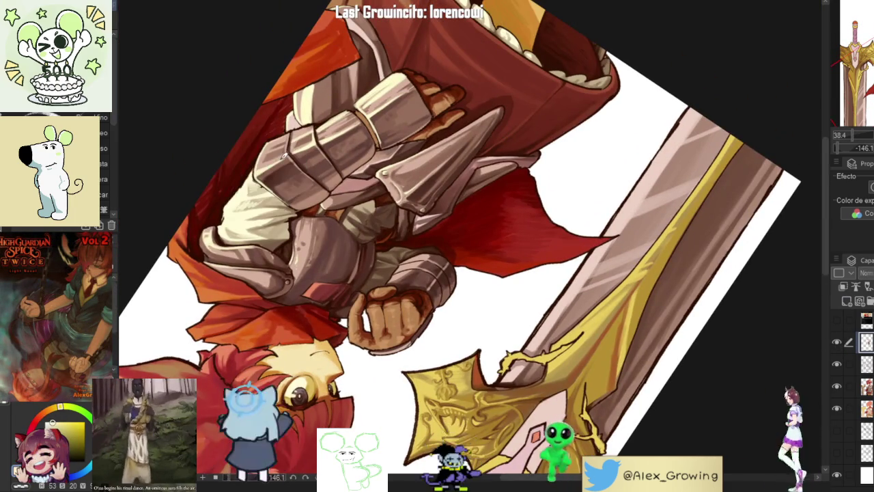
scroll(534, 351, up, 2)
scroll(533, 352, up, 1)
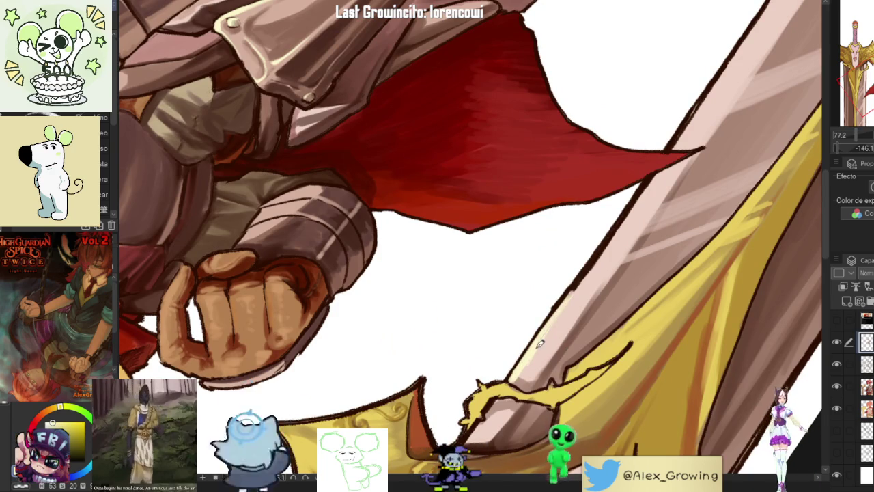
drag(582, 278, 546, 317)
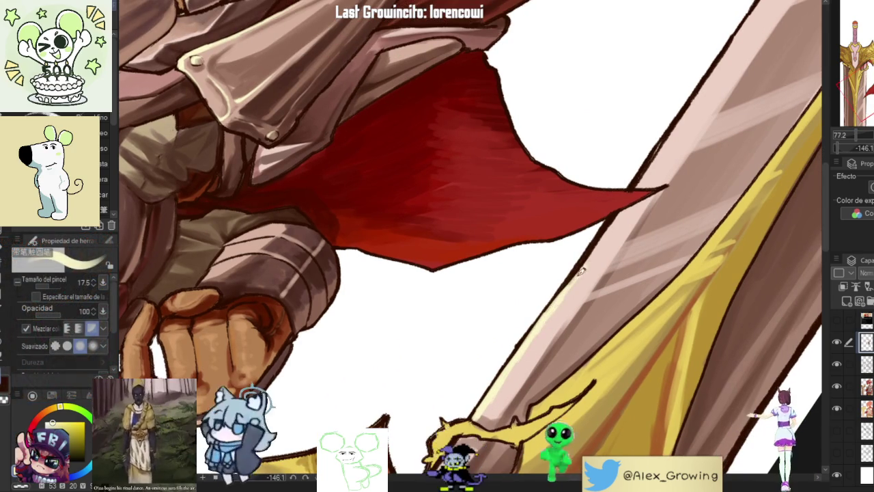
drag(611, 227, 569, 267)
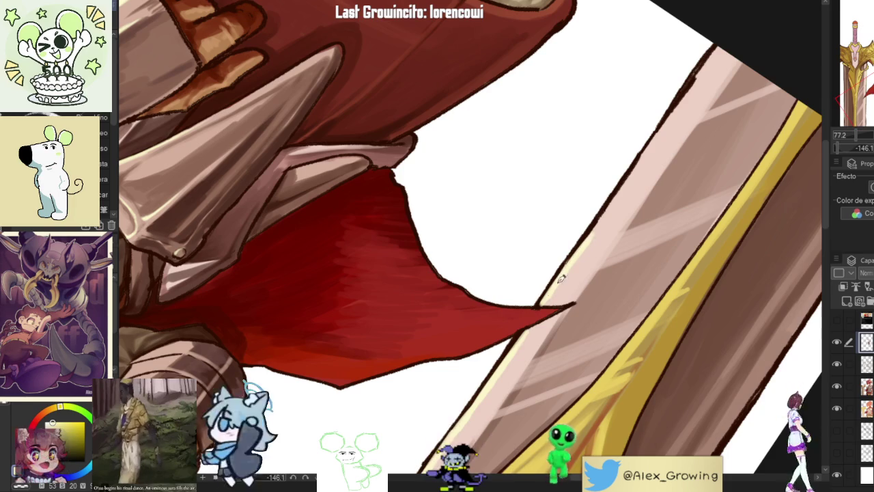
drag(591, 247, 530, 315)
mouse_move(574, 250)
mouse_down()
mouse_move(536, 305)
mouse_move(608, 198)
mouse_up()
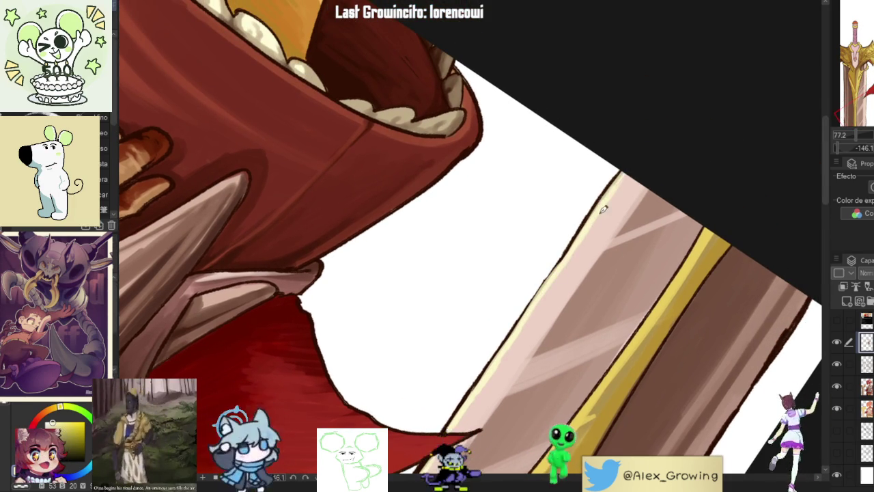
scroll(606, 204, down, 2)
scroll(567, 274, down, 1)
scroll(566, 307, down, 5)
drag(568, 329, 519, 273)
scroll(478, 225, up, 4)
scroll(469, 217, up, 2)
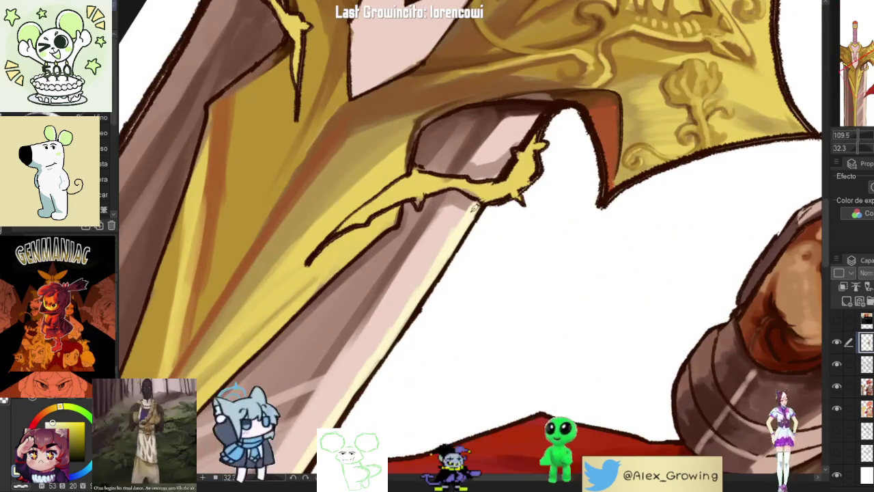
scroll(468, 218, down, 5)
scroll(567, 287, up, 1)
scroll(657, 301, up, 3)
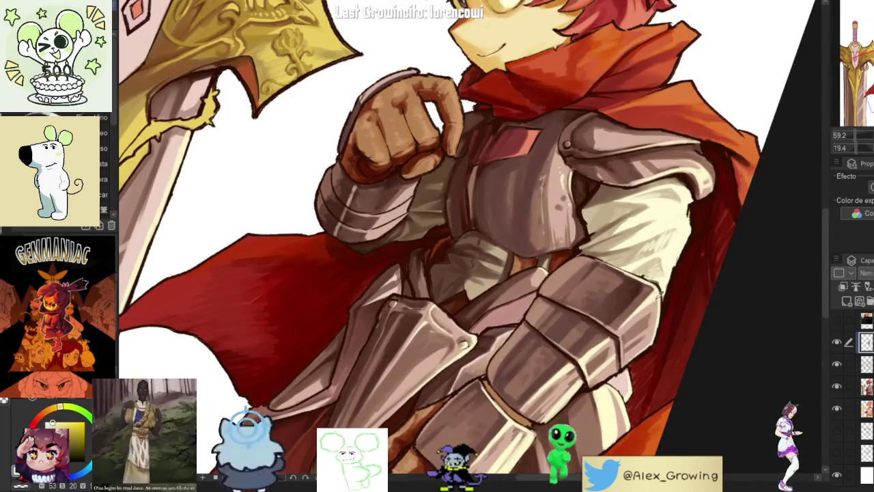
scroll(635, 293, down, 4)
scroll(551, 287, up, 4)
scroll(524, 287, up, 1)
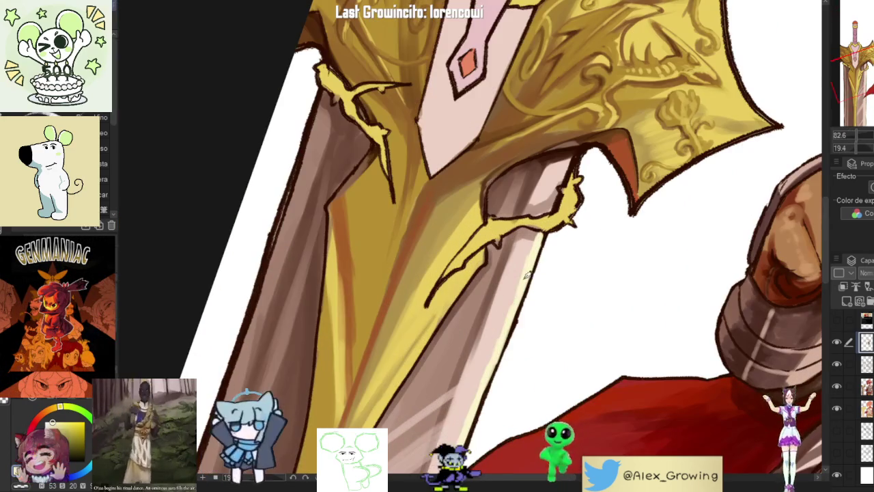
scroll(524, 287, up, 2)
scroll(523, 258, up, 2)
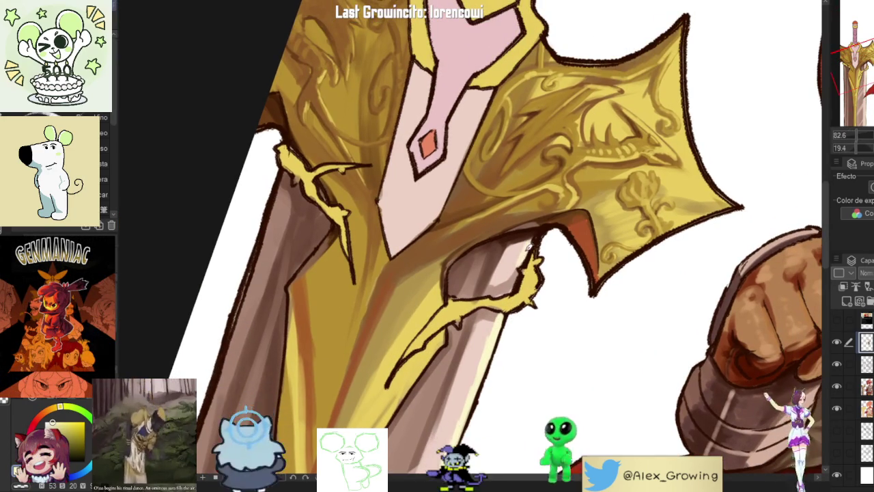
scroll(531, 248, down, 4)
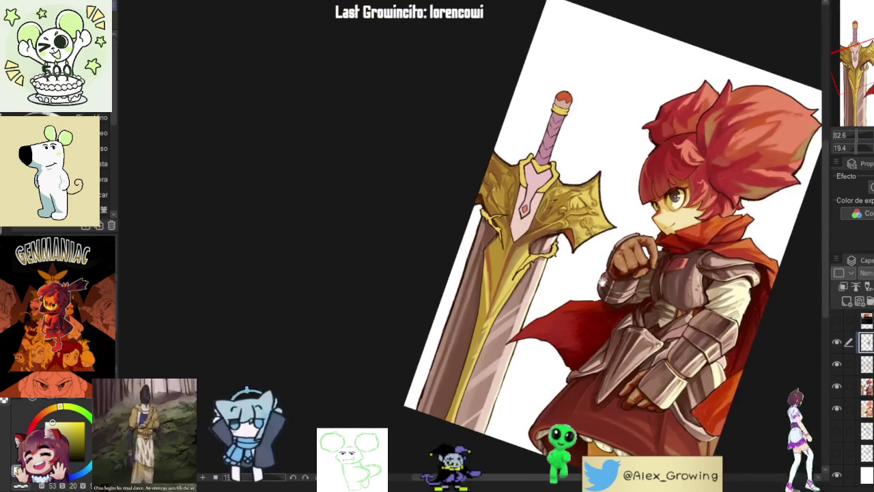
scroll(582, 278, up, 1)
scroll(567, 277, up, 1)
scroll(615, 355, up, 1)
drag(615, 356, 478, 287)
scroll(441, 253, up, 5)
scroll(418, 265, up, 1)
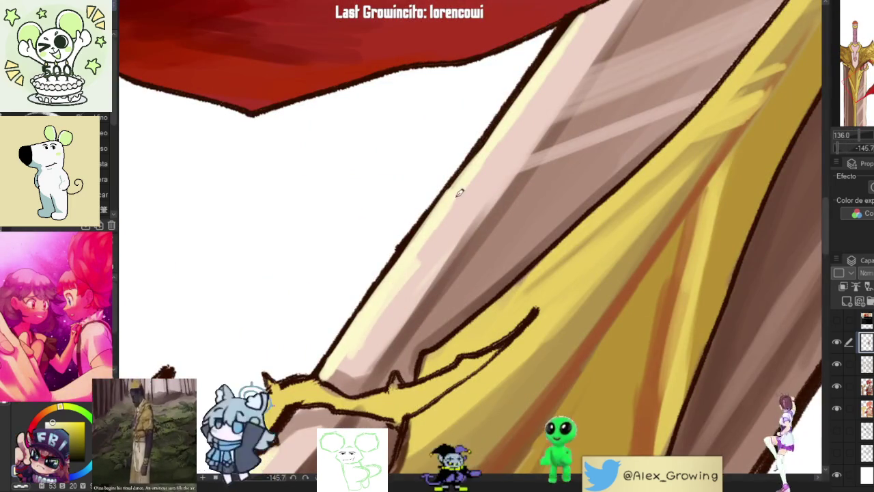
scroll(413, 267, down, 5)
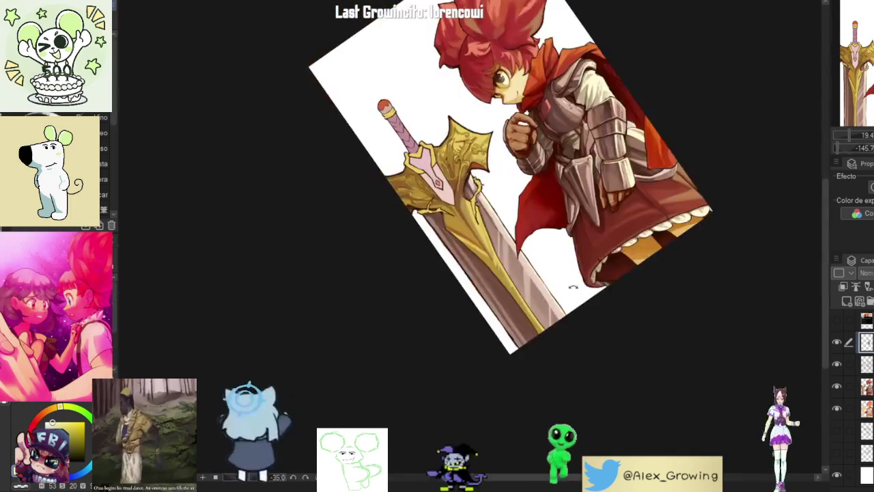
drag(414, 267, 681, 265)
scroll(681, 265, up, 3)
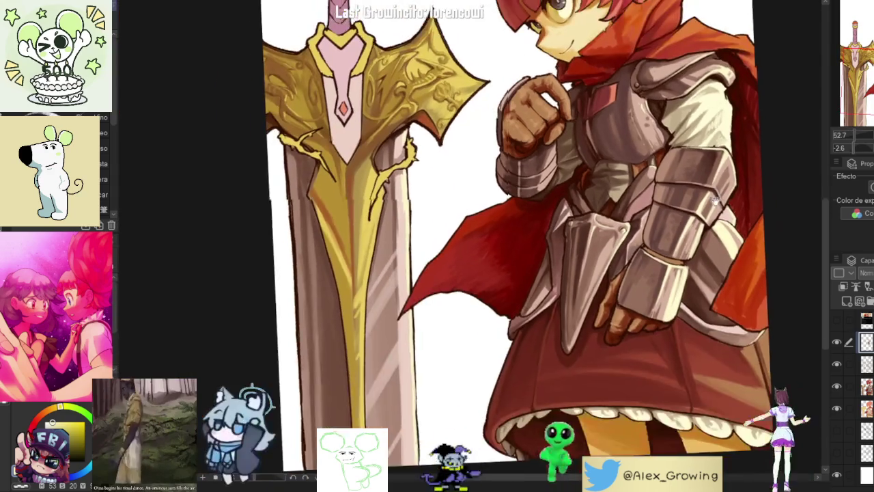
scroll(359, 263, up, 5)
scroll(358, 289, down, 4)
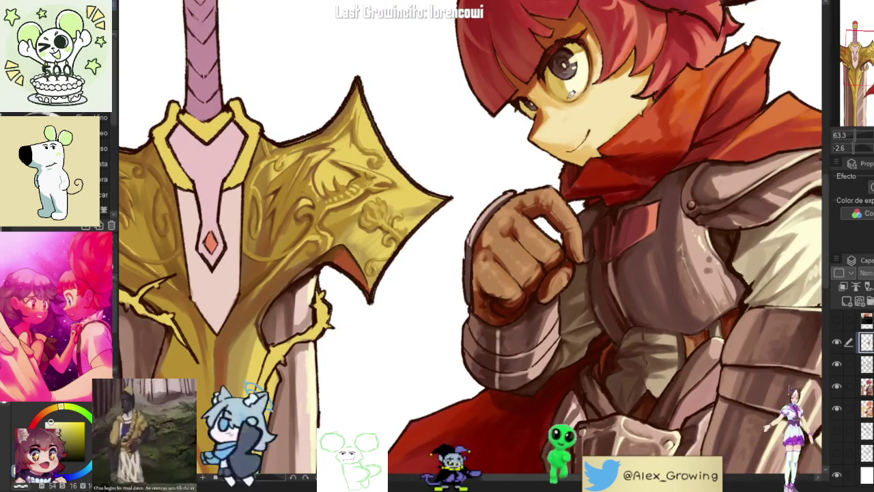
scroll(385, 342, up, 2)
scroll(424, 250, up, 3)
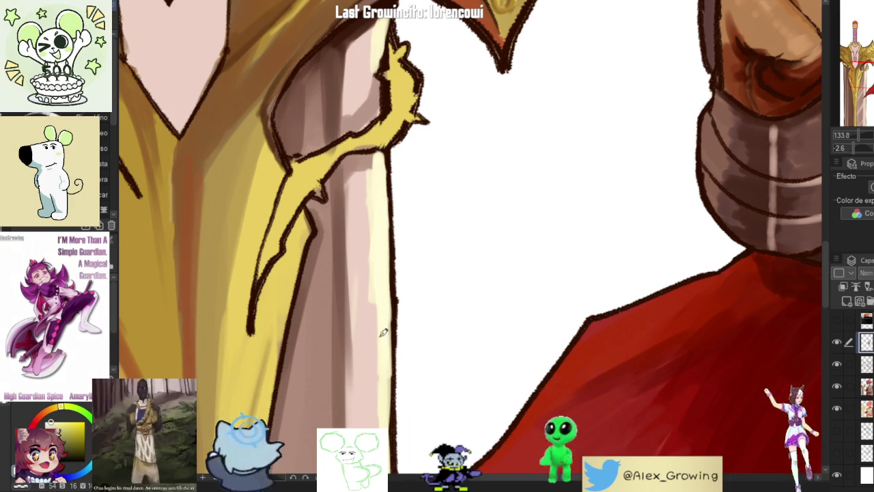
drag(387, 350, 536, 296)
scroll(537, 296, down, 3)
scroll(537, 296, up, 2)
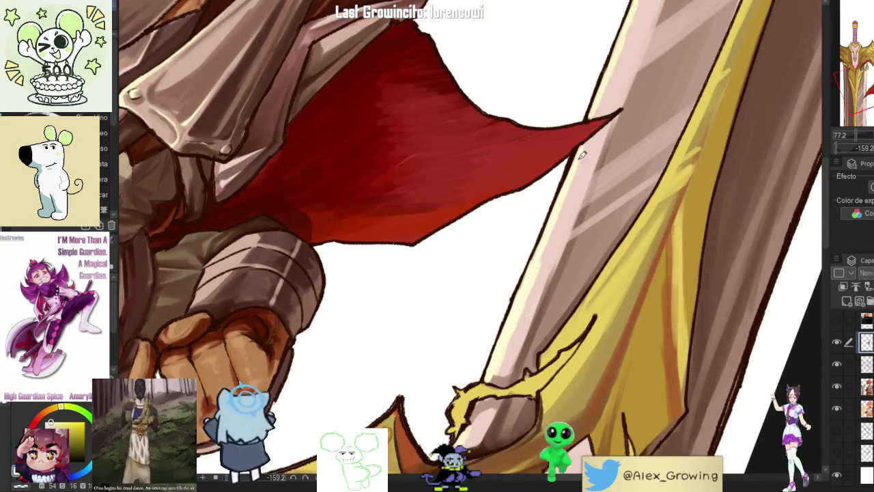
scroll(575, 168, down, 4)
mouse_move(576, 168)
mouse_down()
mouse_move(463, 275)
mouse_move(472, 270)
mouse_up()
scroll(464, 275, up, 2)
scroll(464, 275, up, 1)
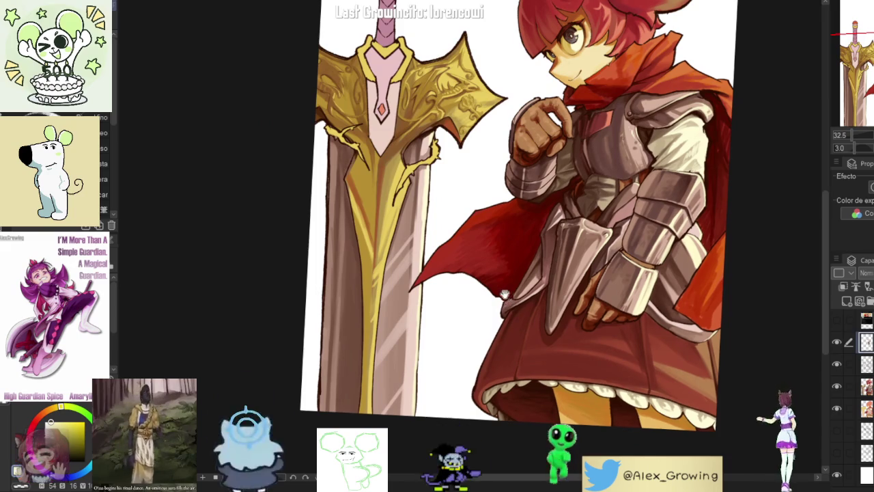
scroll(492, 286, up, 1)
scroll(470, 256, up, 2)
scroll(470, 256, down, 2)
scroll(500, 308, down, 2)
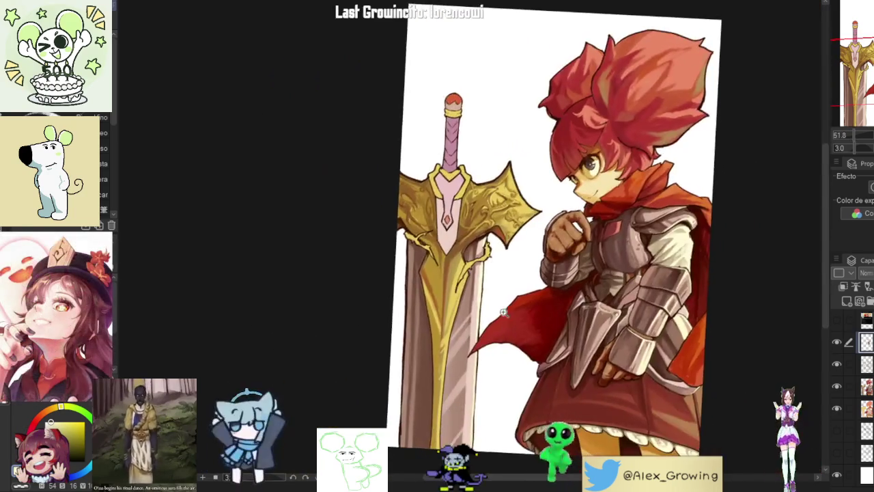
scroll(533, 273, up, 4)
scroll(549, 240, up, 2)
scroll(463, 314, up, 2)
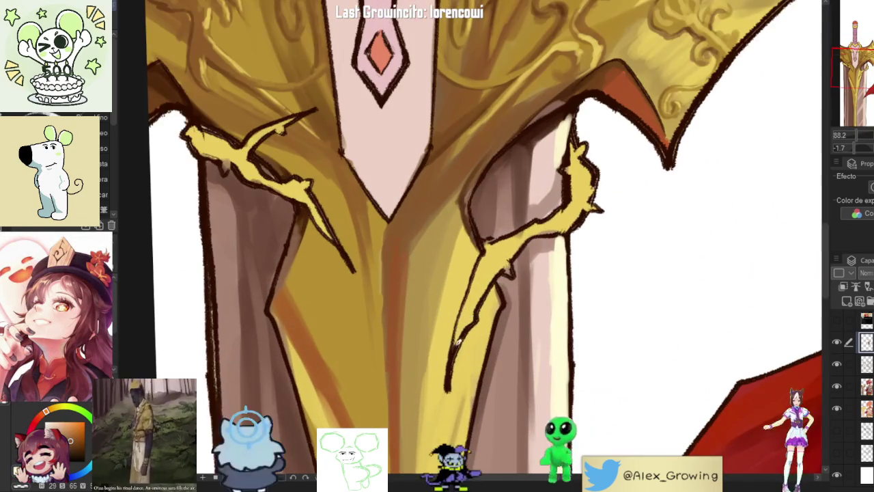
Step: Darken the outline along the left edge of the gold vine below the crossguard
drag(450, 379, 470, 302)
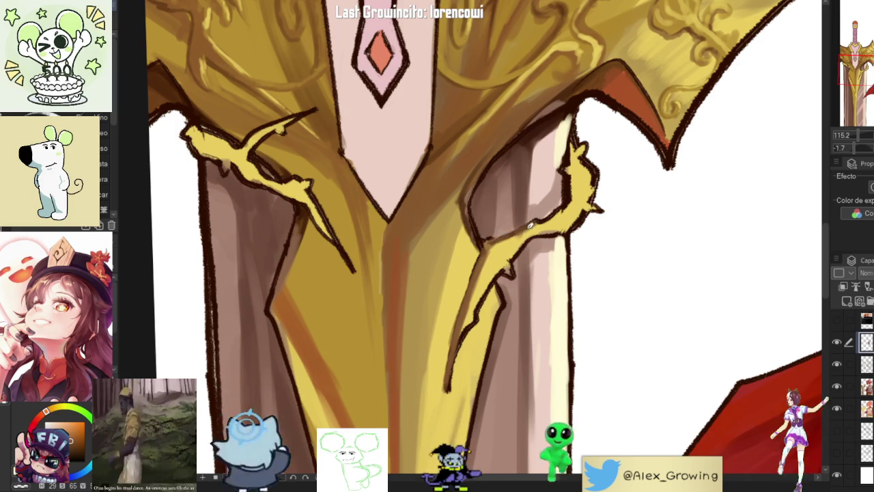
key(minus)
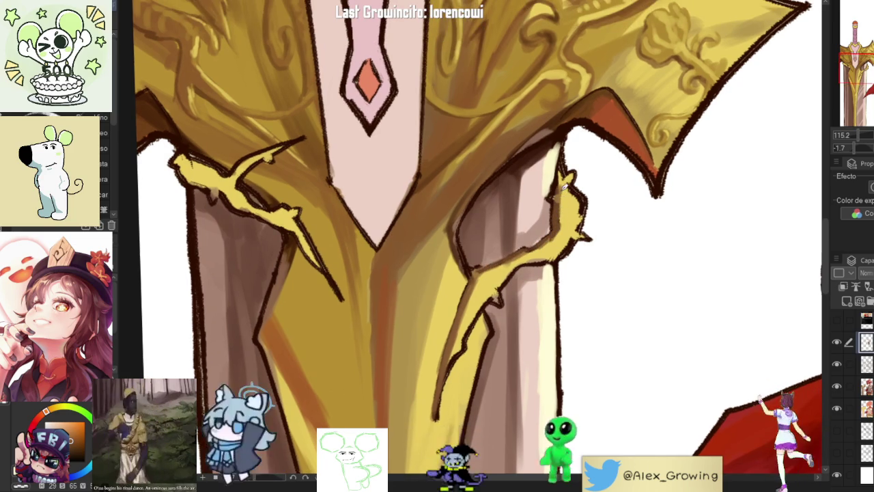
scroll(497, 292, down, 5)
scroll(502, 321, up, 4)
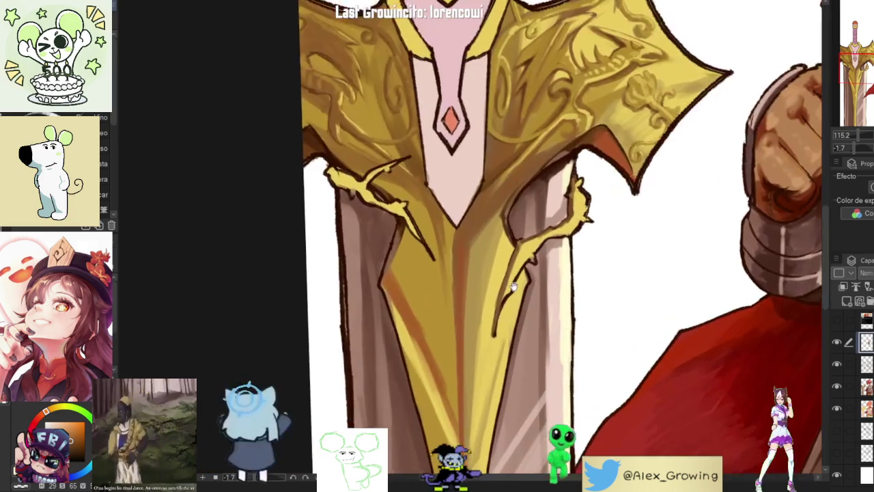
scroll(505, 334, up, 2)
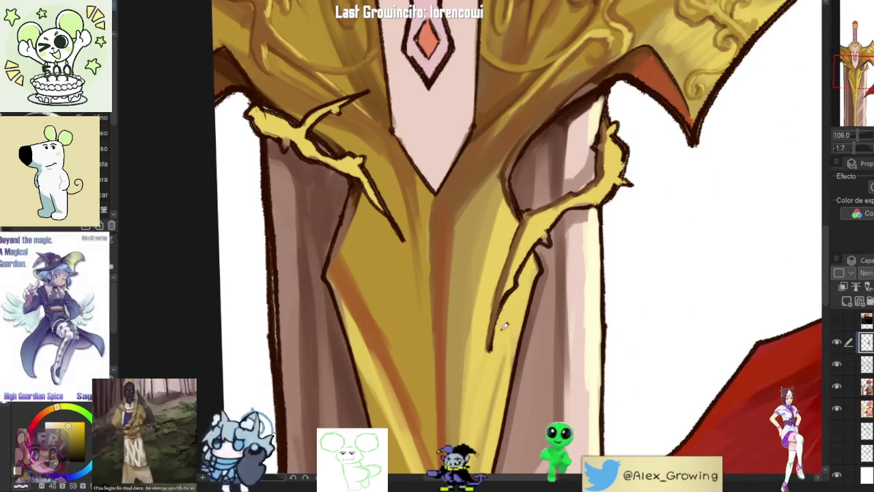
drag(515, 294, 500, 328)
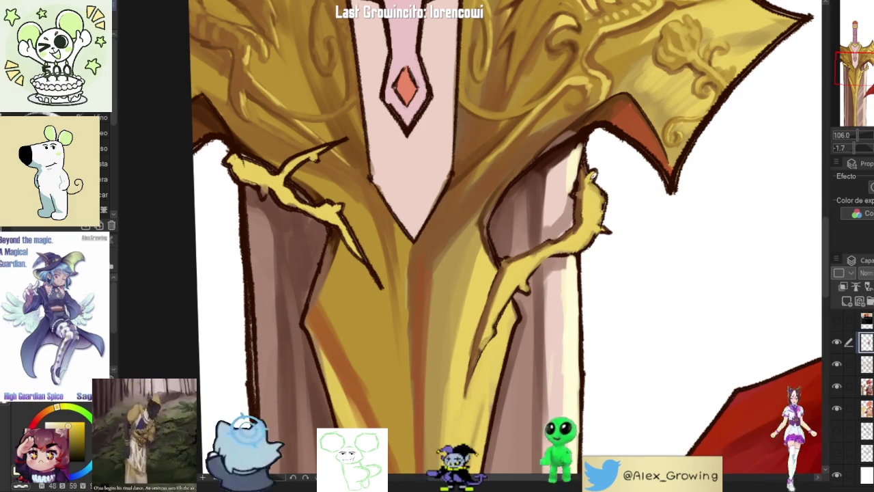
drag(599, 170, 584, 218)
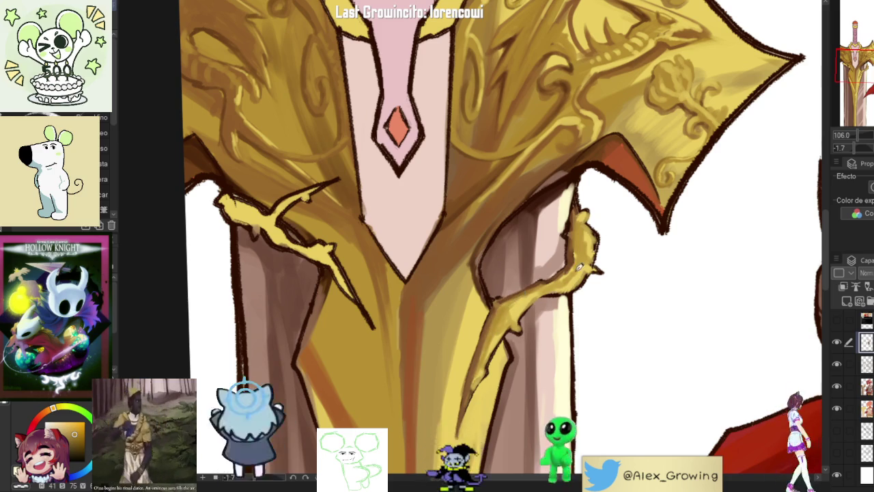
scroll(558, 271, down, 3)
scroll(587, 280, down, 1)
scroll(615, 287, down, 2)
scroll(638, 295, down, 2)
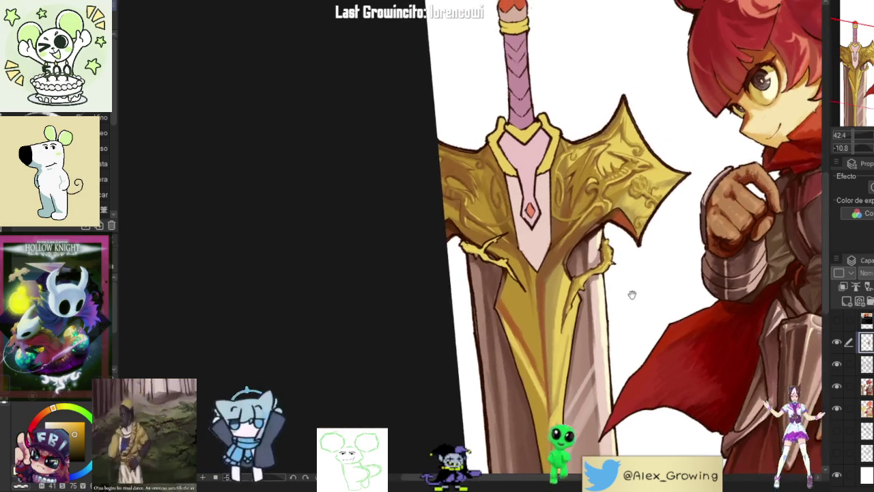
scroll(471, 225, up, 3)
scroll(471, 225, up, 2)
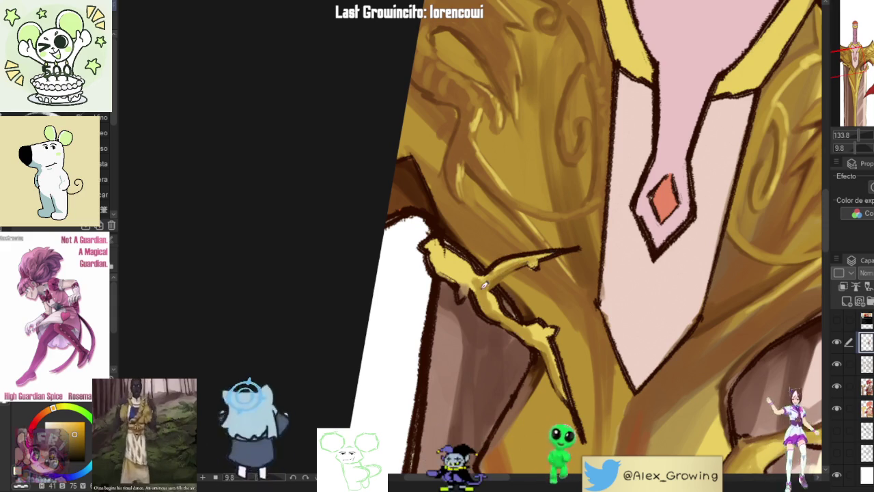
Step: Rotate and zoom the view around the guard's left branch and lizard carving
drag(469, 280, 506, 328)
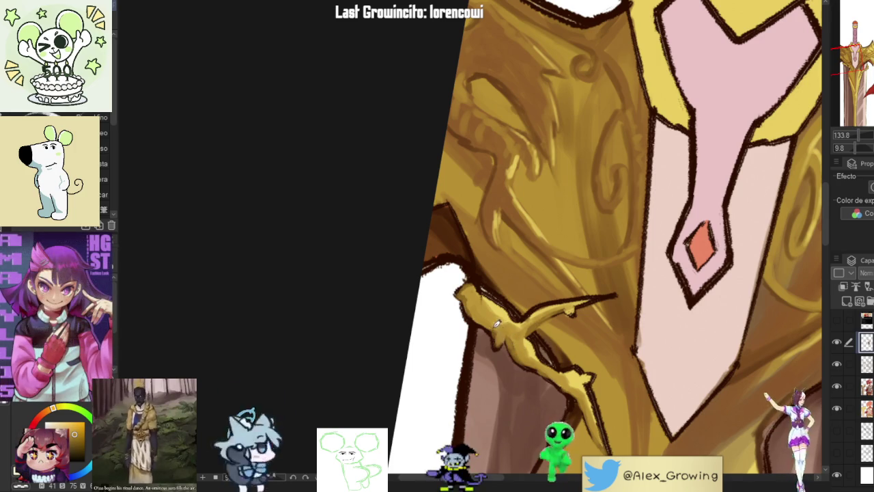
scroll(499, 307, down, 5)
scroll(586, 343, up, 3)
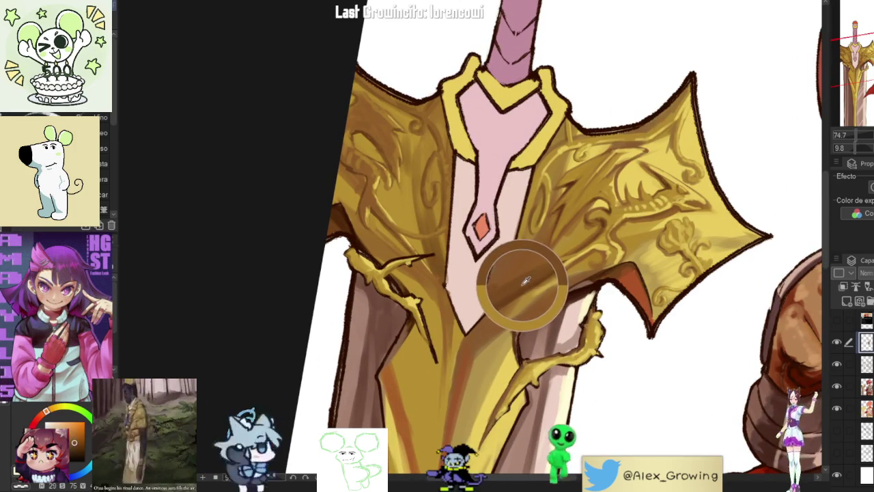
scroll(492, 301, up, 5)
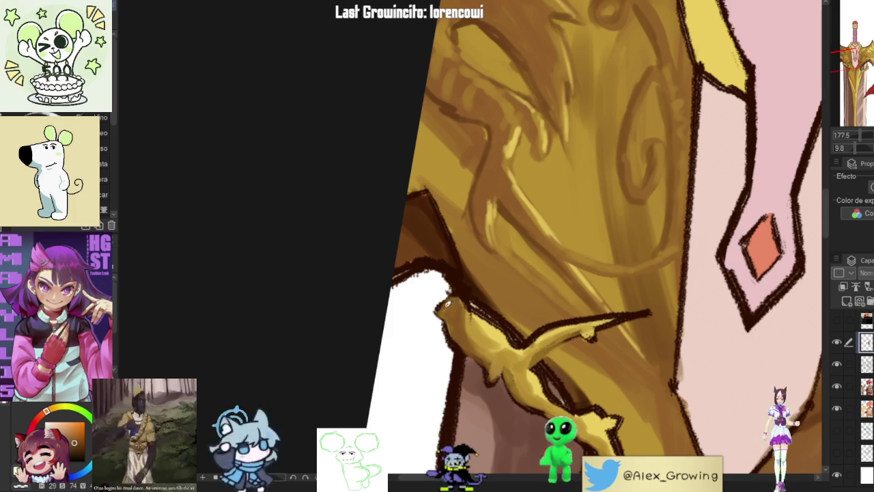
scroll(455, 320, down, 5)
scroll(466, 281, up, 3)
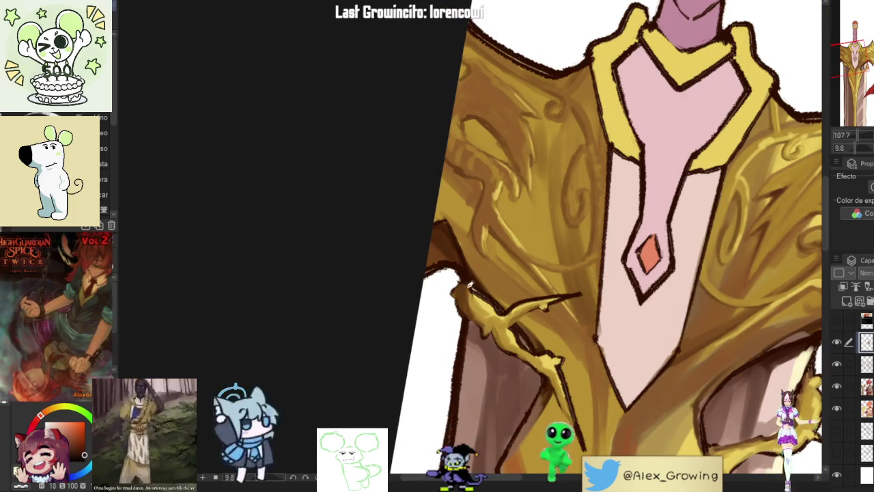
scroll(466, 294, up, 2)
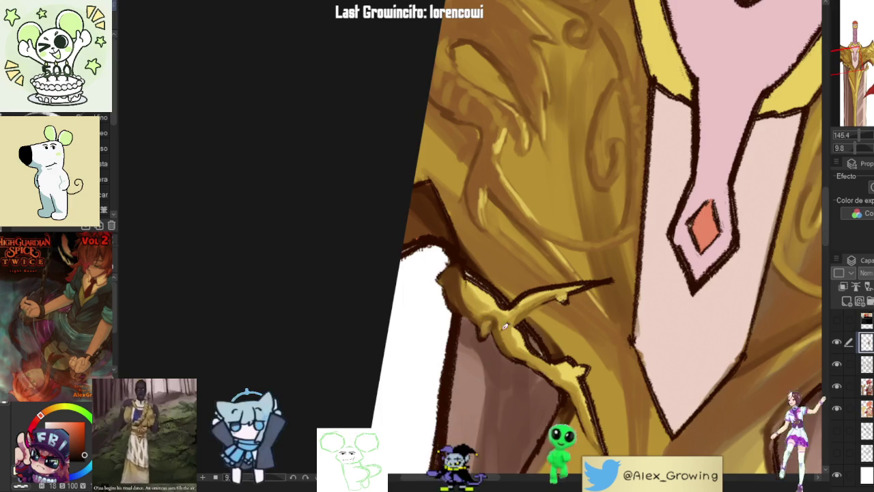
drag(501, 315, 557, 262)
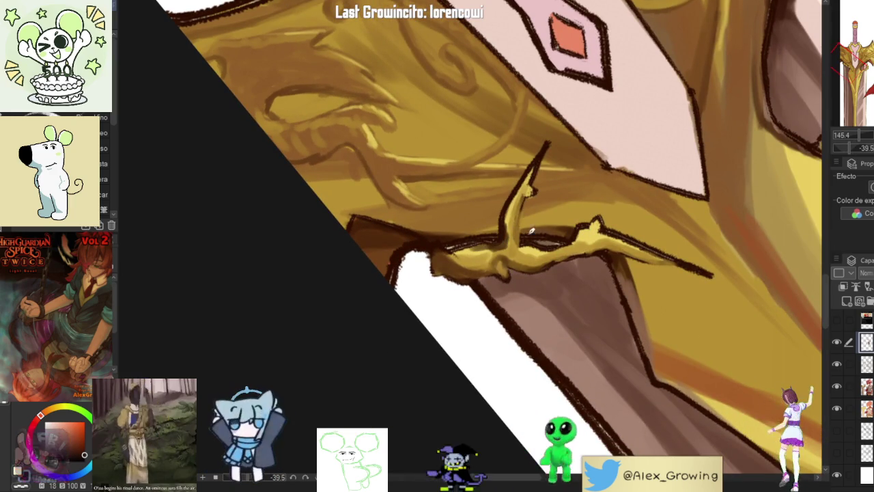
scroll(512, 200, down, 3)
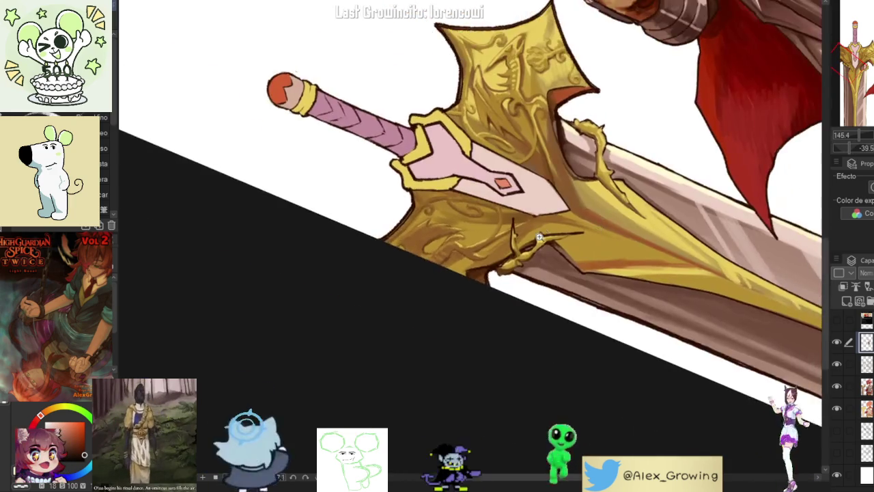
scroll(553, 257, up, 3)
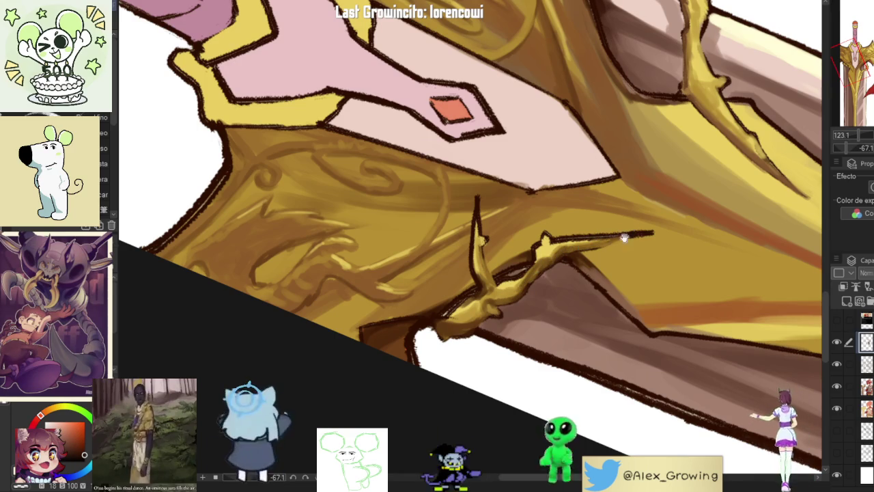
scroll(634, 233, down, 3)
scroll(539, 270, up, 3)
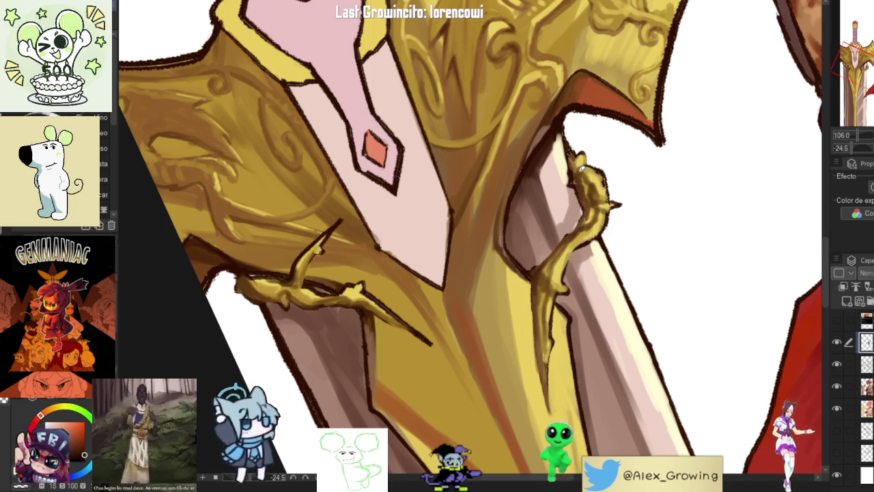
scroll(615, 225, down, 2)
scroll(635, 273, down, 1)
scroll(595, 253, down, 1)
scroll(597, 273, down, 1)
scroll(597, 273, up, 5)
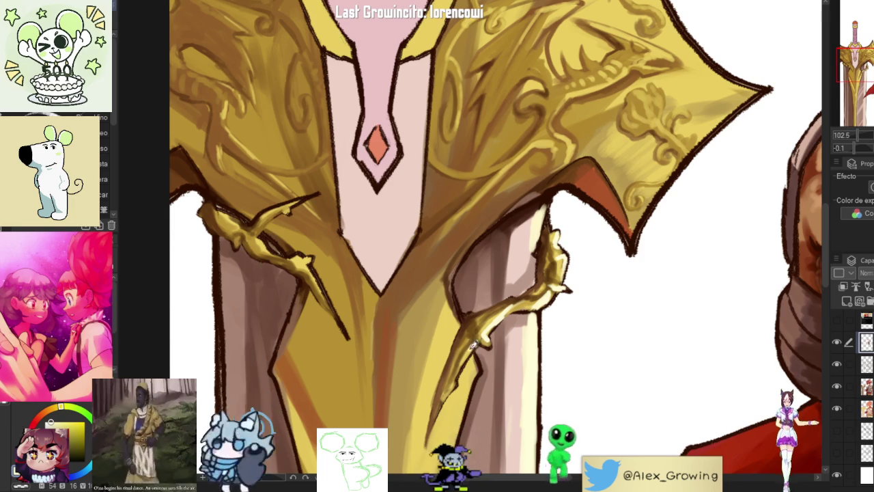
Step: Tilt the view onto the golden claw and stroke a white highlight along its prongs
scroll(476, 342, down, 5)
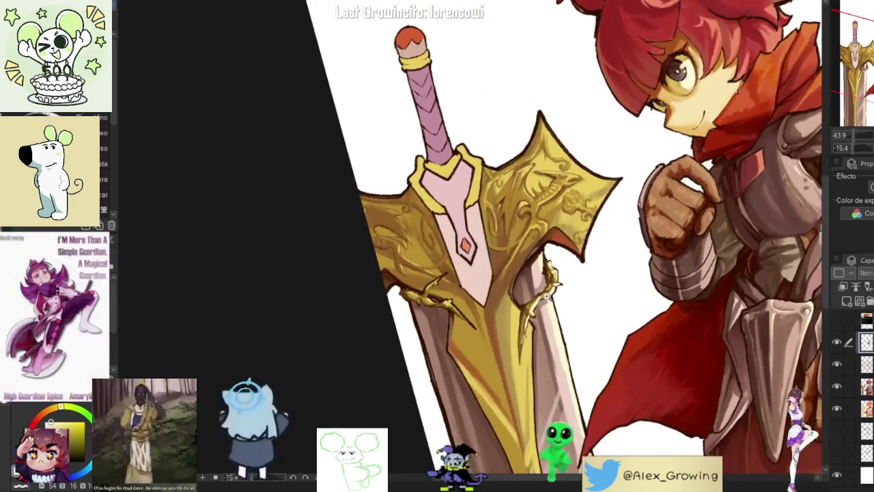
scroll(548, 296, up, 5)
scroll(540, 291, down, 3)
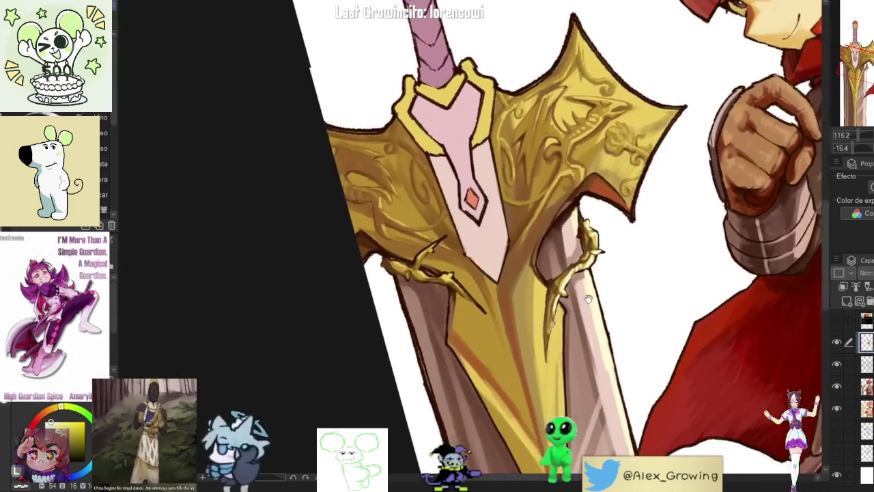
mouse_move(540, 291)
mouse_down()
mouse_move(600, 209)
mouse_move(546, 219)
mouse_up()
scroll(517, 222, up, 4)
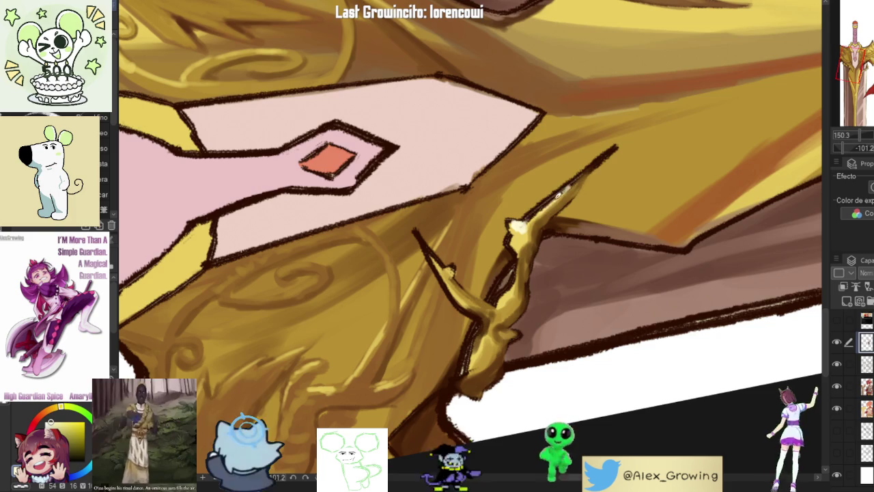
drag(584, 170, 619, 166)
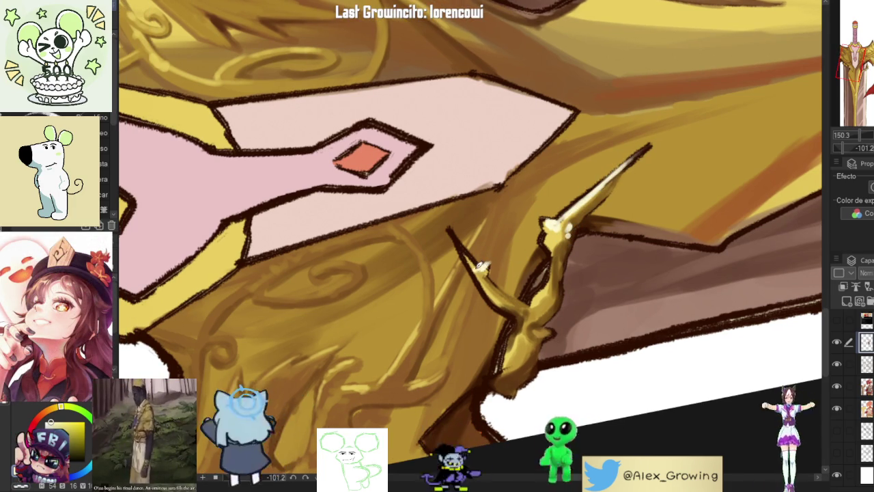
mouse_move(483, 267)
mouse_down()
mouse_move(502, 328)
mouse_move(505, 248)
mouse_up()
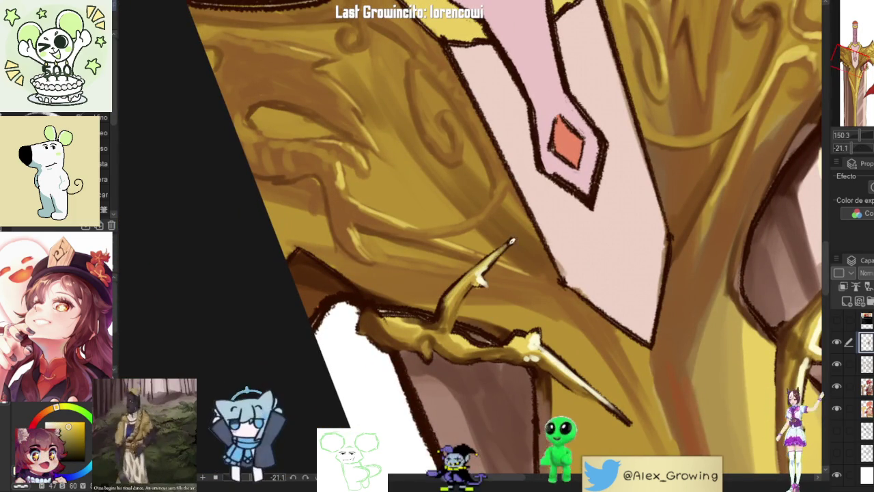
scroll(505, 260, down, 2)
scroll(497, 273, up, 1)
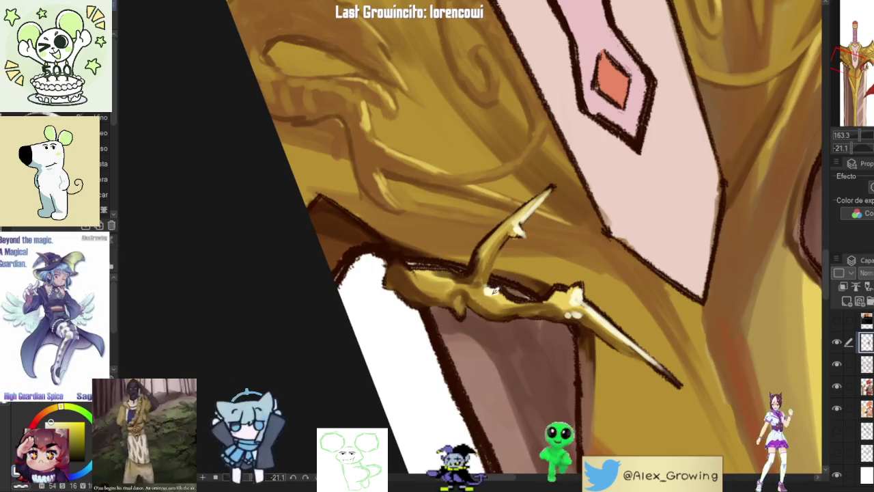
drag(492, 293, 514, 296)
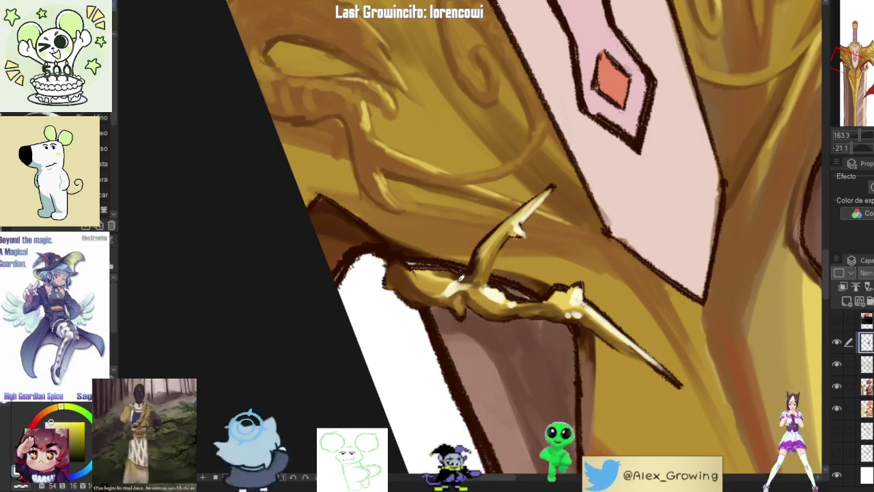
scroll(625, 289, down, 5)
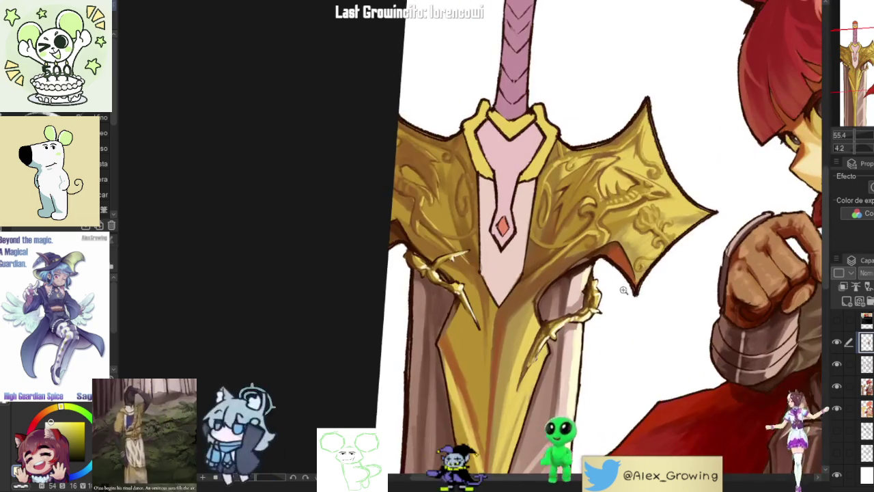
scroll(626, 289, down, 2)
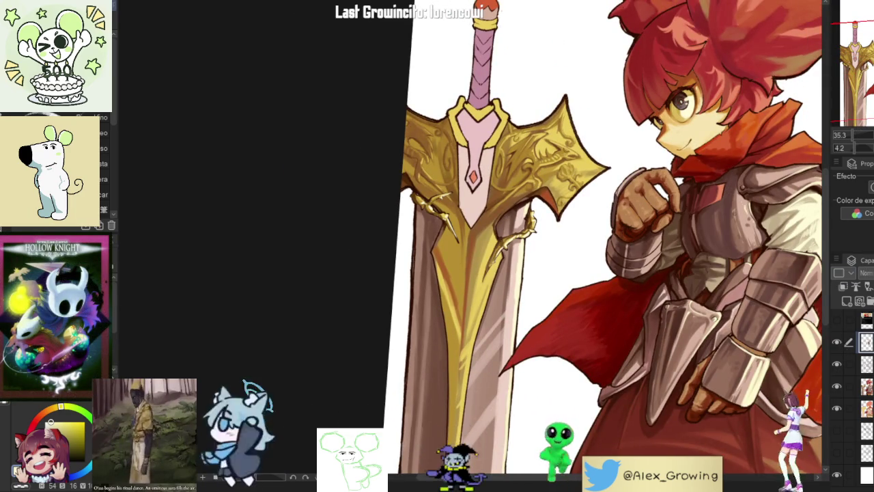
scroll(479, 239, down, 1)
scroll(478, 239, down, 1)
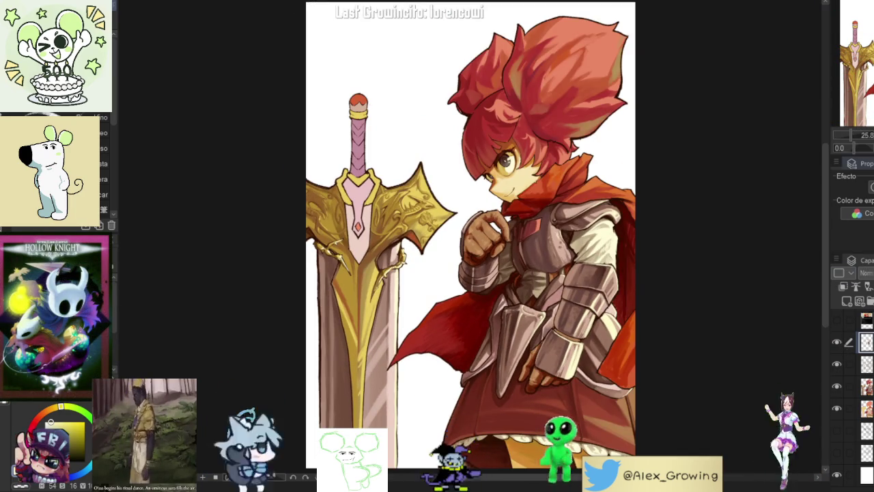
Step: Paint pale cream highlights over the dragon relief's snout and ridged spine on the guard's right wing
scroll(496, 215, up, 5)
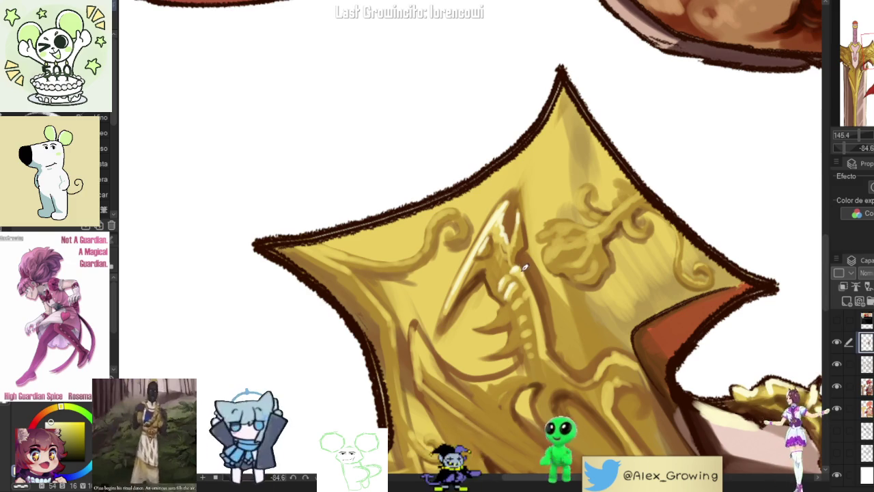
drag(515, 282, 484, 270)
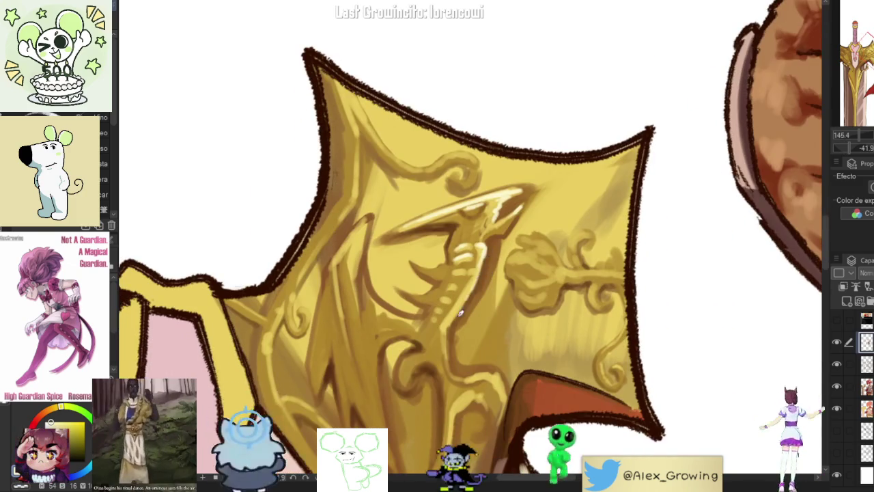
scroll(483, 270, down, 5)
scroll(486, 263, up, 5)
mouse_move(485, 274)
mouse_down()
mouse_move(442, 225)
mouse_move(446, 215)
mouse_up()
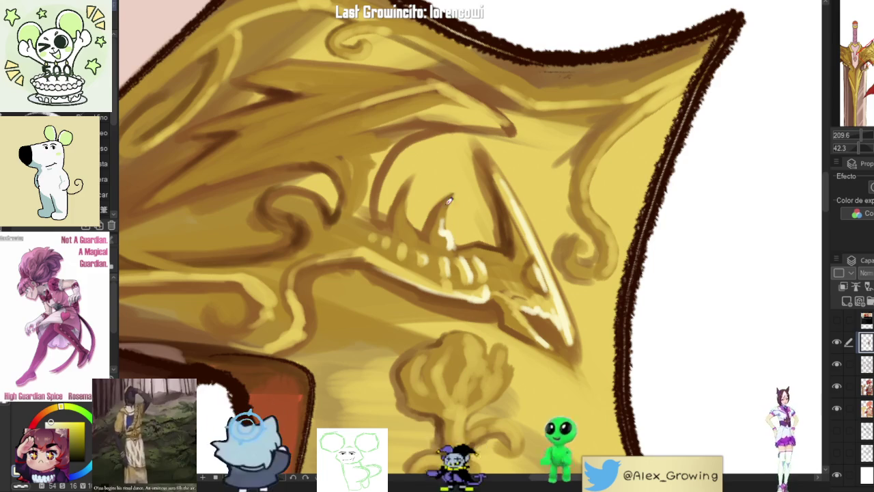
scroll(416, 160, down, 5)
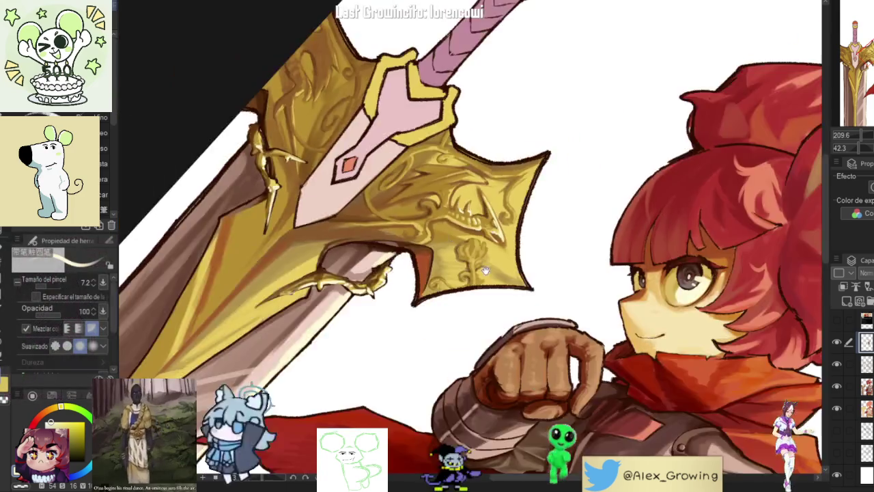
scroll(478, 205, up, 2)
scroll(518, 196, up, 2)
scroll(517, 196, up, 3)
drag(400, 222, 446, 187)
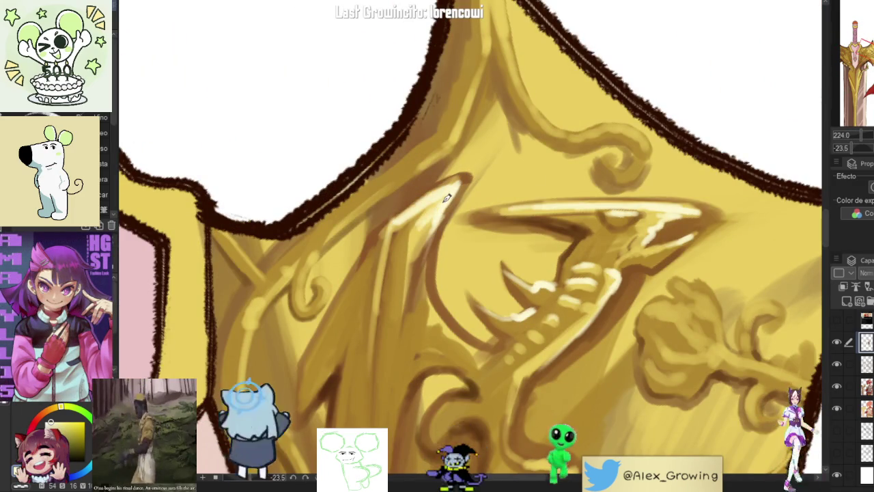
scroll(451, 196, down, 5)
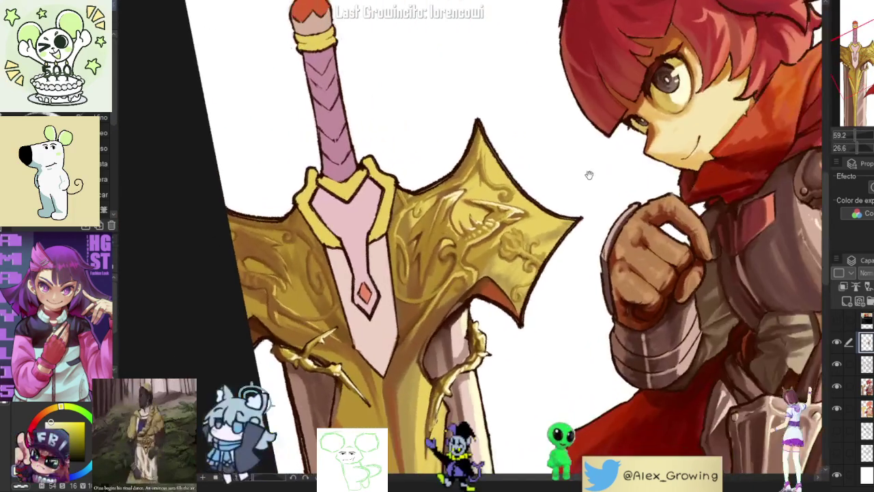
scroll(484, 209, up, 5)
mouse_move(484, 209)
mouse_down()
mouse_move(453, 198)
mouse_move(442, 224)
mouse_up()
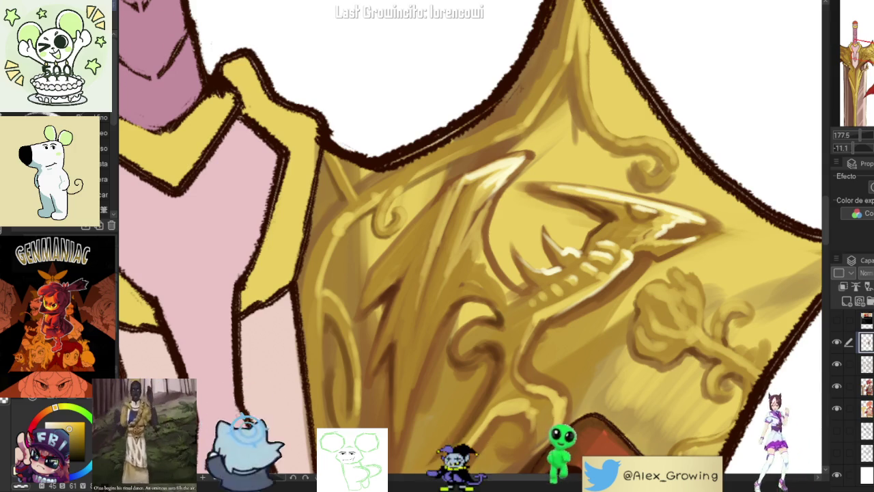
Step: Paint a cream rim highlight up the guard's lower edge toward its outer point
scroll(654, 240, down, 5)
scroll(654, 240, up, 2)
scroll(654, 240, up, 1)
scroll(654, 240, up, 2)
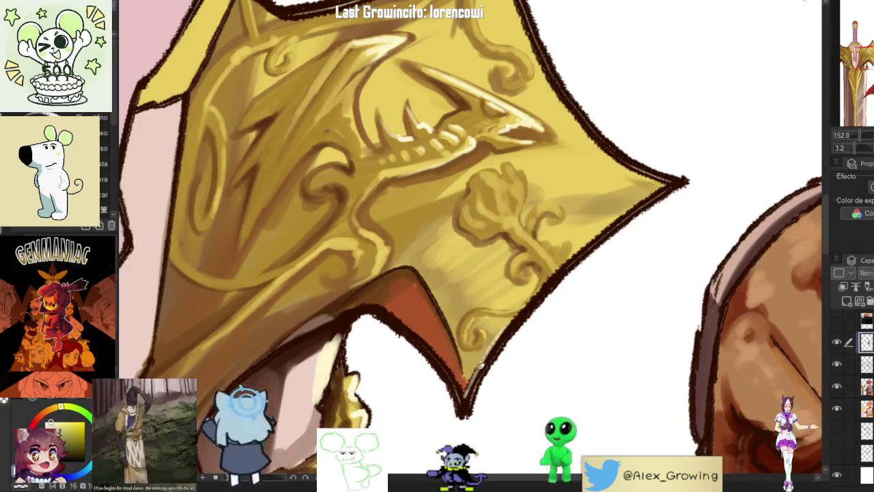
drag(470, 388, 537, 292)
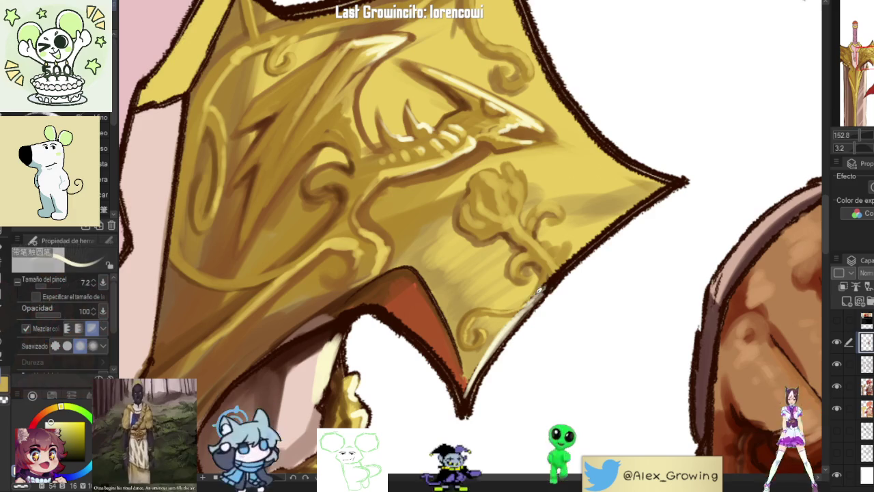
drag(526, 304, 562, 268)
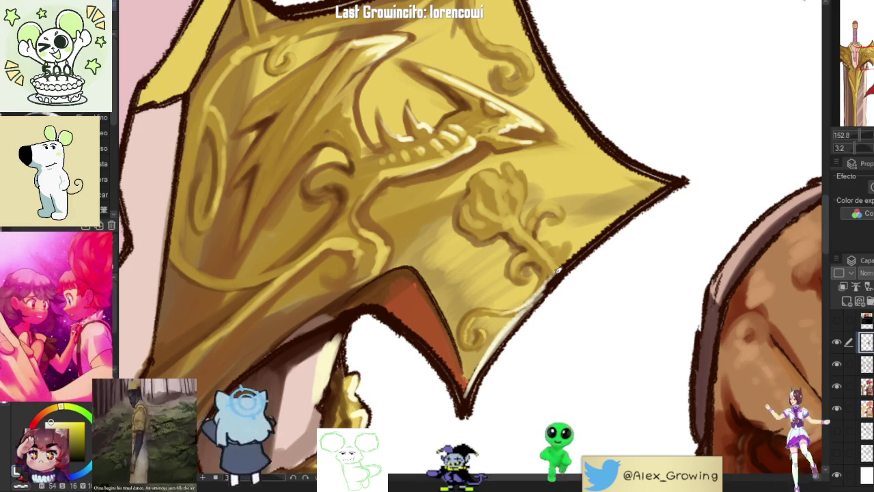
drag(539, 298, 566, 264)
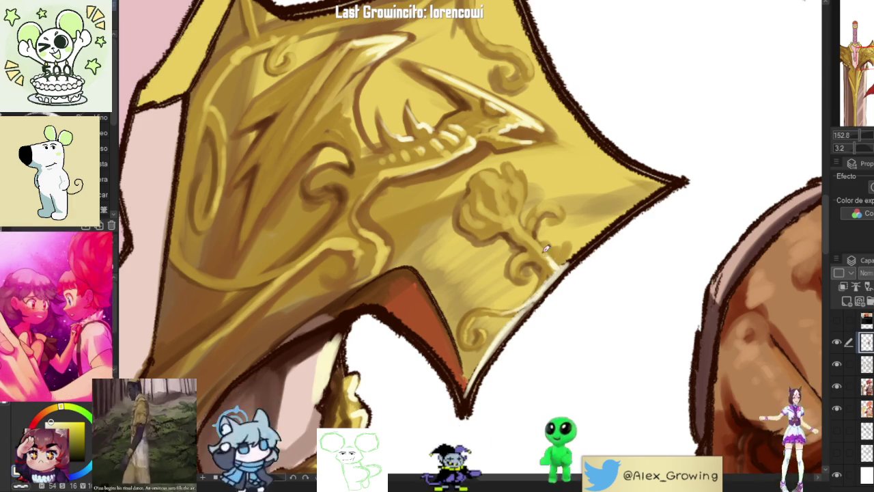
drag(530, 226, 550, 270)
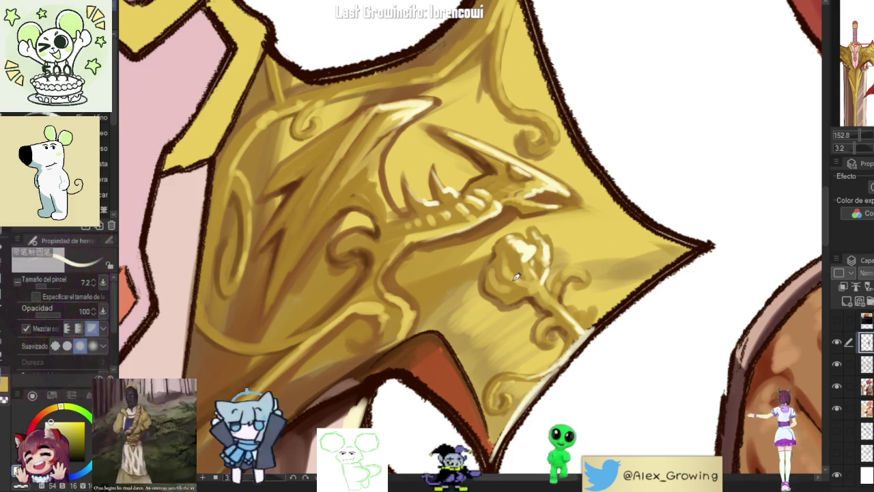
Step: Lighten the guard's lower-right outline with further bright strokes, then zoom back out
scroll(559, 292, down, 2)
scroll(559, 293, down, 1)
scroll(538, 276, up, 3)
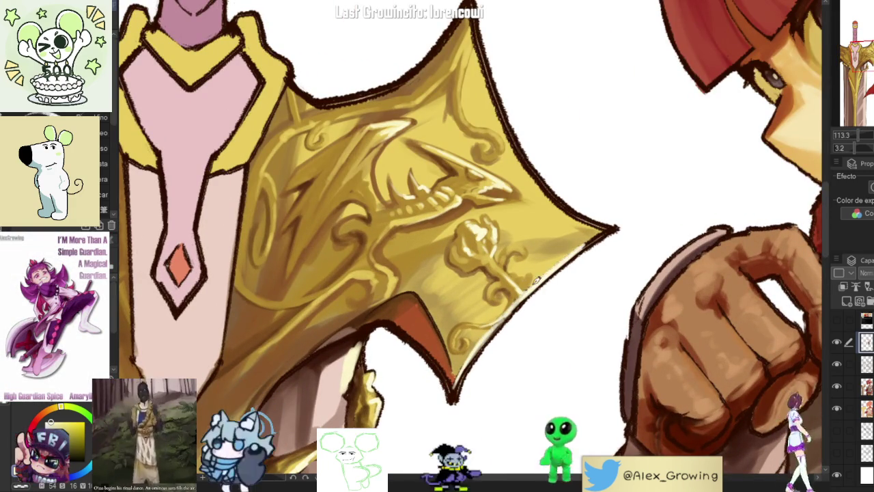
scroll(594, 235, down, 4)
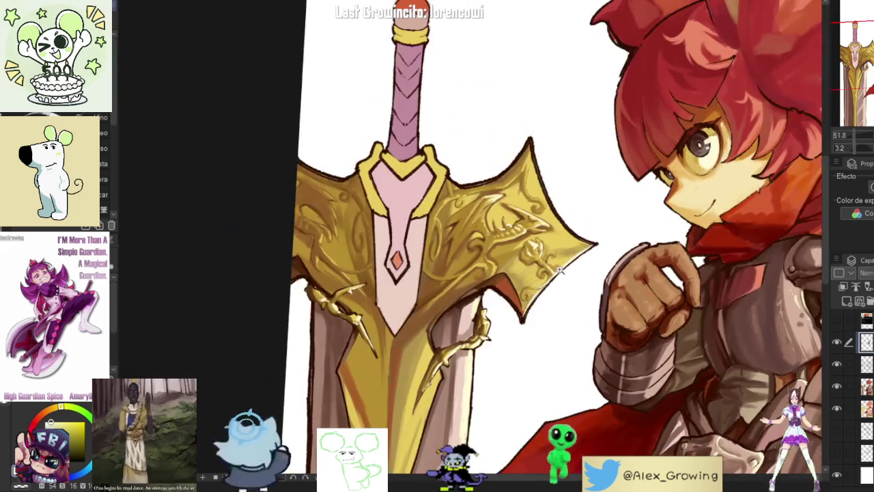
scroll(559, 269, up, 5)
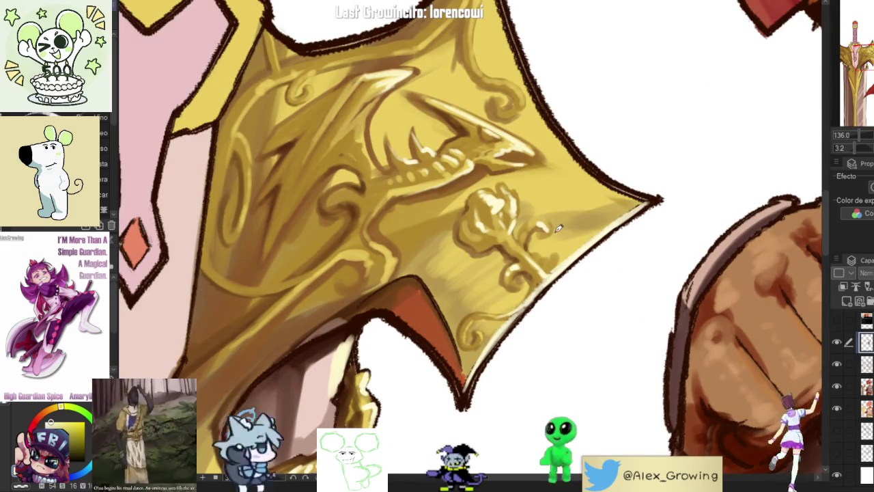
scroll(557, 226, down, 4)
scroll(557, 226, up, 4)
scroll(481, 348, up, 2)
scroll(481, 348, up, 2)
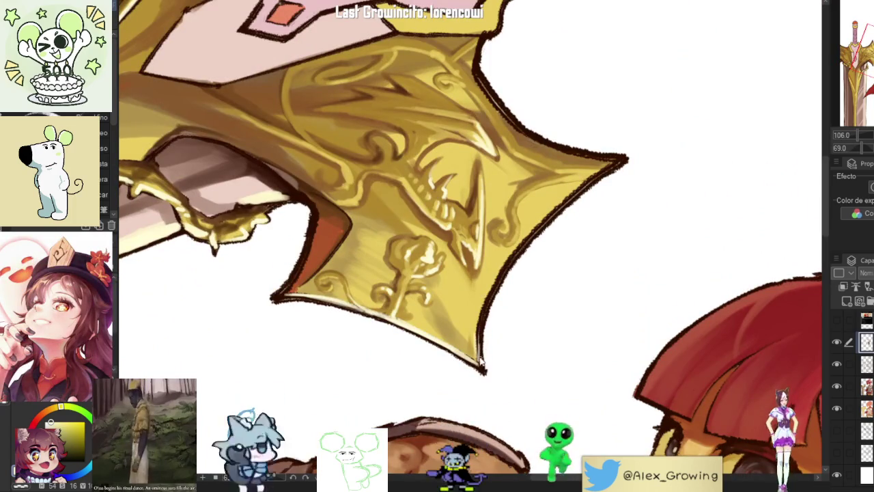
drag(481, 333, 489, 291)
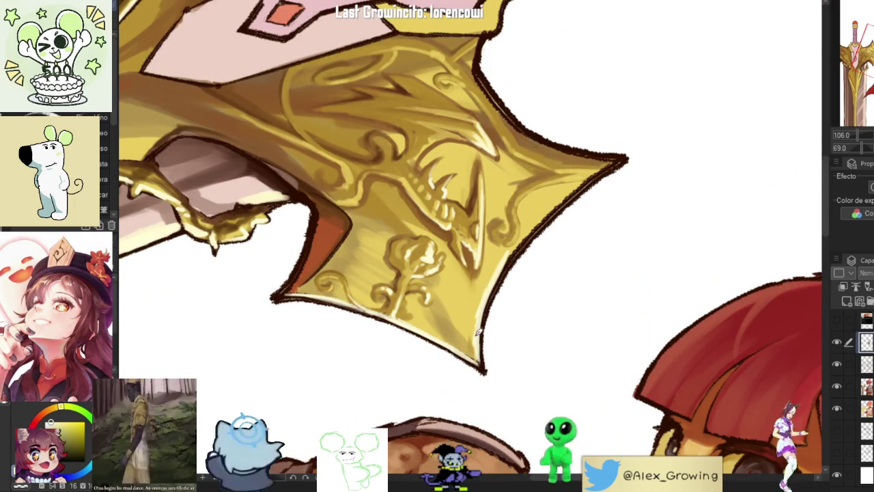
drag(577, 191, 517, 250)
drag(601, 171, 550, 213)
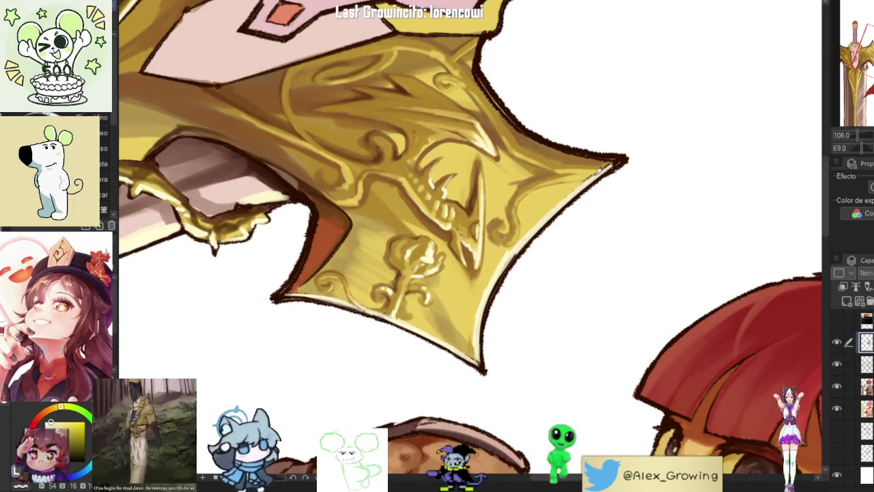
scroll(523, 208, up, 2)
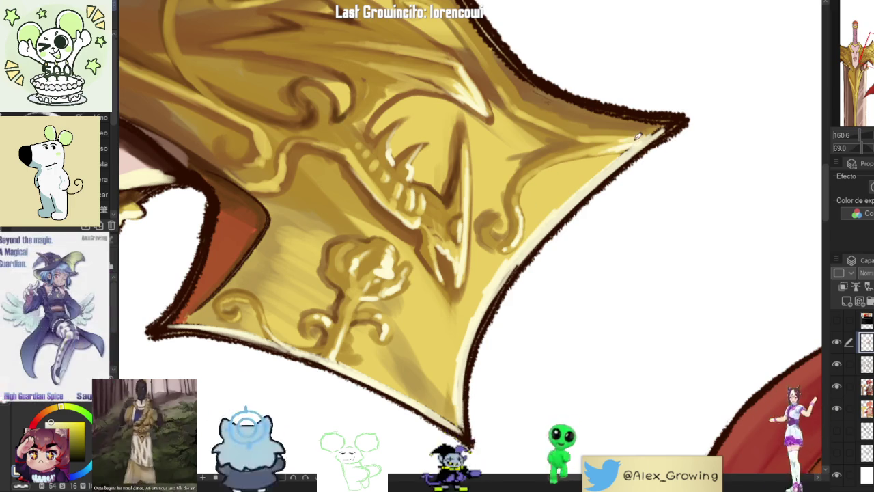
scroll(629, 136, down, 1)
scroll(638, 221, down, 1)
scroll(561, 280, down, 2)
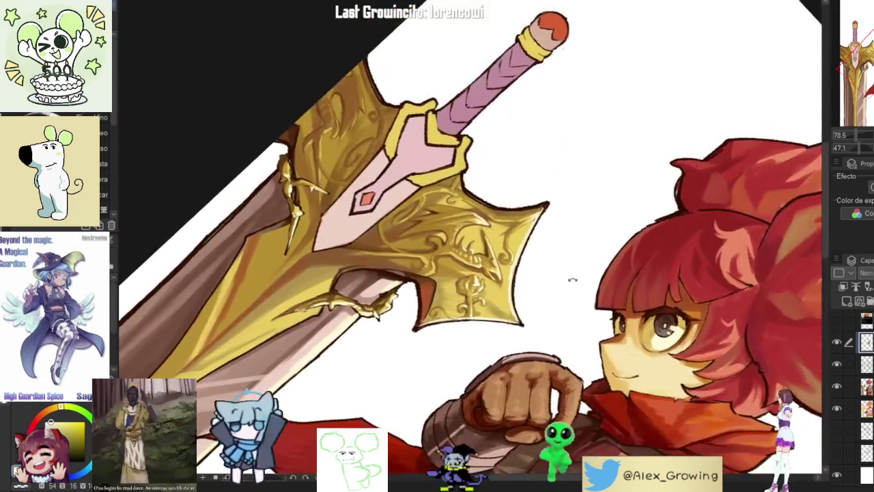
scroll(555, 266, down, 1)
scroll(546, 253, down, 1)
scroll(537, 236, down, 1)
scroll(525, 213, down, 1)
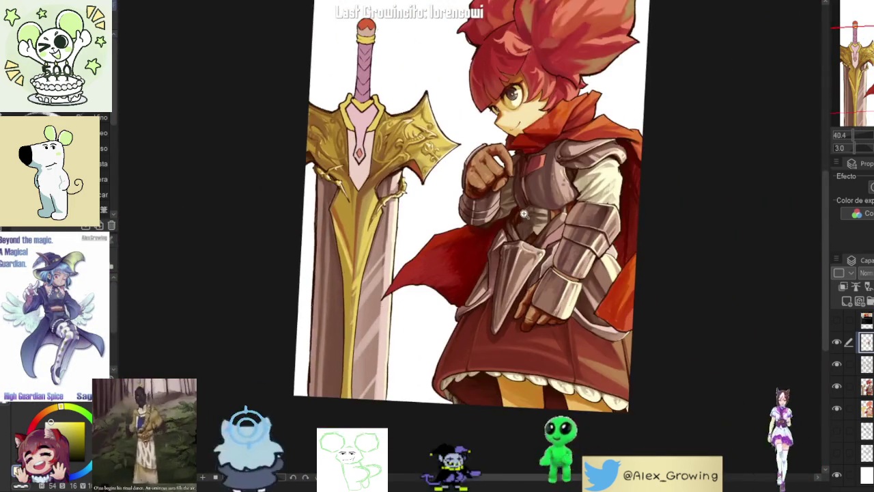
scroll(524, 213, up, 1)
scroll(531, 259, up, 1)
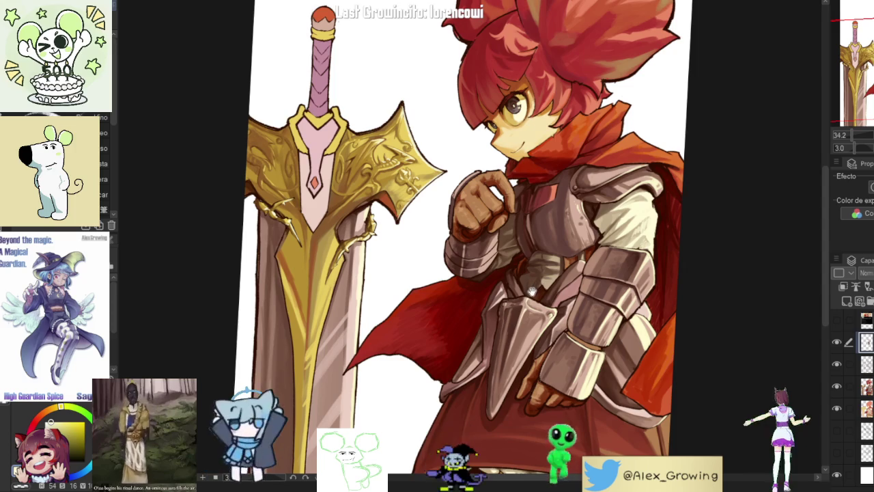
drag(533, 294, 422, 234)
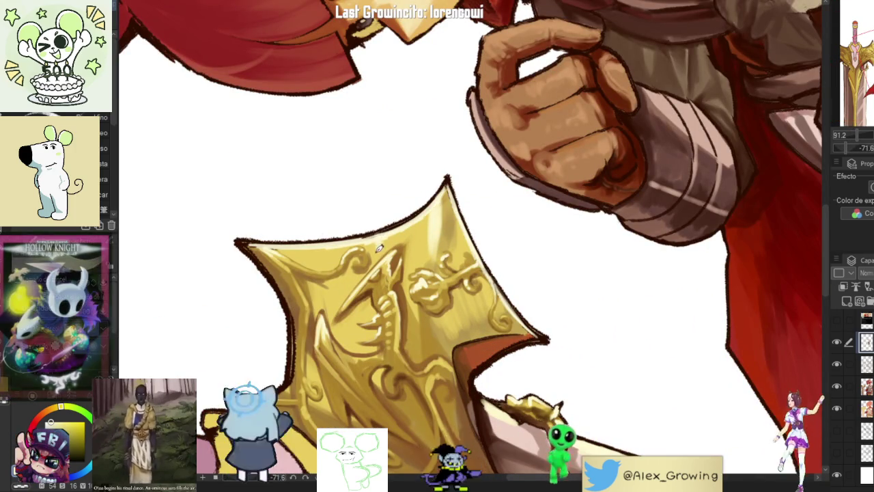
mouse_move(375, 276)
mouse_down()
mouse_move(532, 273)
mouse_move(504, 234)
mouse_move(516, 233)
mouse_move(489, 255)
mouse_up()
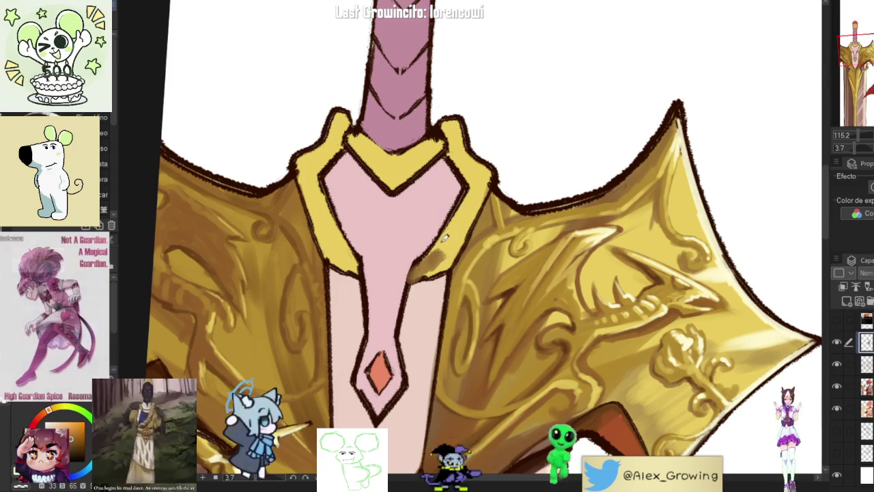
Step: Highlight the gold collar's right edge, left edge and top-left corner
drag(434, 243, 423, 269)
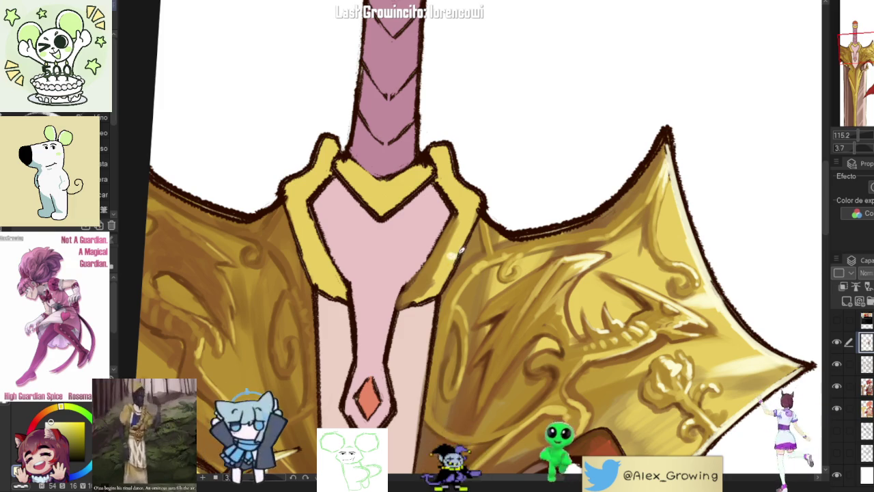
mouse_move(464, 250)
mouse_down()
mouse_move(482, 182)
mouse_move(487, 227)
mouse_up()
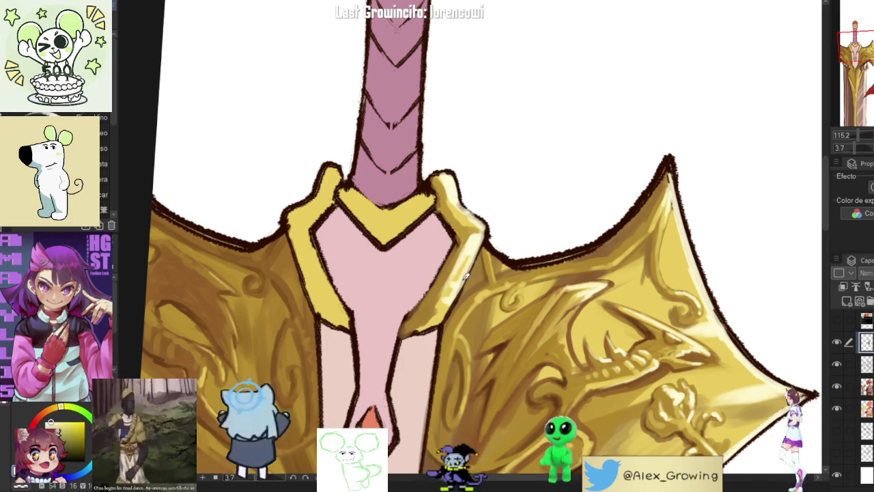
scroll(470, 274, down, 5)
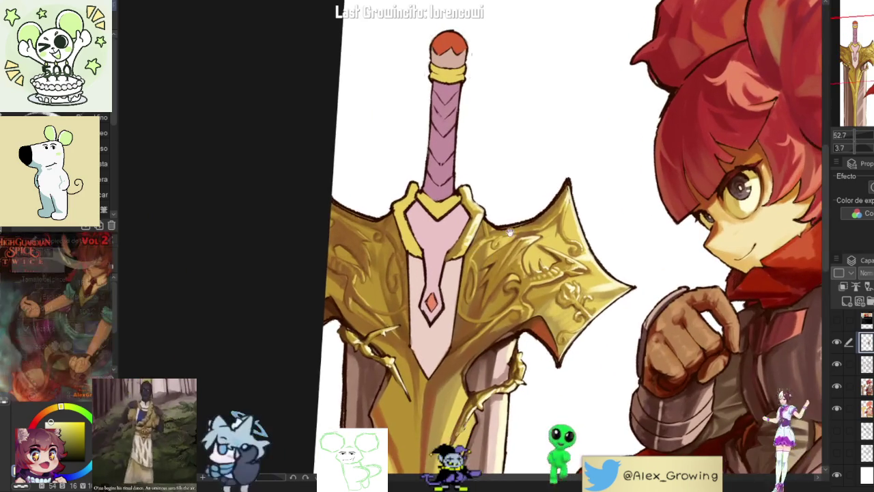
scroll(506, 240, up, 4)
mouse_move(410, 254)
mouse_down()
mouse_move(396, 222)
mouse_move(403, 195)
mouse_up()
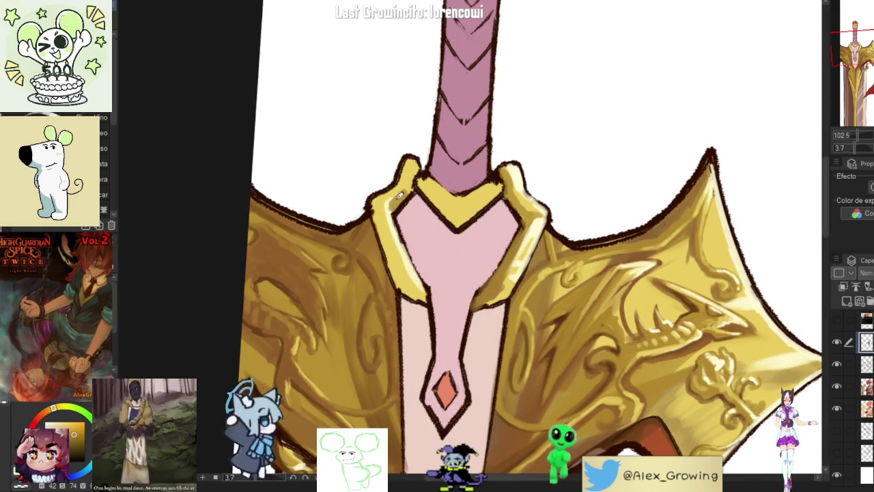
drag(396, 196, 415, 175)
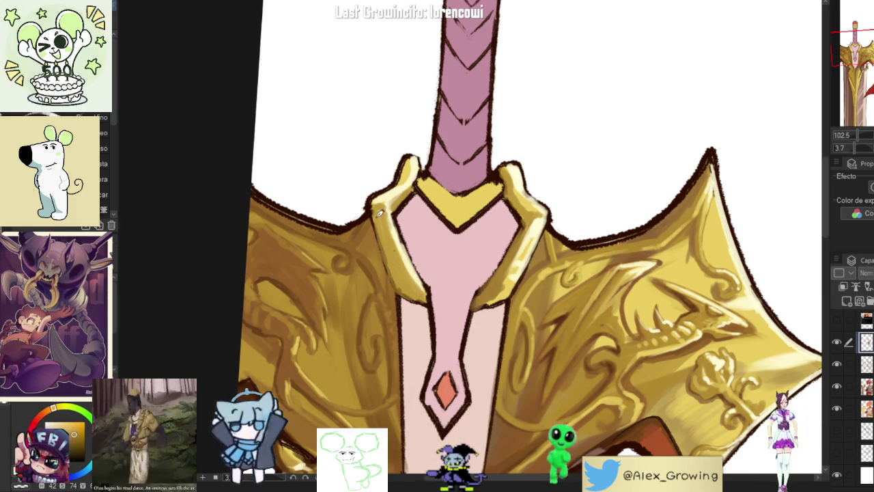
Step: Sample dark red-brown and gold from the artwork and deepen the shading on the gold guard
scroll(379, 214, down, 5)
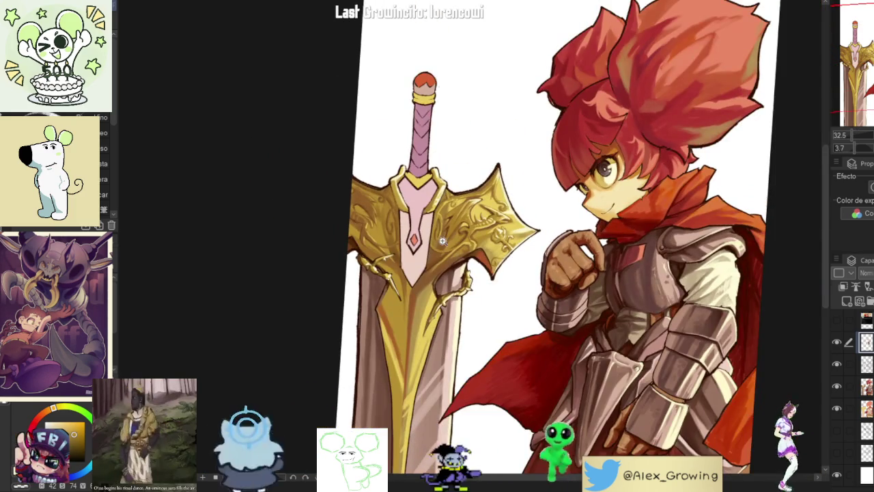
scroll(430, 215, up, 5)
scroll(464, 168, up, 2)
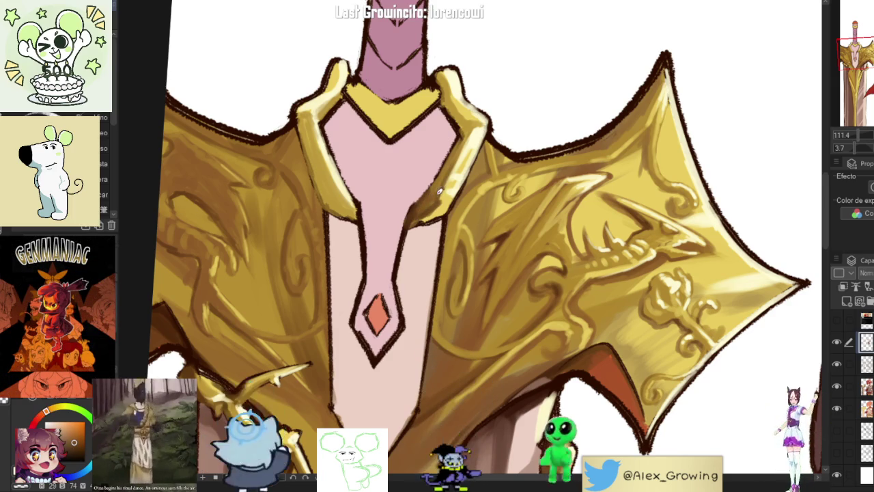
drag(448, 151, 476, 212)
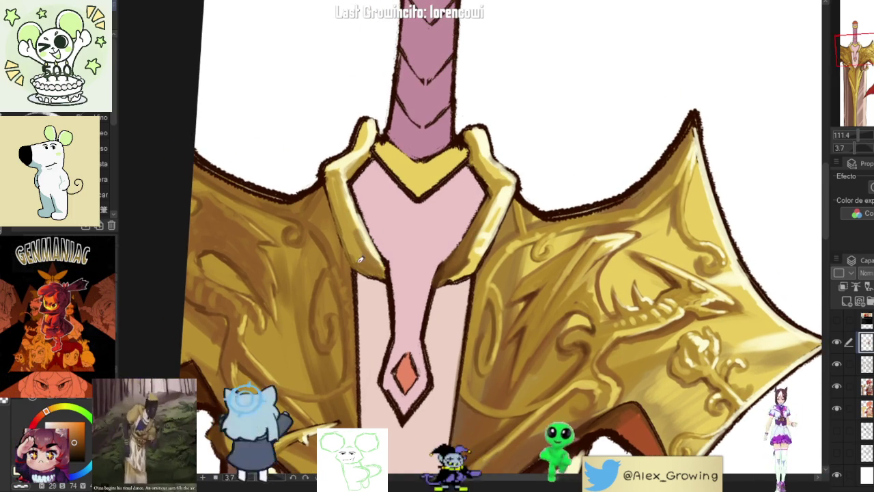
scroll(350, 203, down, 4)
scroll(351, 203, up, 2)
scroll(355, 219, up, 3)
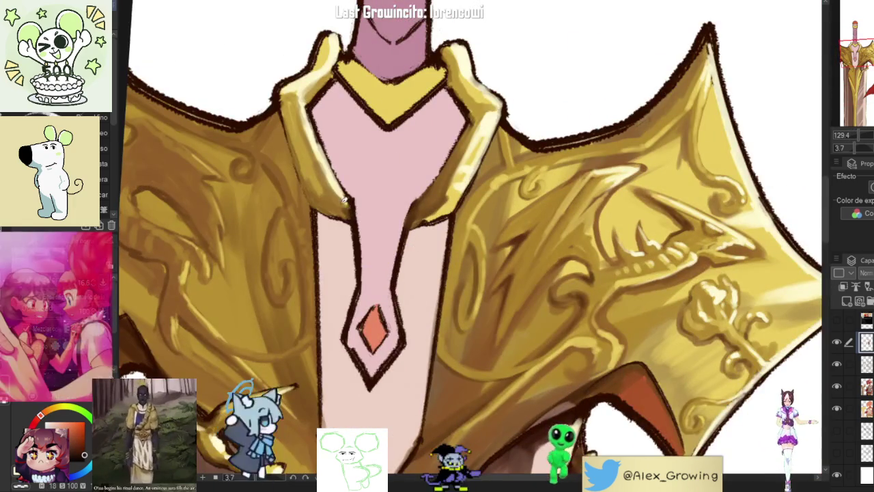
drag(362, 225, 389, 295)
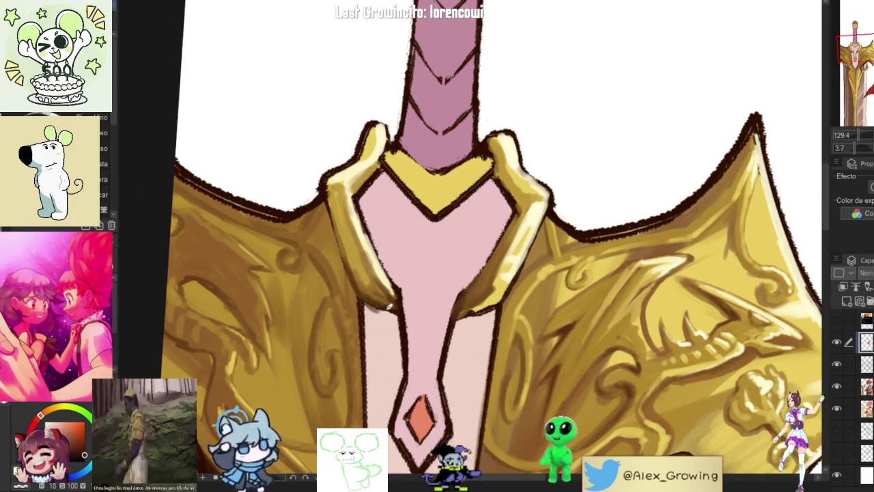
scroll(379, 301, down, 2)
scroll(390, 314, up, 2)
scroll(396, 307, down, 4)
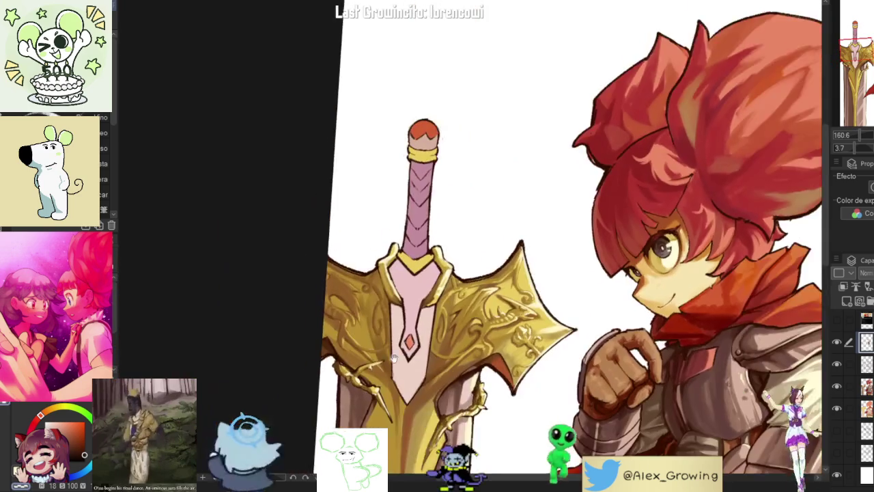
scroll(371, 354, down, 2)
scroll(425, 257, up, 3)
scroll(428, 256, up, 3)
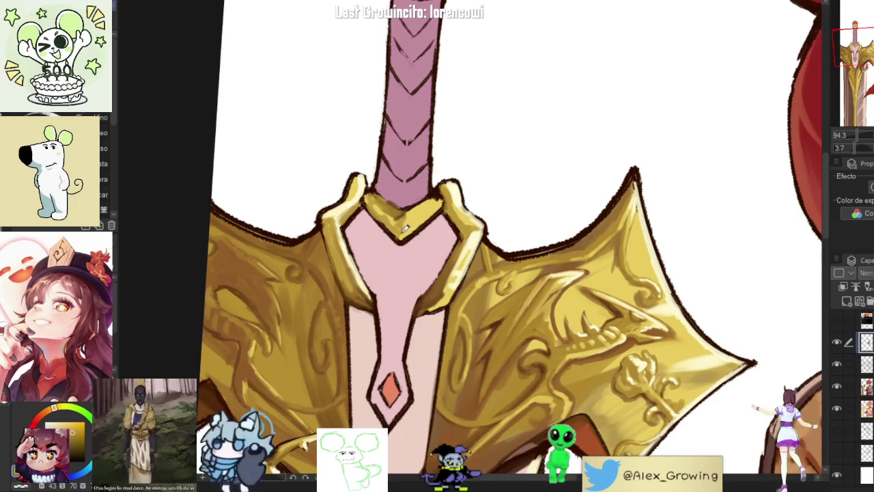
alt+click(401, 233)
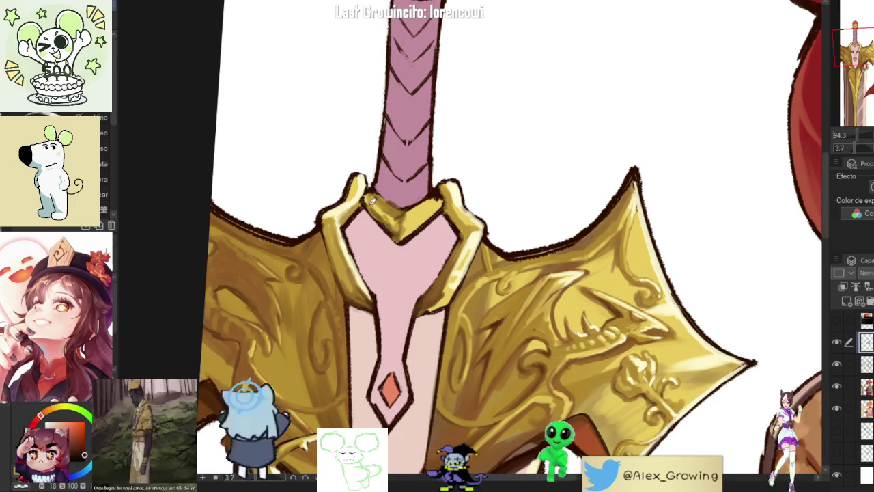
alt+click(390, 215)
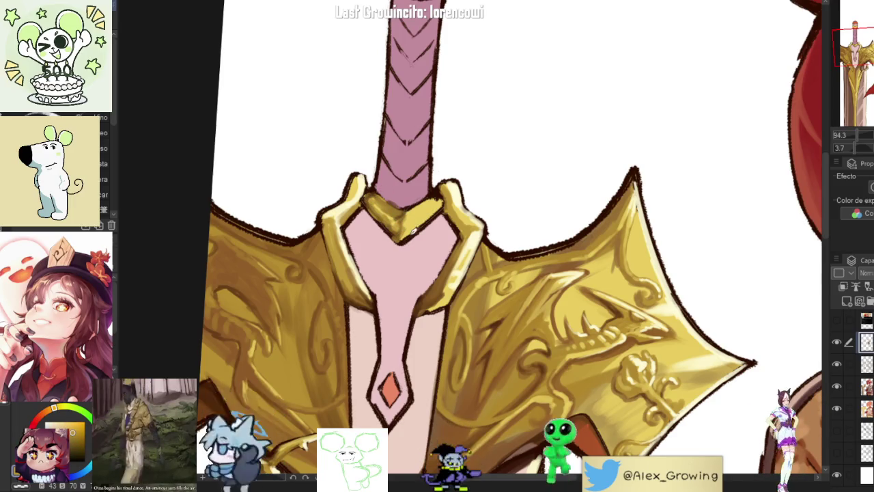
drag(412, 231, 416, 210)
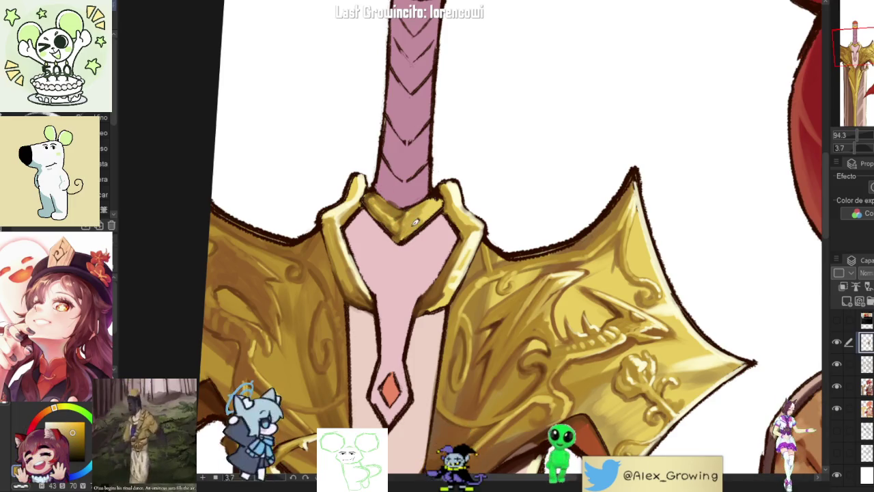
Step: Sample the pale gold colour and brush pale highlights onto the guard
alt+click(450, 191)
mouse_move(434, 199)
mouse_down()
mouse_move(442, 208)
mouse_move(418, 226)
mouse_up()
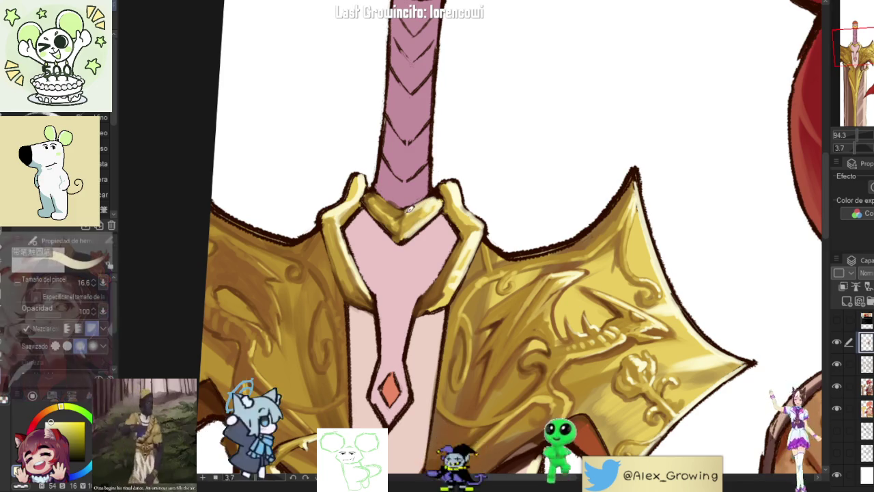
scroll(398, 203, down, 3)
mouse_move(399, 202)
mouse_down()
mouse_move(478, 218)
mouse_move(448, 315)
mouse_move(426, 220)
mouse_move(461, 242)
mouse_up()
scroll(505, 208, up, 3)
scroll(451, 292, up, 5)
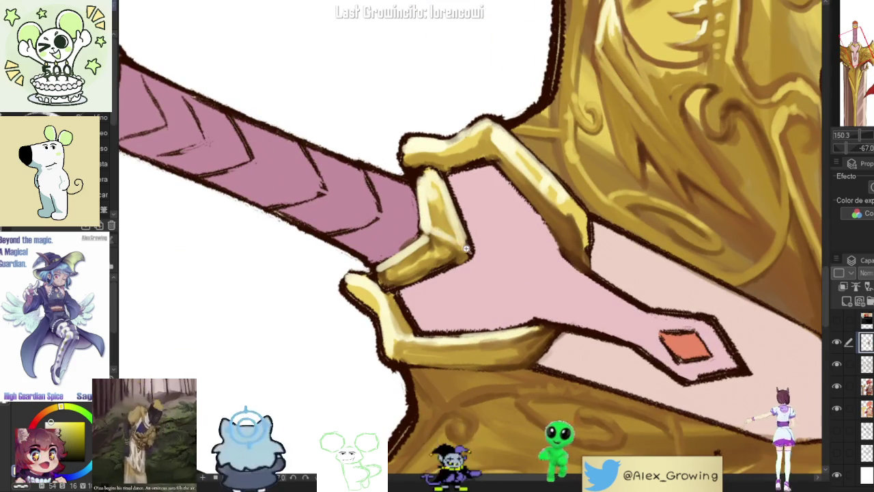
Step: Reset the view rotation and paint darker pink shading on the blade just below the crossguard
key(ctrl+0)
scroll(470, 326, down, 3)
scroll(471, 237, up, 5)
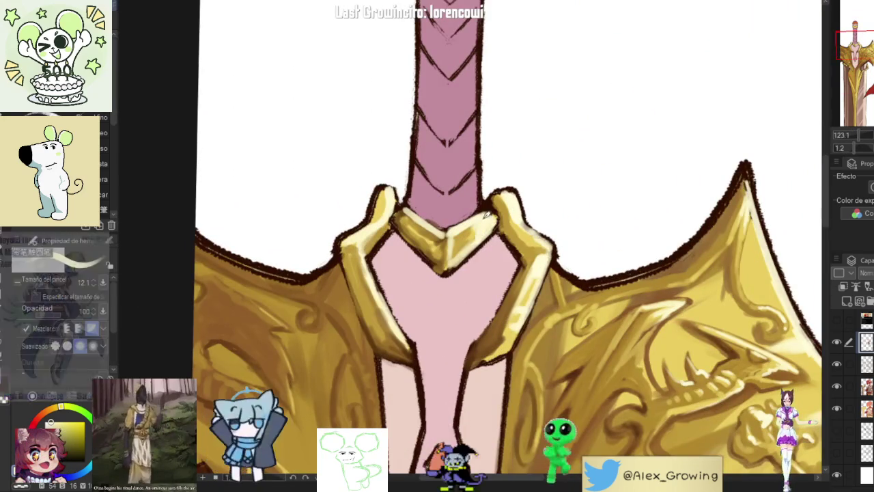
scroll(471, 237, down, 1)
scroll(471, 237, down, 2)
scroll(471, 239, down, 1)
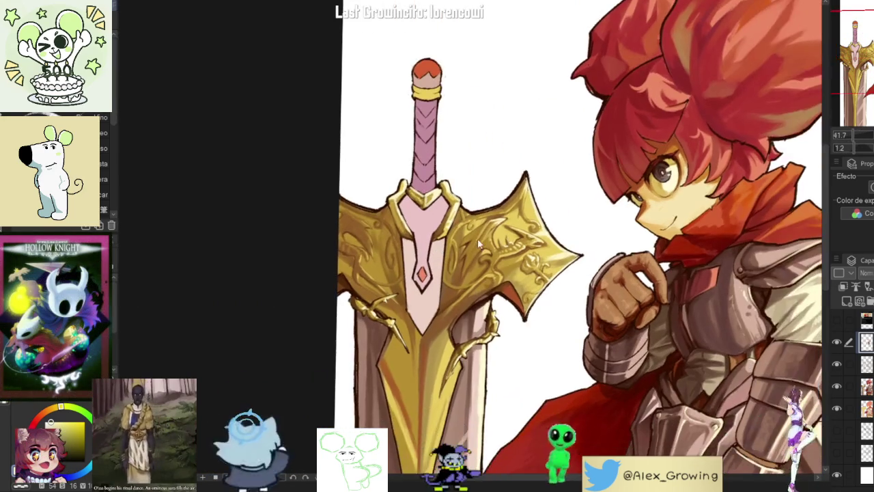
scroll(470, 244, down, 1)
scroll(470, 246, up, 1)
scroll(432, 176, up, 3)
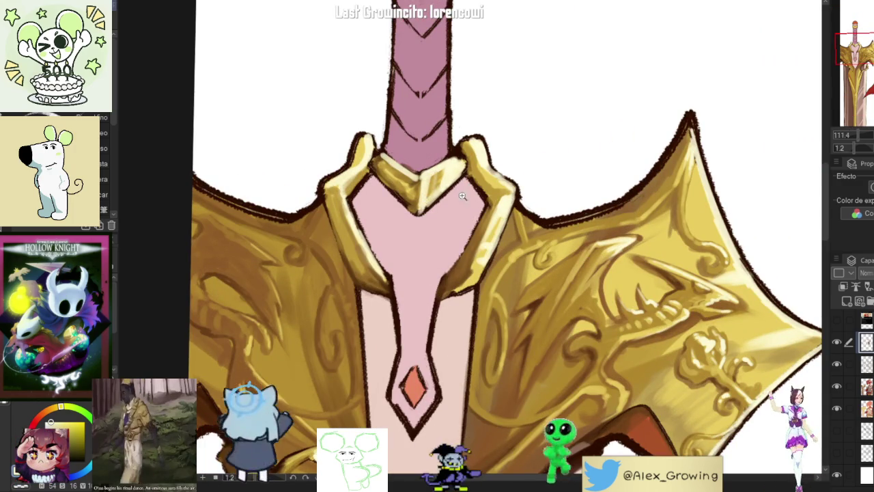
scroll(451, 198, down, 3)
scroll(437, 202, up, 3)
scroll(422, 207, up, 1)
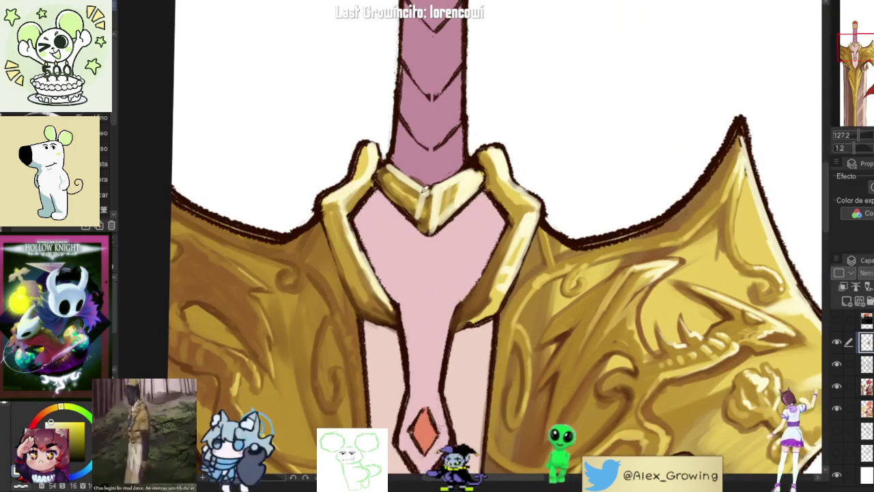
scroll(412, 185, down, 3)
scroll(414, 174, up, 1)
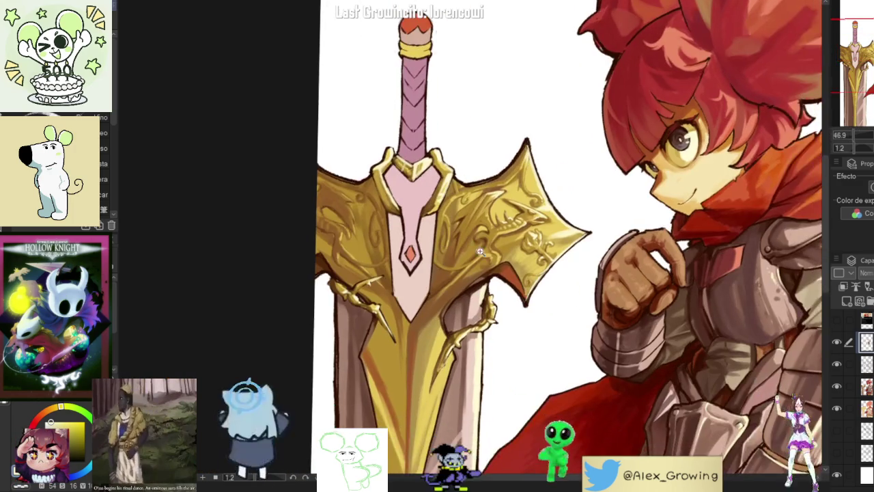
scroll(417, 157, up, 3)
scroll(419, 149, down, 2)
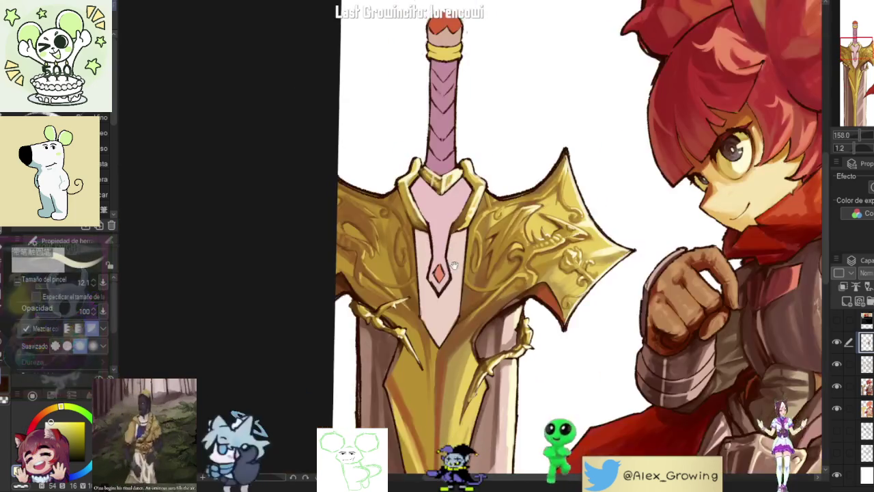
scroll(437, 205, down, 2)
scroll(455, 265, down, 1)
scroll(455, 253, up, 2)
scroll(455, 239, up, 1)
scroll(454, 220, up, 3)
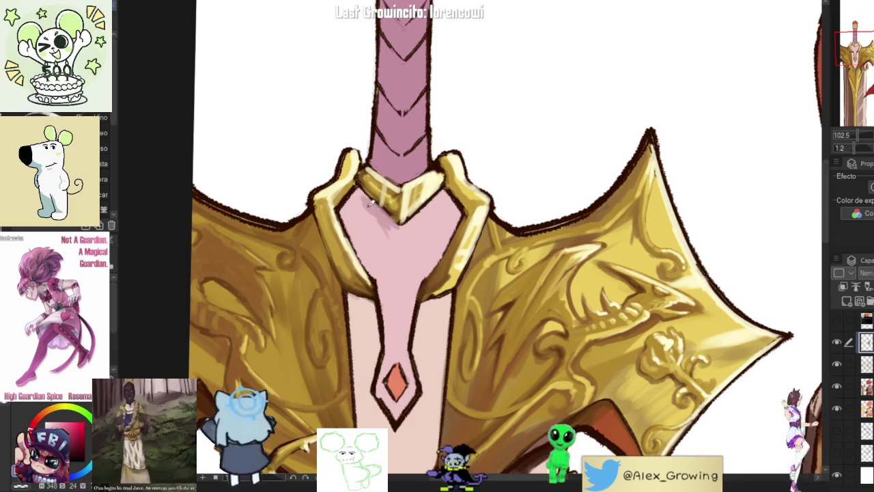
drag(385, 212, 386, 217)
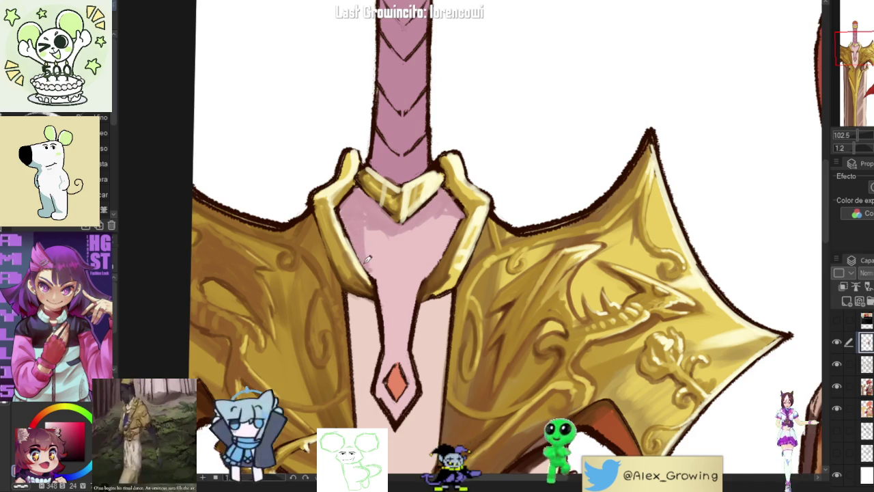
scroll(408, 239, down, 5)
scroll(414, 240, down, 2)
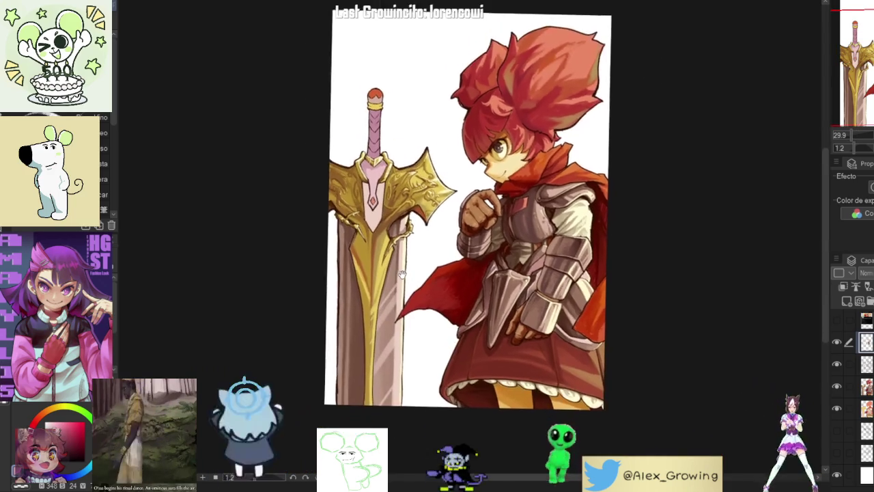
Step: Zoom in closer on the pink centre of the crossguard
scroll(440, 153, up, 3)
scroll(440, 153, up, 3)
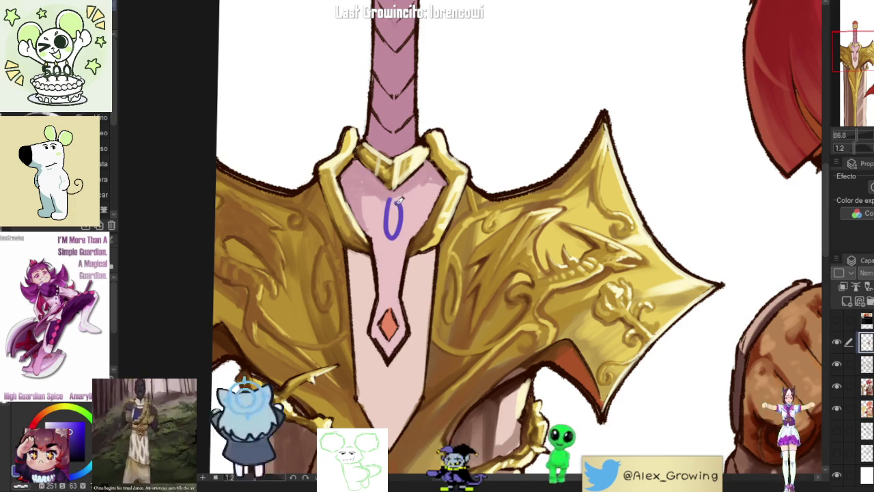
Step: Redraw the purple oval on the pink centre, retrying several times until the shape fits
key(ctrl+z)
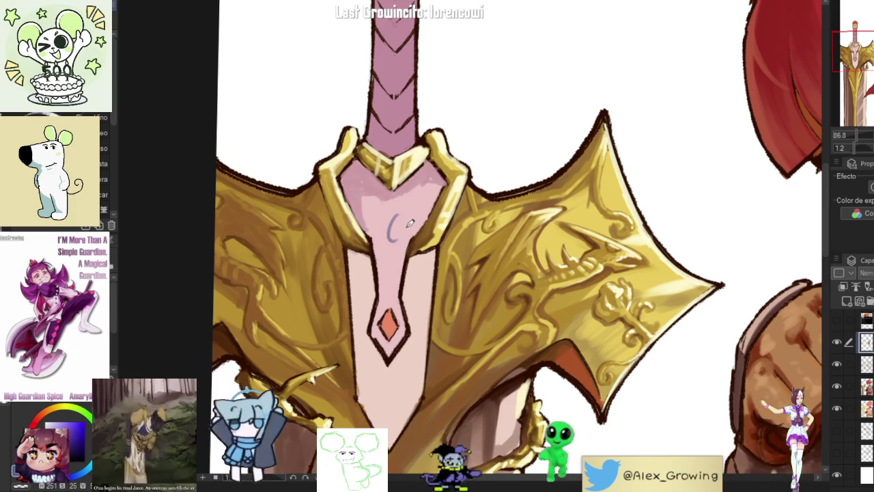
drag(395, 200, 390, 236)
key(ctrl+z)
drag(395, 199, 392, 232)
key(ctrl+z)
drag(395, 200, 390, 233)
key(ctrl+z)
key(ctrl+z)
drag(394, 199, 389, 233)
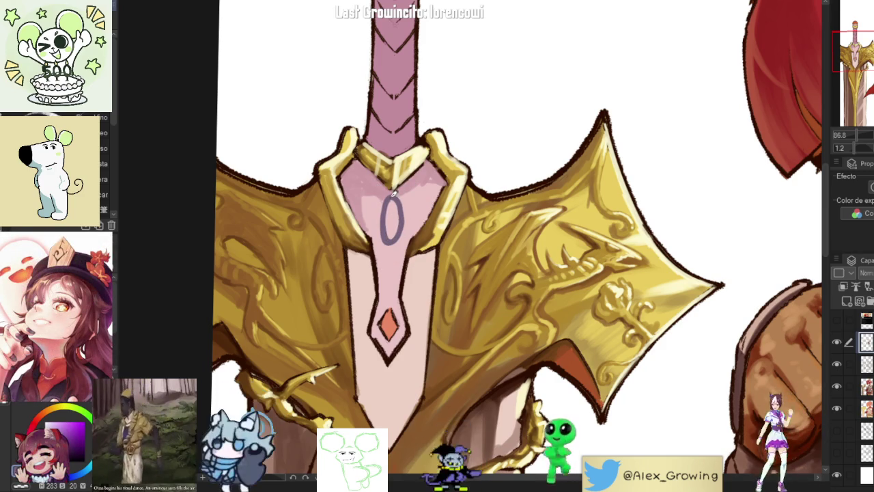
Step: Add a crossing stroke at the oval's base and curling loop glyphs on its right and left
scroll(420, 222, down, 1)
scroll(421, 222, down, 2)
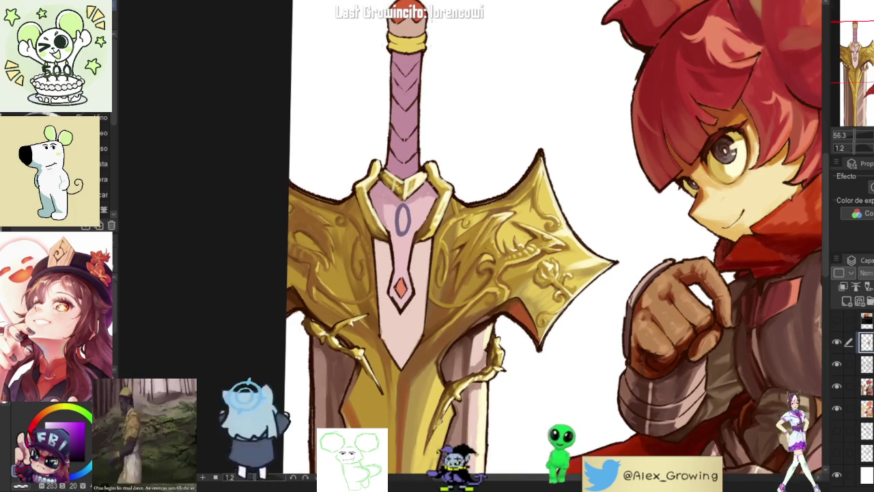
scroll(410, 227, up, 1)
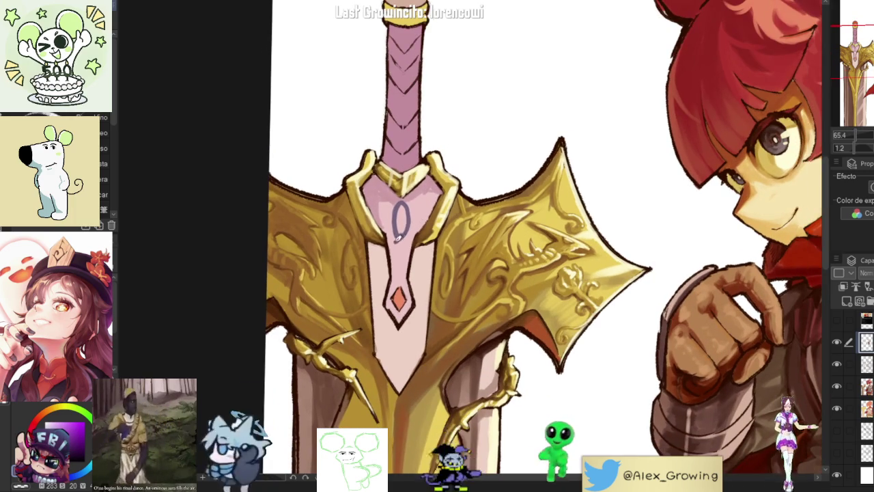
mouse_move(403, 231)
mouse_down()
mouse_move(391, 240)
mouse_move(423, 226)
mouse_up()
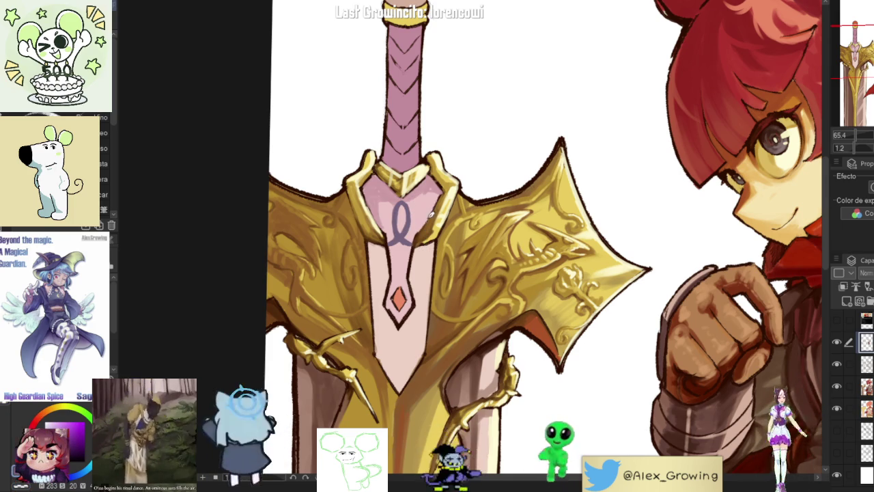
drag(421, 227, 429, 217)
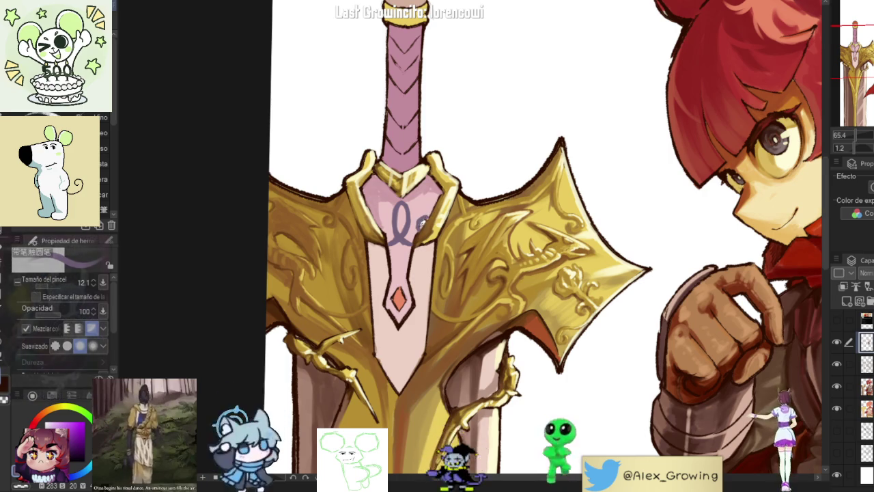
drag(388, 240, 388, 213)
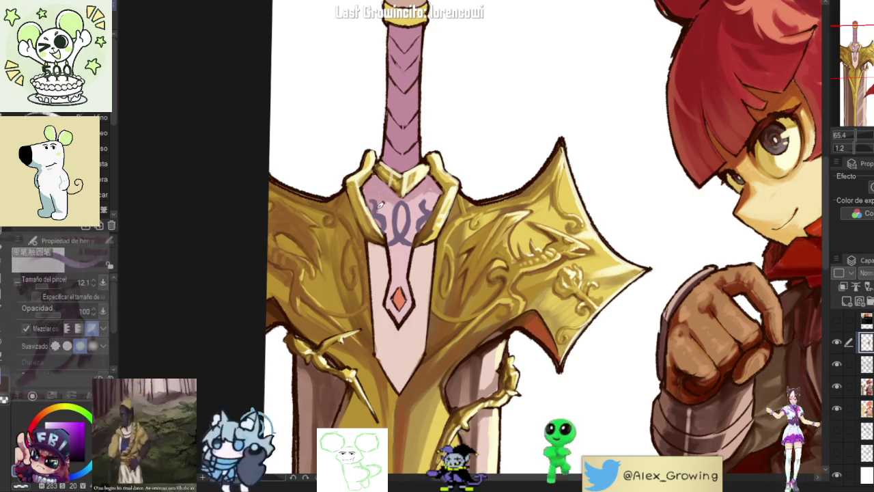
scroll(381, 205, up, 3)
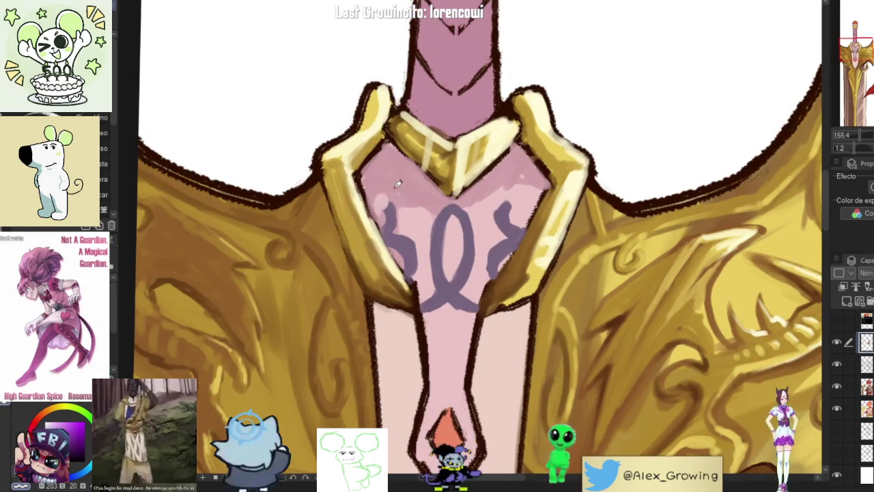
drag(391, 192, 392, 203)
Step: Swap the drawing colour to orange and bring the orange gem on the blade into view
key(x)
key(x)
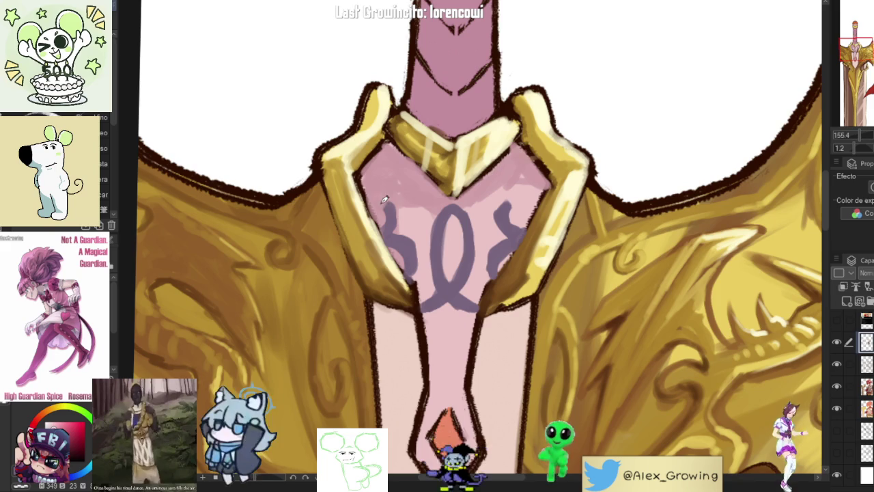
scroll(391, 203, down, 3)
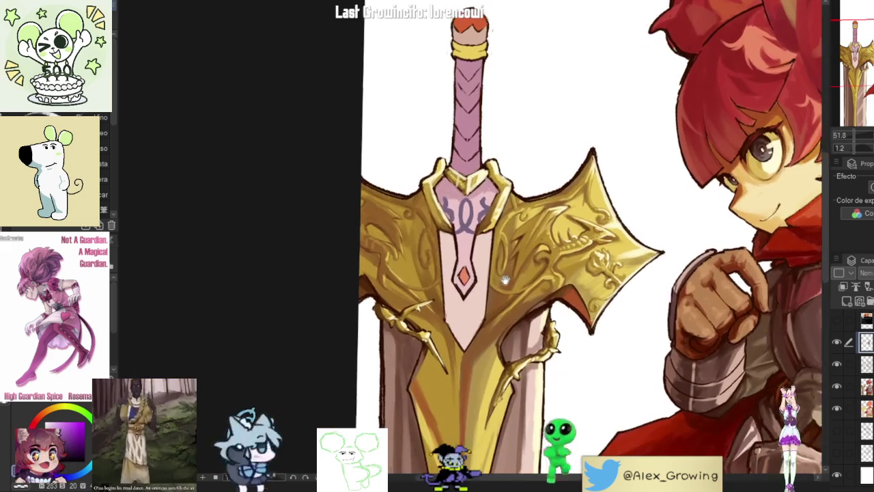
scroll(429, 204, up, 4)
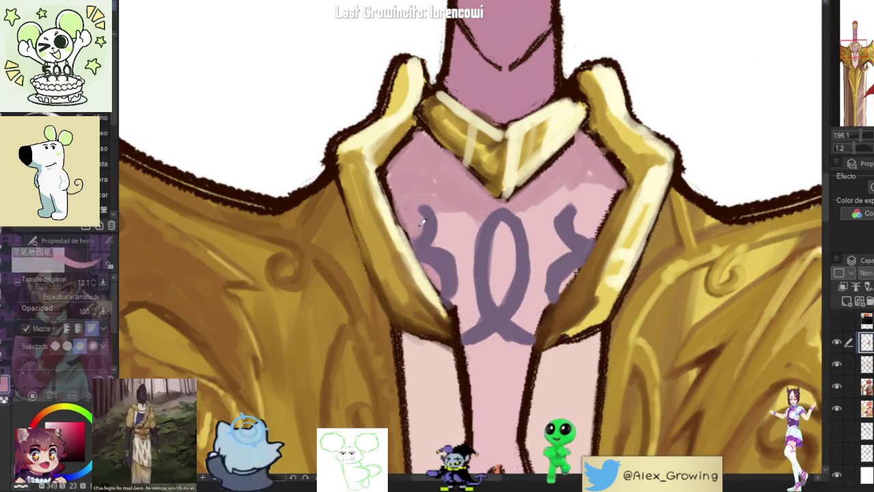
scroll(478, 184, down, 2)
scroll(532, 146, down, 2)
scroll(532, 146, down, 1)
scroll(492, 198, up, 5)
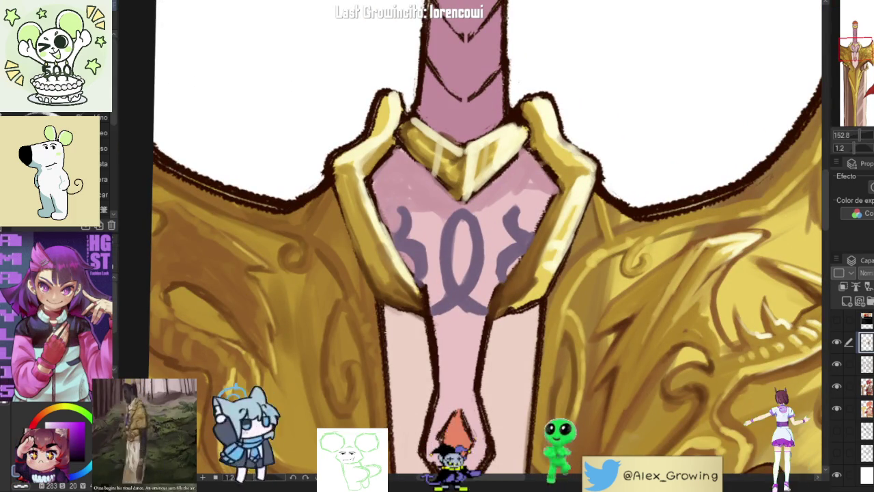
drag(459, 438, 459, 254)
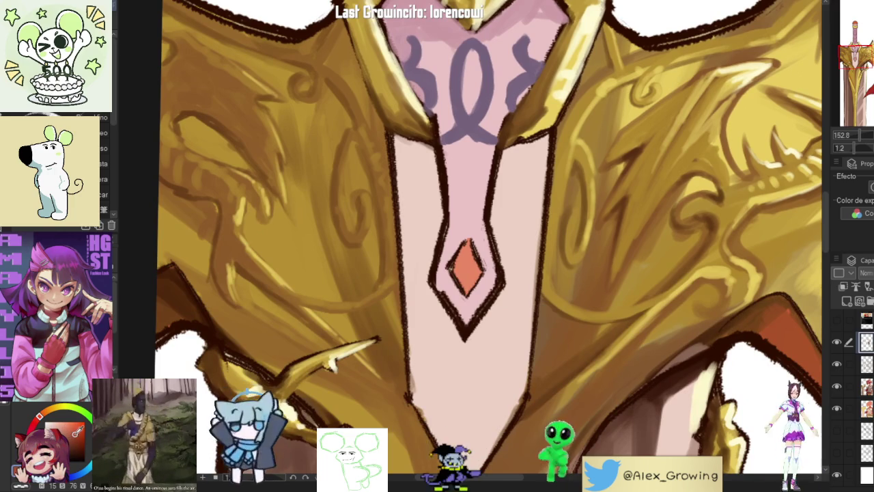
Step: Paint the gem half red, half orange, with golden-yellow highlights on its upper facets
click(32, 424)
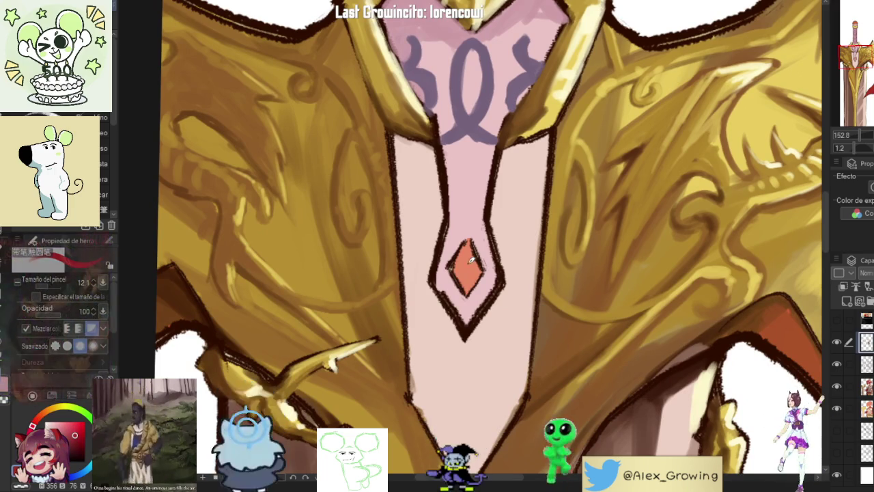
drag(464, 268, 470, 244)
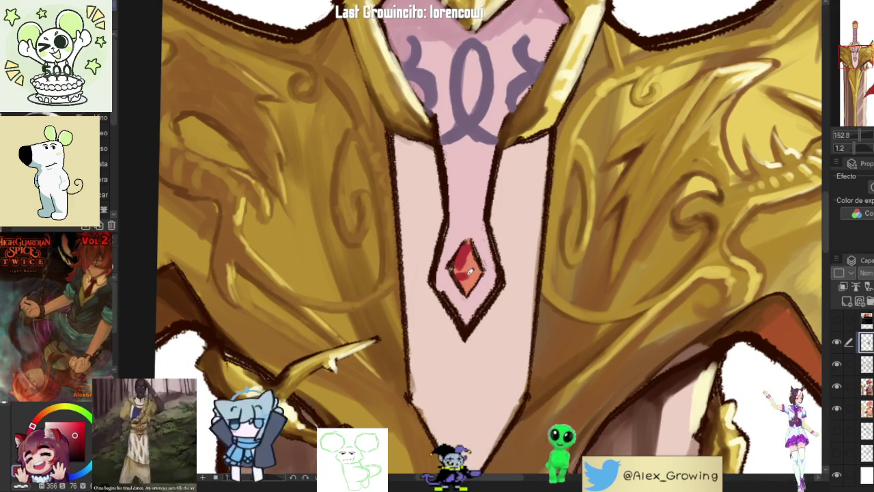
drag(478, 263, 451, 270)
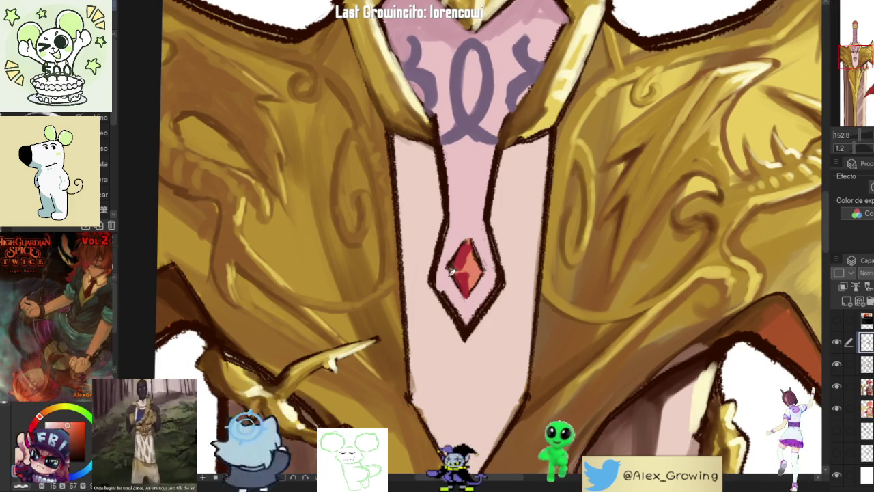
click(53, 409)
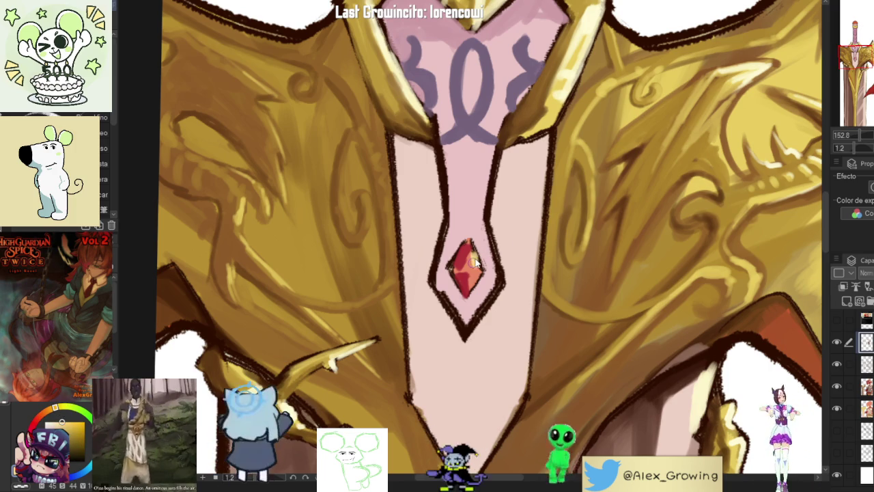
mouse_move(477, 278)
mouse_down()
mouse_move(467, 244)
mouse_move(467, 286)
mouse_up()
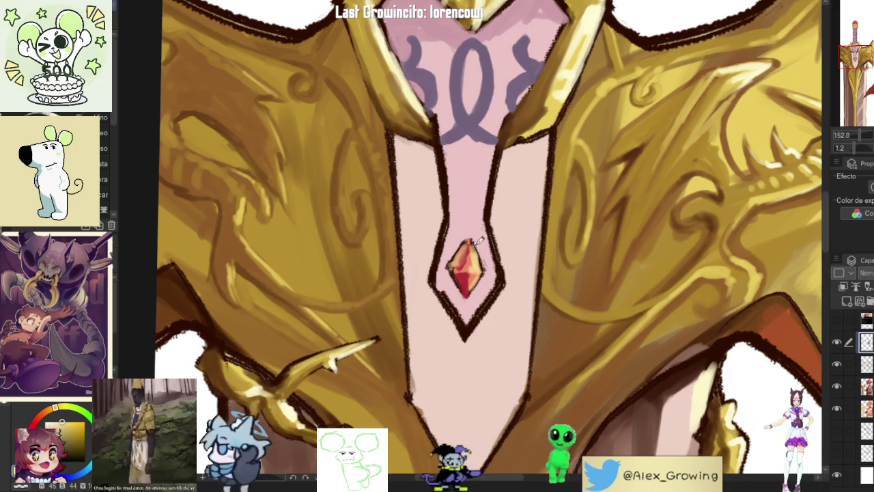
Step: Brighten the white highlight cross on the red gem
scroll(478, 258, down, 3)
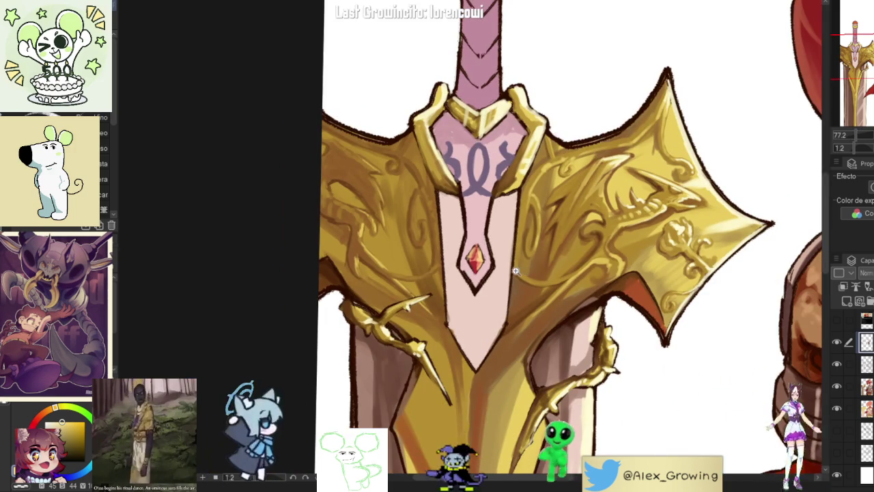
scroll(540, 225, up, 3)
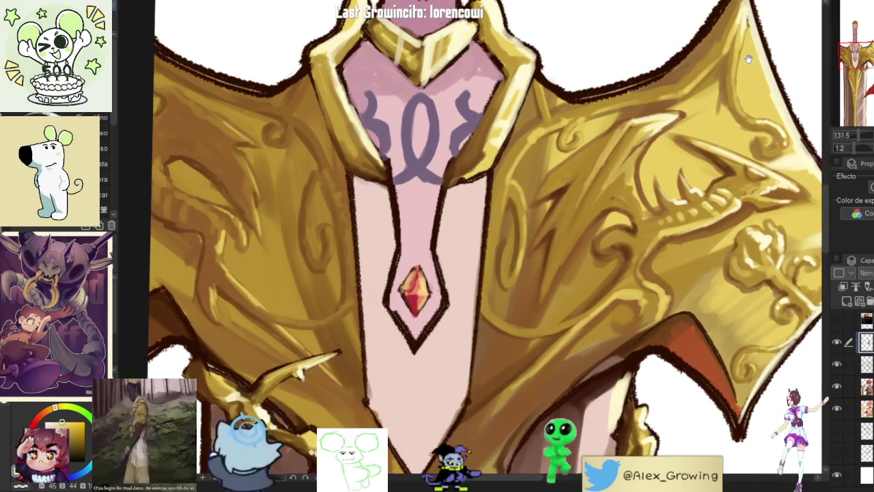
drag(759, 53, 672, 79)
drag(722, 186, 683, 180)
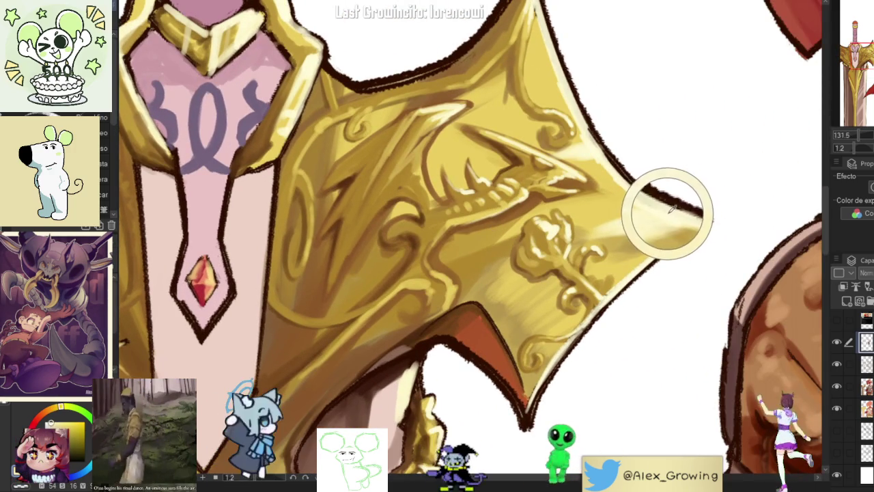
scroll(669, 214, up, 3)
scroll(562, 176, up, 2)
scroll(550, 207, down, 6)
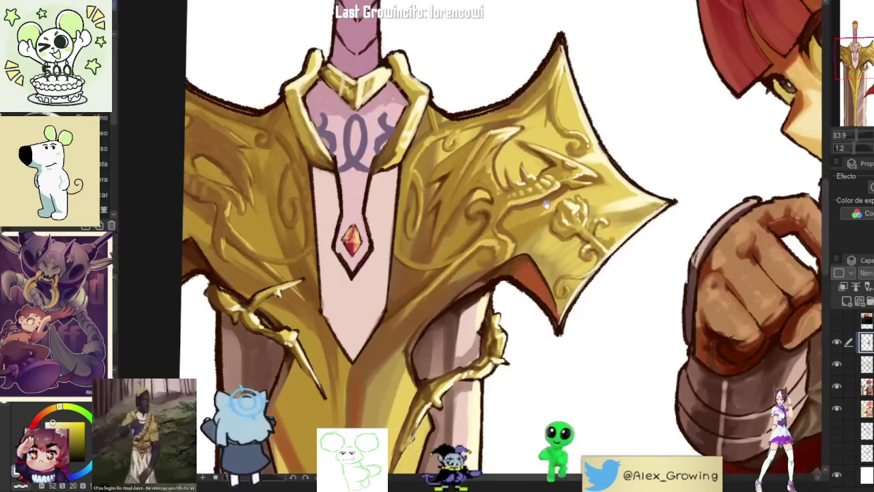
scroll(352, 242, up, 6)
scroll(351, 243, up, 1)
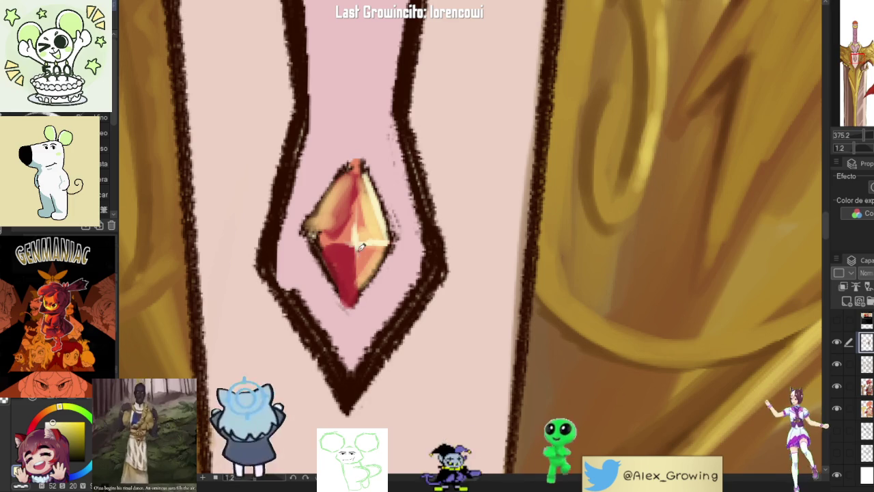
drag(363, 247, 391, 237)
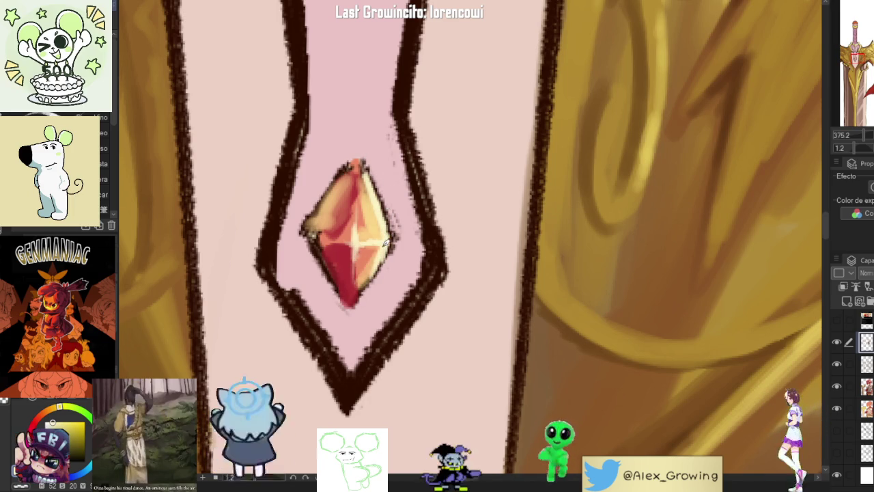
Step: Paint pink over the bottom of the dark V outline below the gem
scroll(360, 295, down, 5)
scroll(360, 295, up, 5)
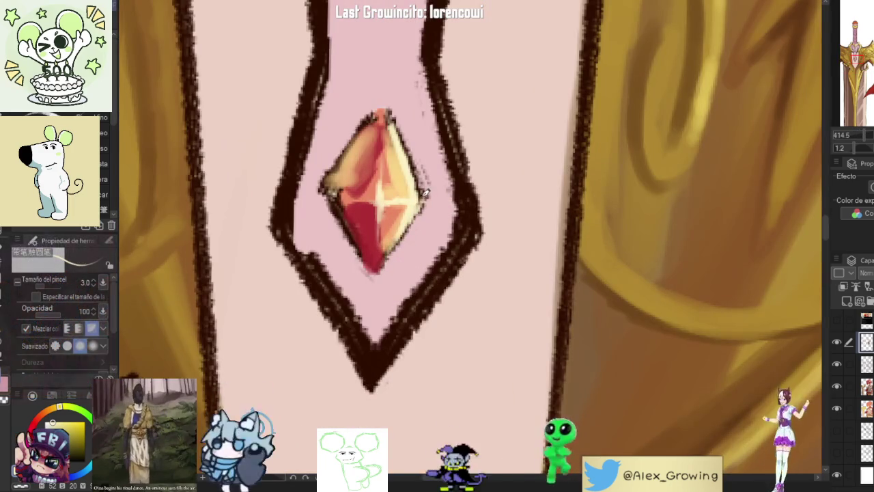
scroll(417, 175, down, 3)
scroll(451, 273, down, 2)
drag(703, 245, 482, 267)
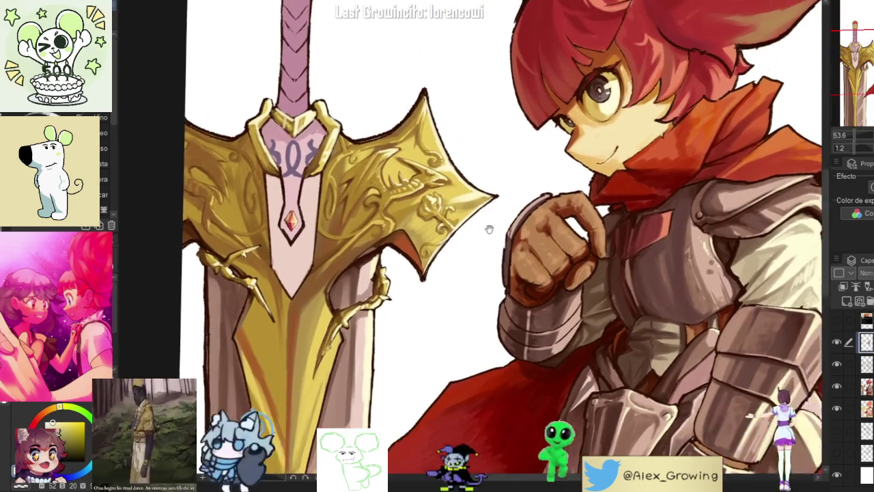
scroll(480, 266, down, 2)
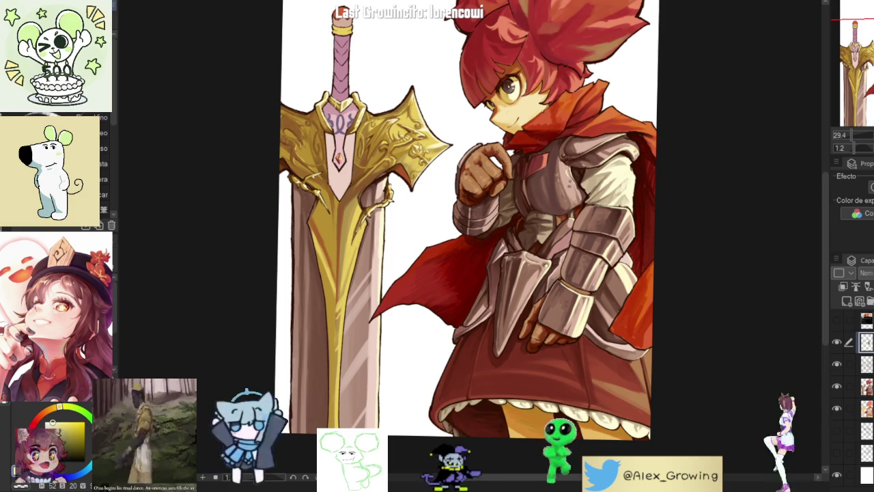
scroll(343, 106, up, 5)
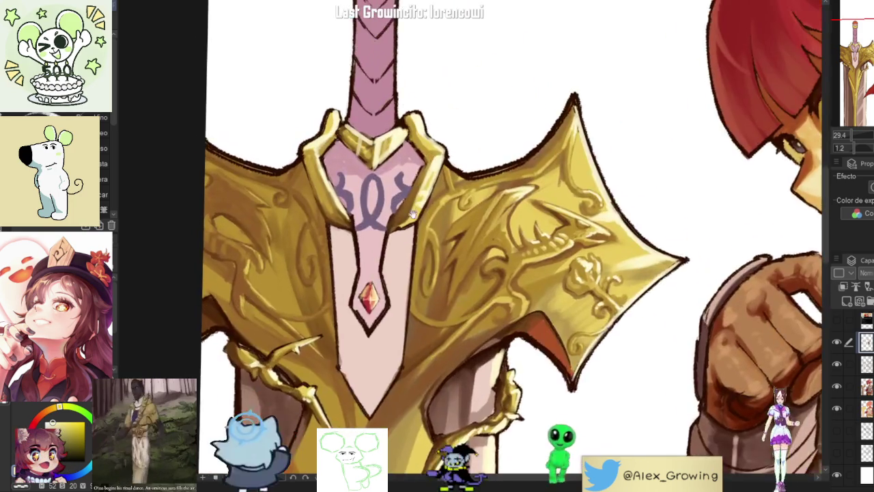
scroll(343, 106, up, 3)
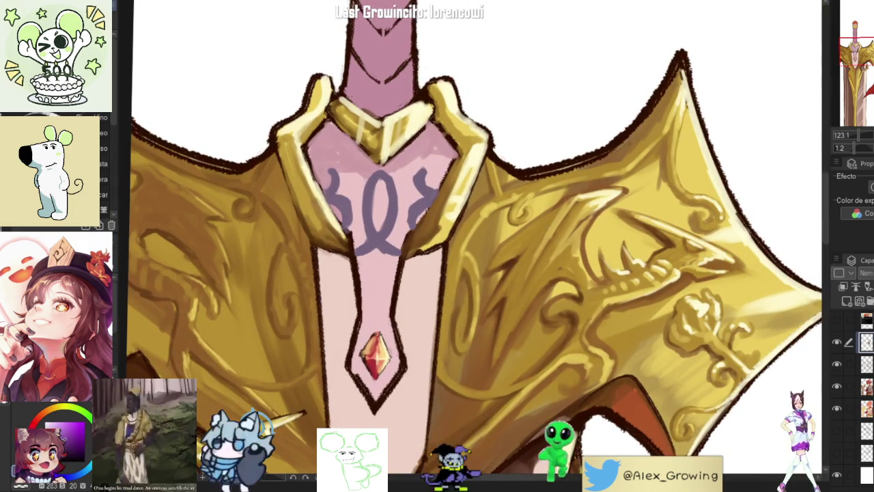
scroll(330, 138, up, 2)
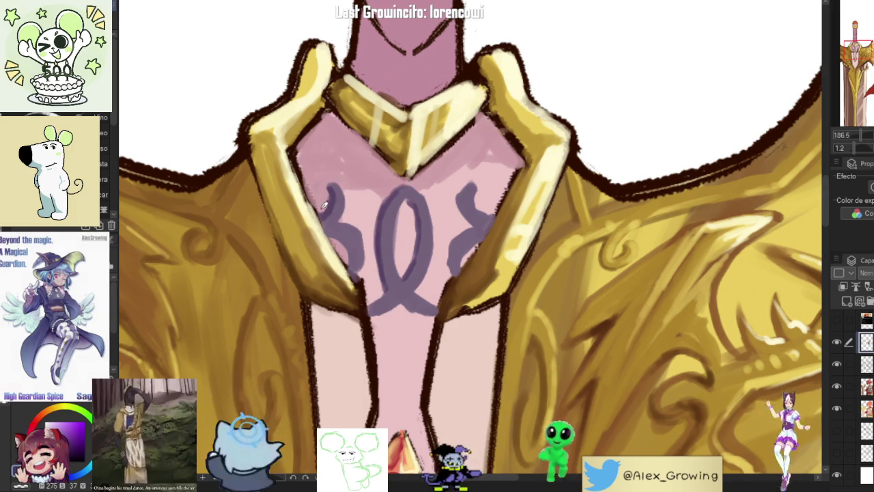
scroll(476, 237, down, 3)
scroll(476, 237, down, 1)
scroll(477, 237, up, 1)
scroll(477, 237, up, 1)
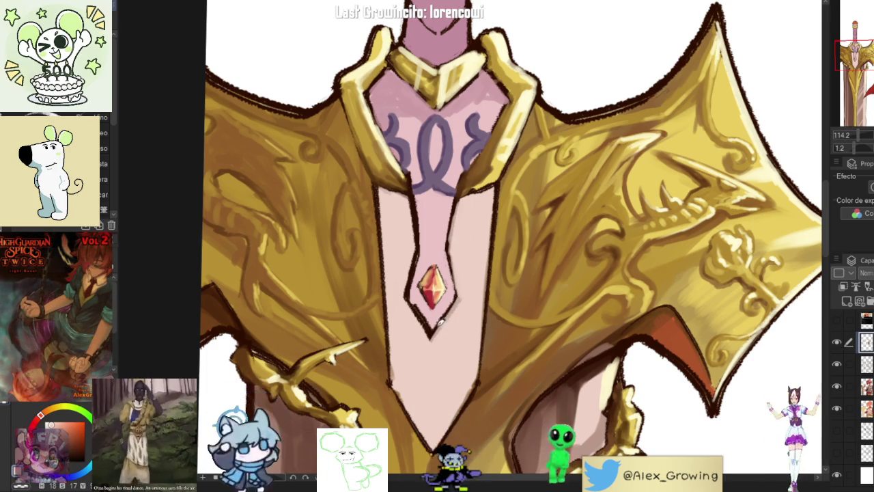
drag(432, 339, 419, 308)
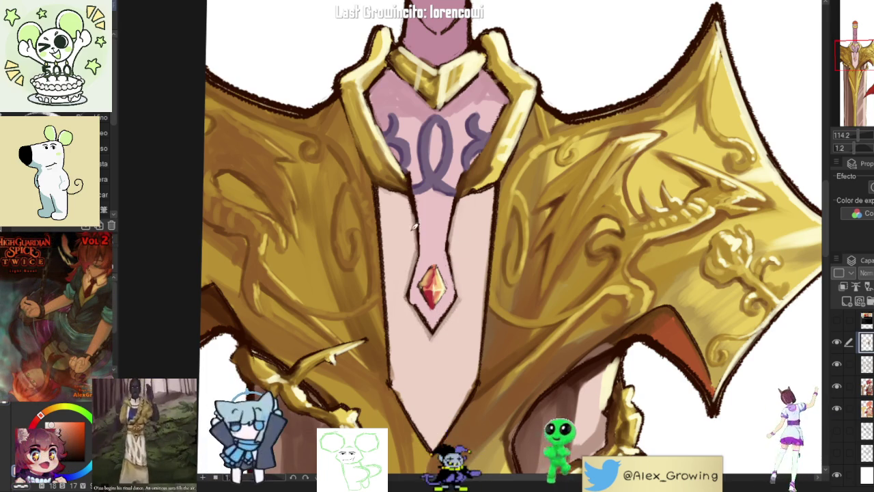
scroll(408, 291, down, 3)
scroll(437, 273, up, 1)
scroll(451, 259, up, 2)
scroll(460, 253, down, 3)
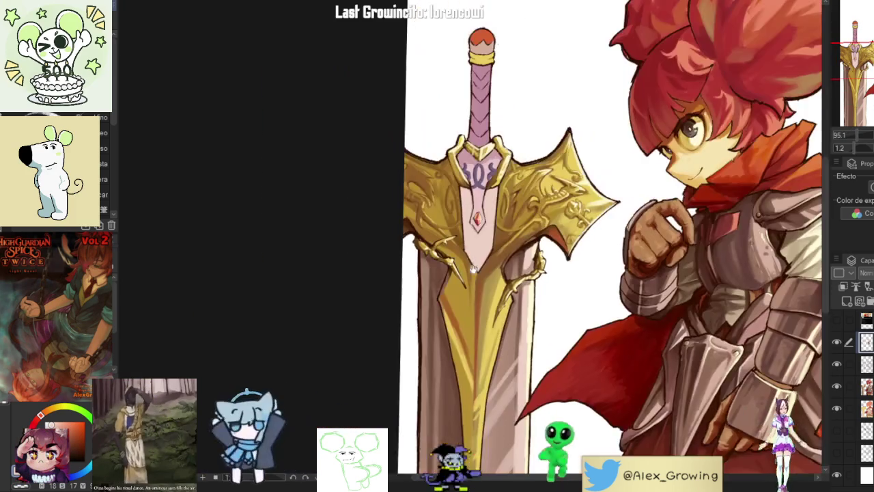
scroll(450, 246, up, 4)
scroll(448, 235, down, 3)
scroll(460, 253, up, 3)
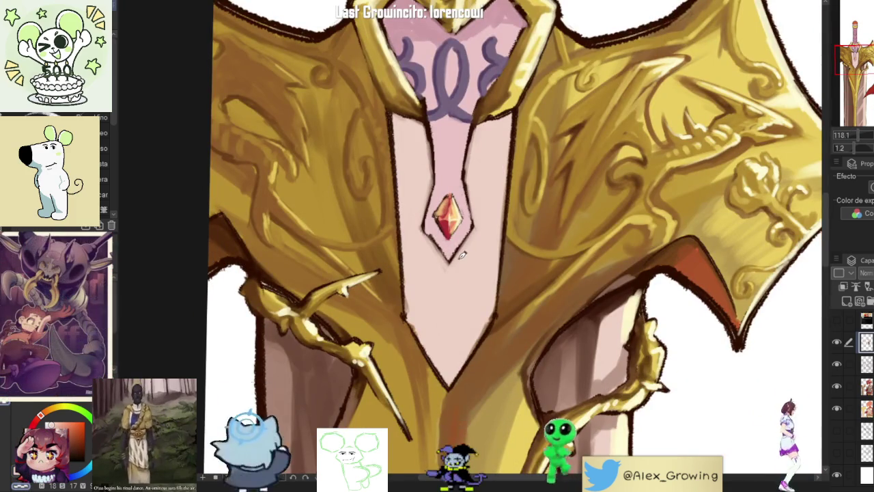
scroll(476, 260, down, 1)
scroll(477, 260, down, 2)
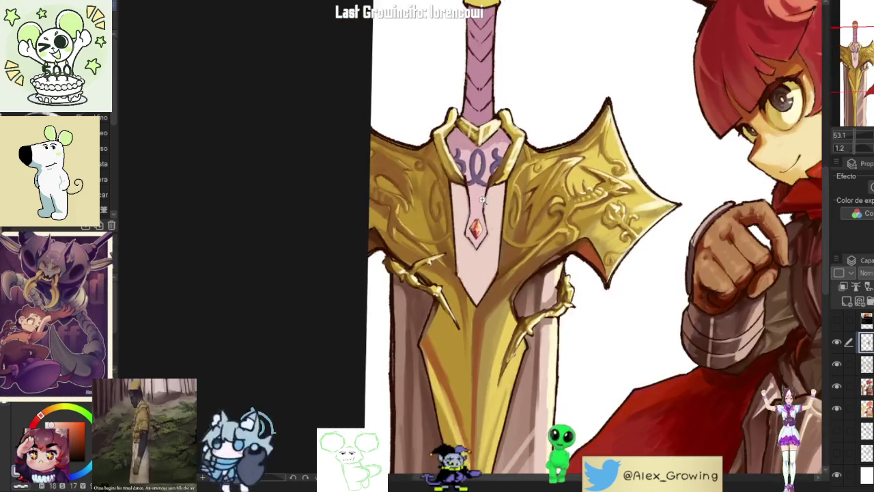
scroll(451, 194, up, 3)
scroll(498, 204, down, 1)
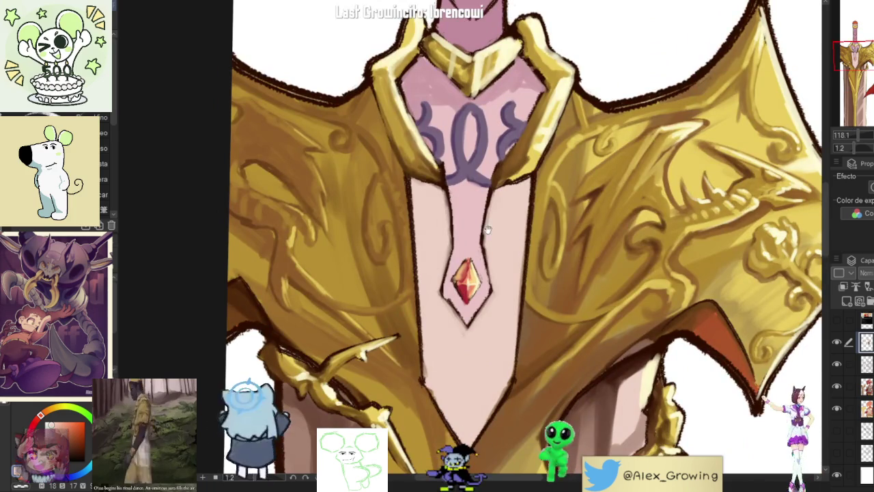
scroll(491, 209, down, 2)
scroll(505, 198, up, 1)
scroll(526, 175, up, 2)
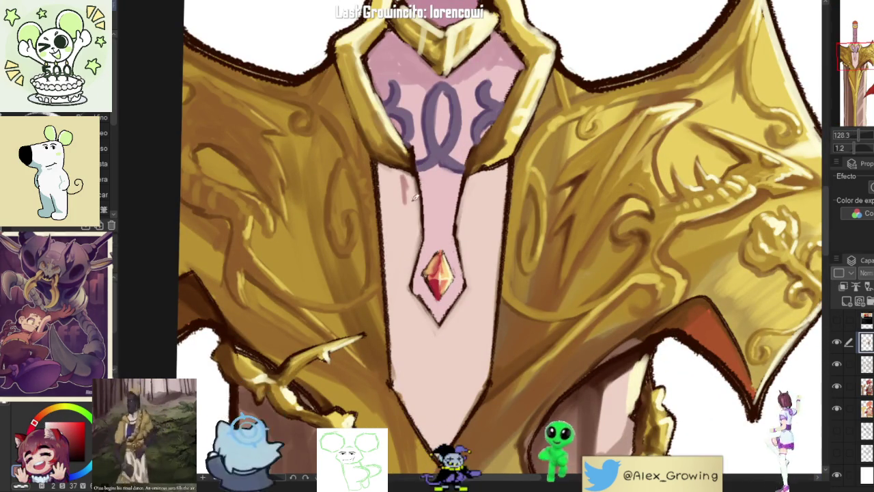
Step: Brush darker pink strokes down the tie's left edge, beside the gem, and its right side
drag(390, 201, 391, 386)
drag(392, 236, 395, 386)
mouse_move(413, 279)
mouse_down()
mouse_move(418, 209)
mouse_move(415, 216)
mouse_up()
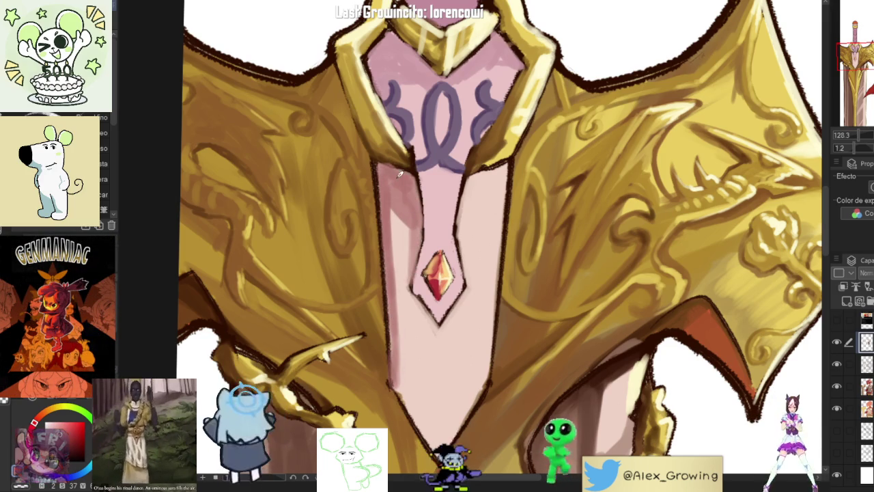
mouse_move(498, 188)
mouse_down()
mouse_move(469, 216)
mouse_move(485, 176)
mouse_move(506, 176)
mouse_move(470, 183)
mouse_move(481, 198)
mouse_up()
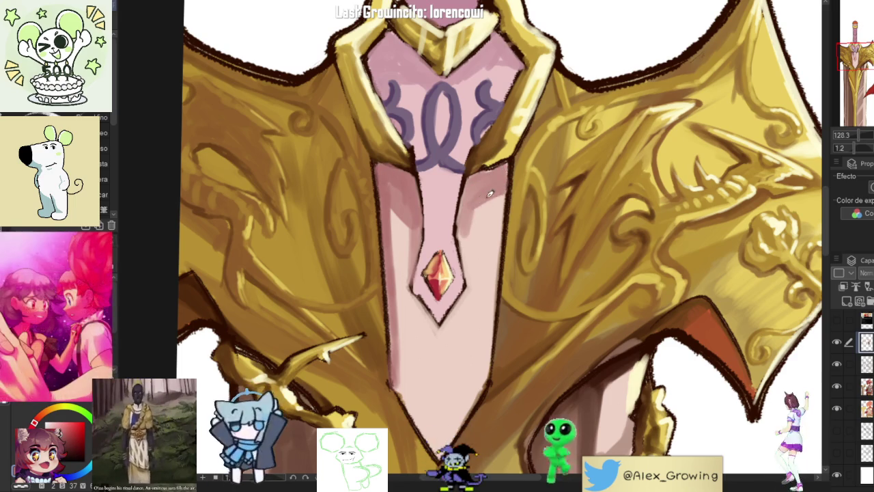
mouse_move(468, 226)
mouse_down()
mouse_move(463, 258)
mouse_move(474, 196)
mouse_up()
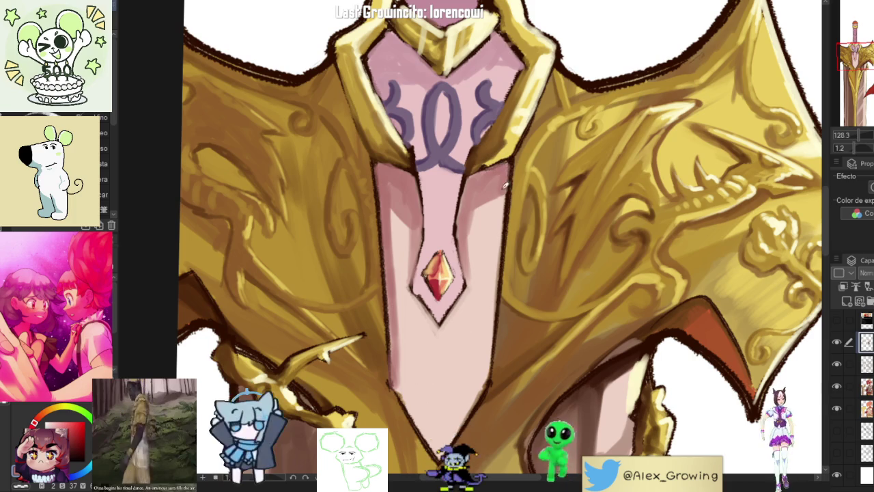
scroll(469, 218, down, 3)
scroll(468, 219, down, 2)
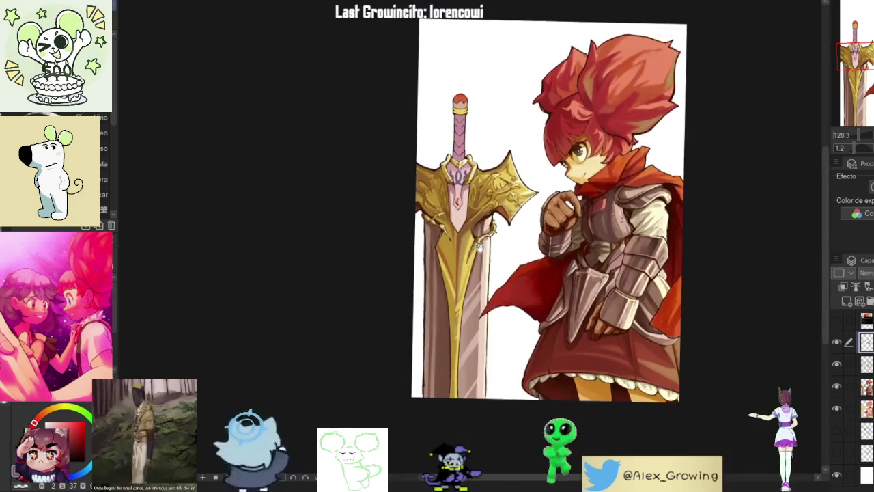
scroll(474, 251, up, 3)
scroll(474, 251, up, 2)
scroll(471, 257, up, 3)
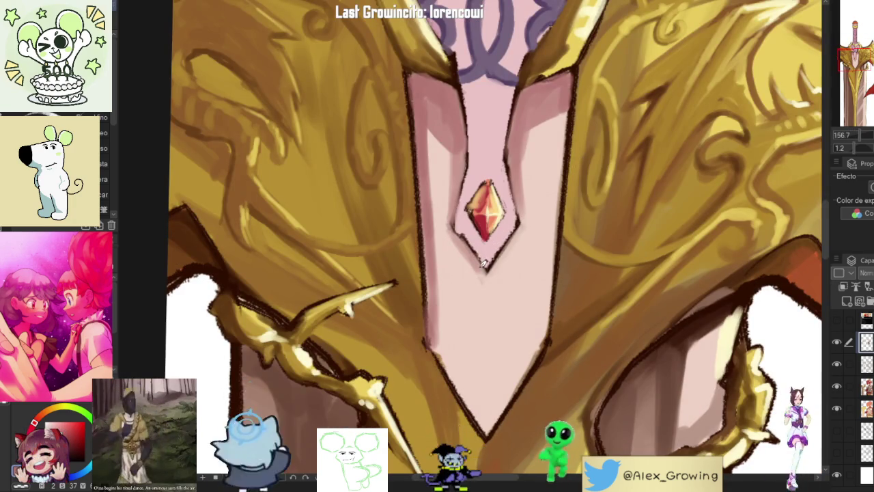
Step: Draw a thin dark line down the tie from the gem tip and build up left-edge shading
drag(483, 261, 485, 303)
drag(485, 273, 478, 410)
drag(442, 336, 436, 260)
scroll(431, 273, up, 2)
drag(437, 386, 436, 247)
drag(446, 185, 444, 308)
drag(445, 214, 454, 389)
drag(451, 304, 455, 414)
drag(447, 340, 448, 228)
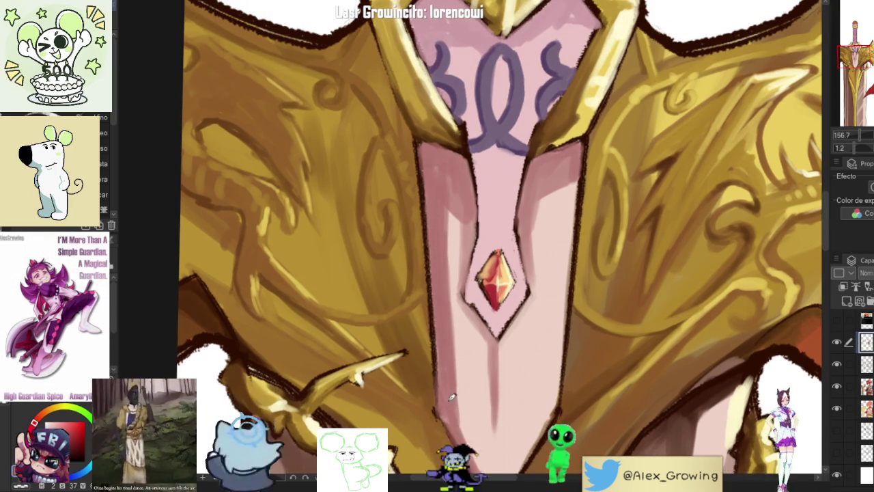
Step: Darken the lower-left facet of the red gem
scroll(451, 425, down, 5)
scroll(452, 425, down, 2)
scroll(475, 266, up, 3)
scroll(475, 265, up, 2)
scroll(472, 284, down, 2)
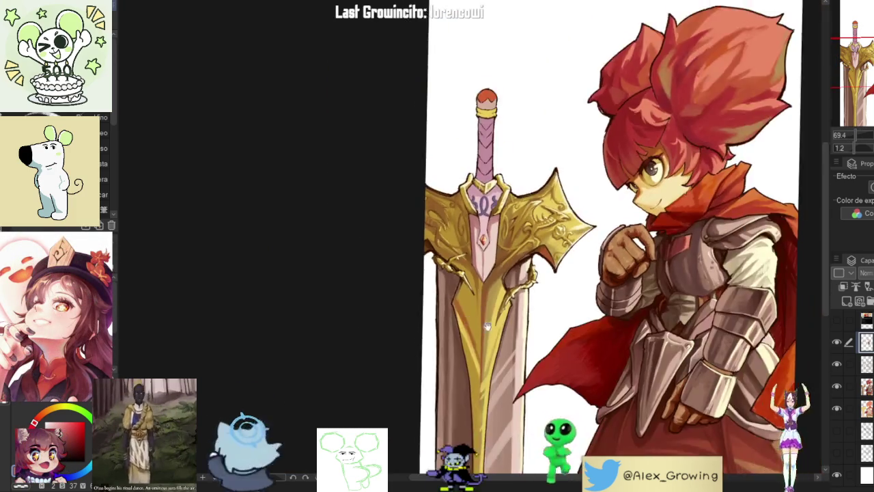
scroll(471, 284, down, 2)
scroll(472, 284, down, 1)
scroll(467, 194, up, 5)
scroll(467, 194, down, 2)
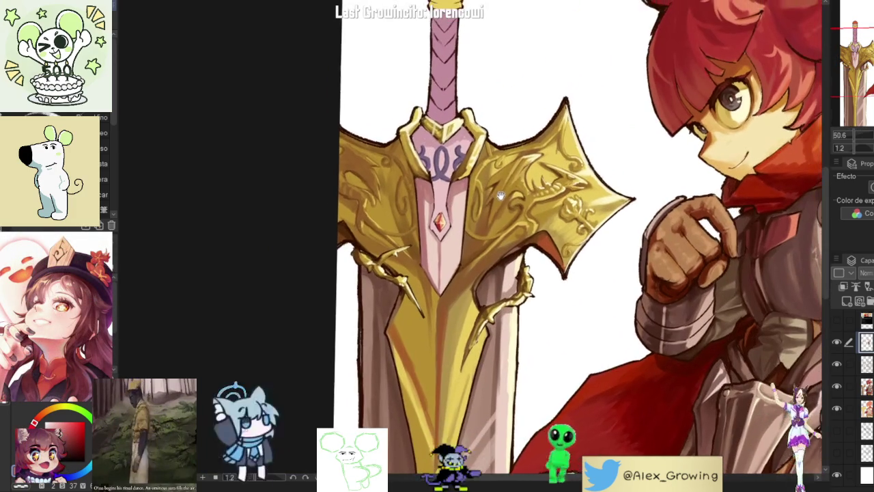
scroll(472, 218, up, 3)
scroll(476, 239, up, 2)
scroll(476, 239, up, 2)
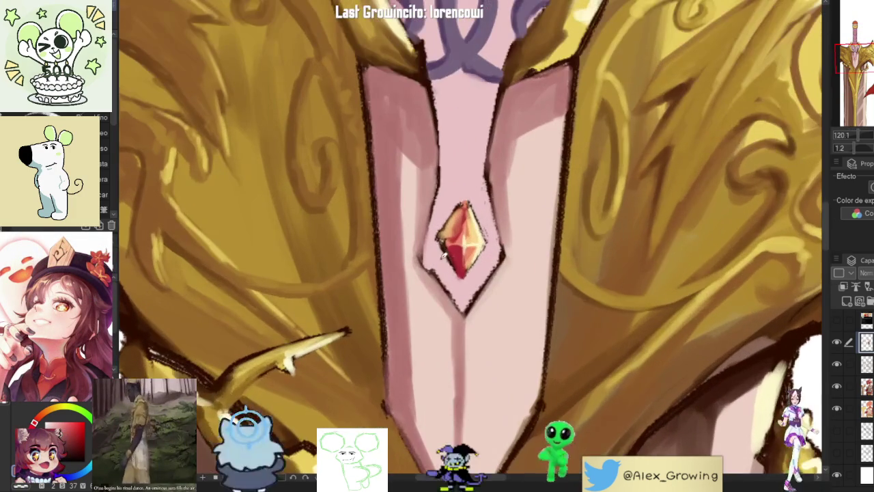
scroll(436, 226, up, 1)
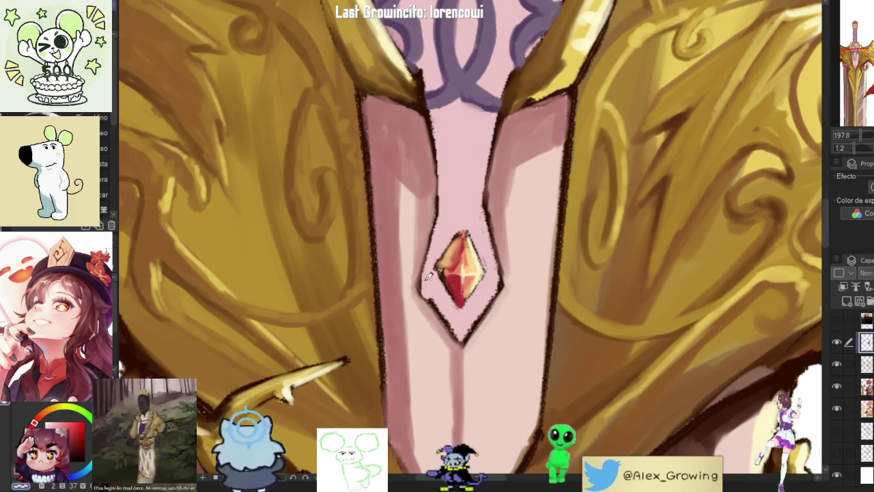
scroll(430, 281, up, 1)
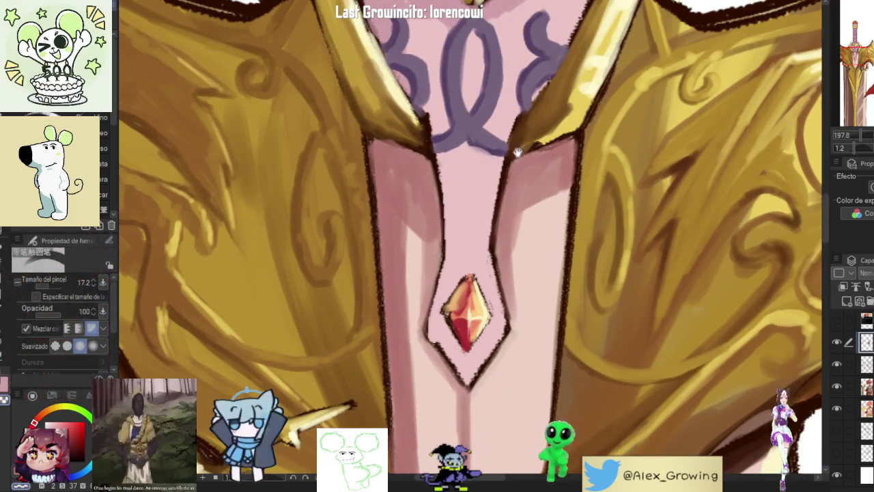
scroll(503, 250, down, 2)
scroll(501, 245, down, 2)
scroll(500, 245, down, 1)
scroll(501, 245, down, 1)
scroll(498, 205, up, 4)
scroll(482, 280, up, 2)
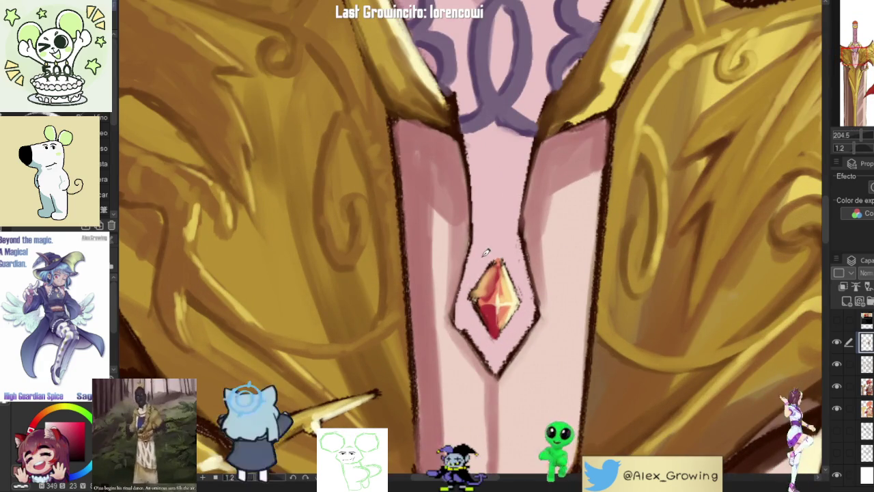
scroll(486, 253, up, 3)
scroll(364, 145, down, 1)
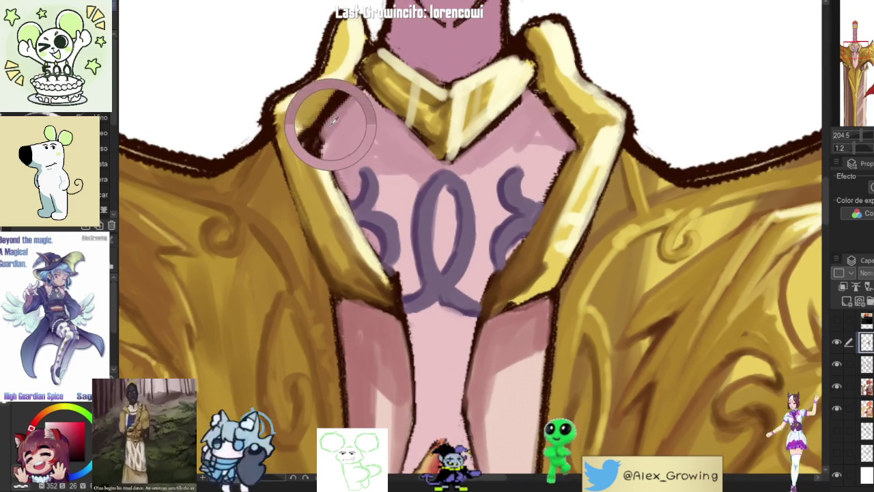
scroll(416, 190, down, 3)
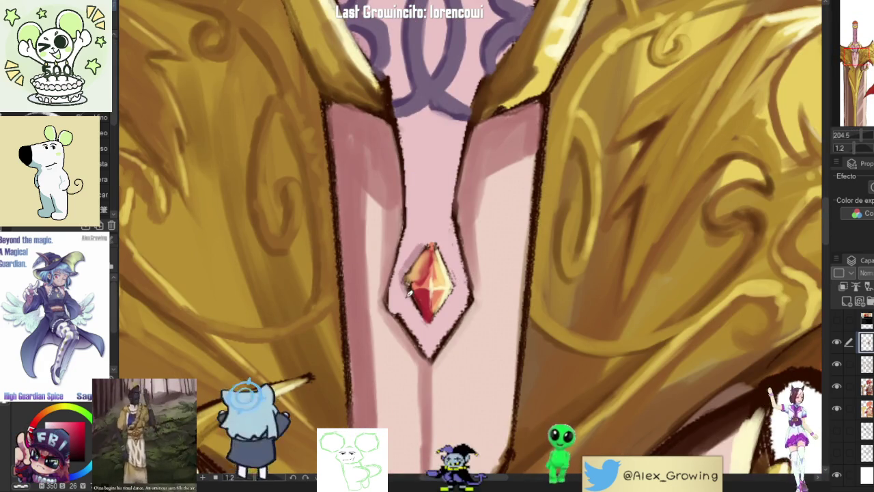
drag(410, 298, 419, 308)
scroll(407, 267, up, 2)
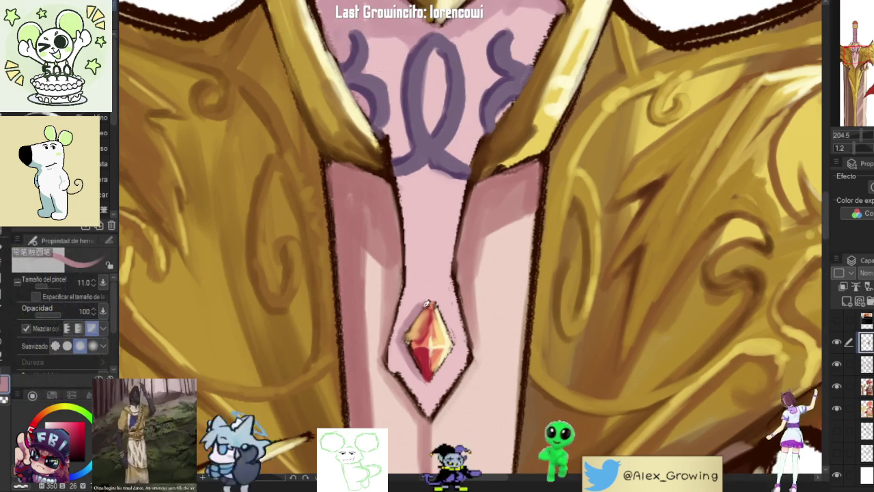
scroll(418, 296, up, 2)
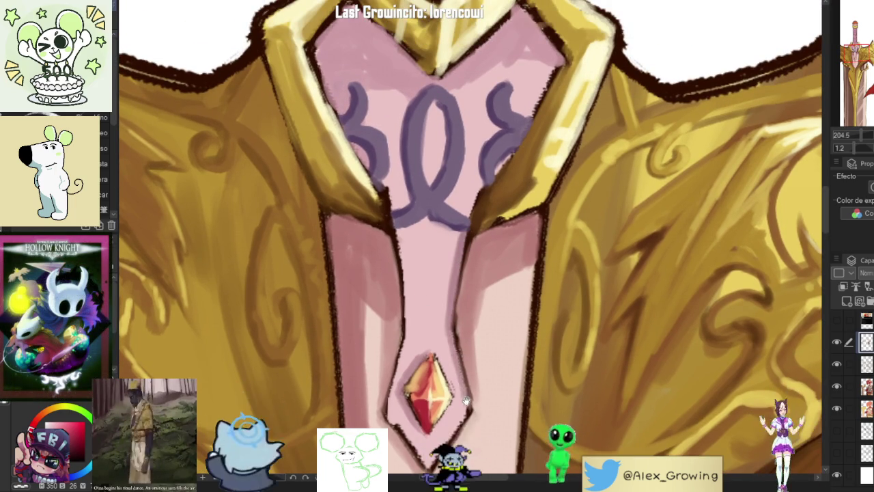
scroll(464, 341, down, 2)
scroll(482, 290, down, 3)
scroll(471, 273, down, 1)
scroll(461, 232, down, 2)
scroll(452, 185, down, 1)
scroll(452, 184, up, 3)
scroll(444, 198, up, 2)
scroll(444, 273, up, 3)
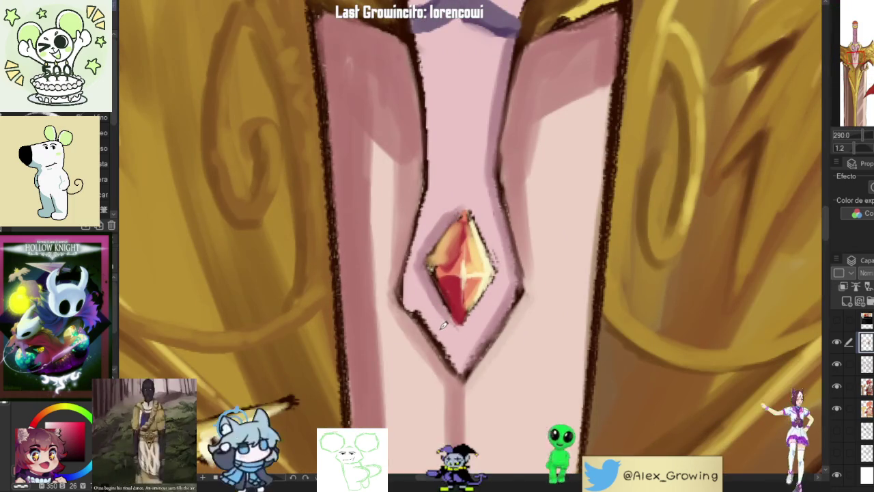
scroll(457, 356, down, 1)
scroll(465, 334, down, 3)
scroll(475, 308, down, 2)
scroll(485, 280, down, 2)
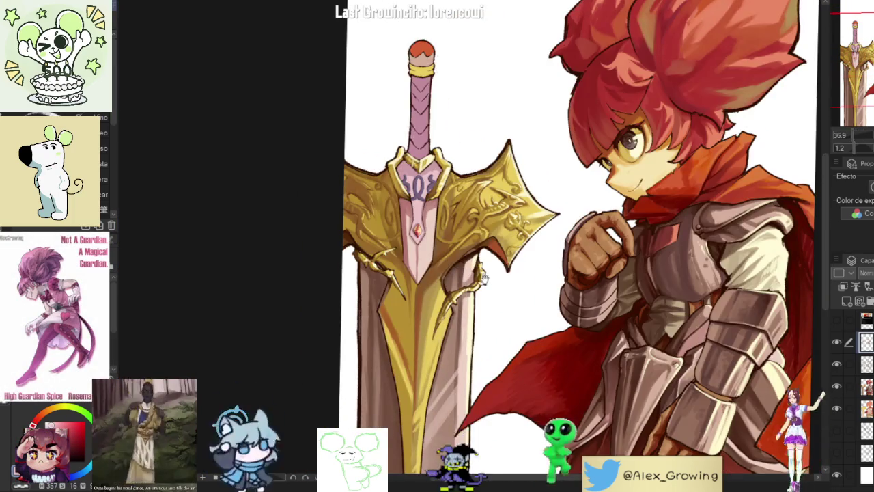
scroll(486, 281, up, 6)
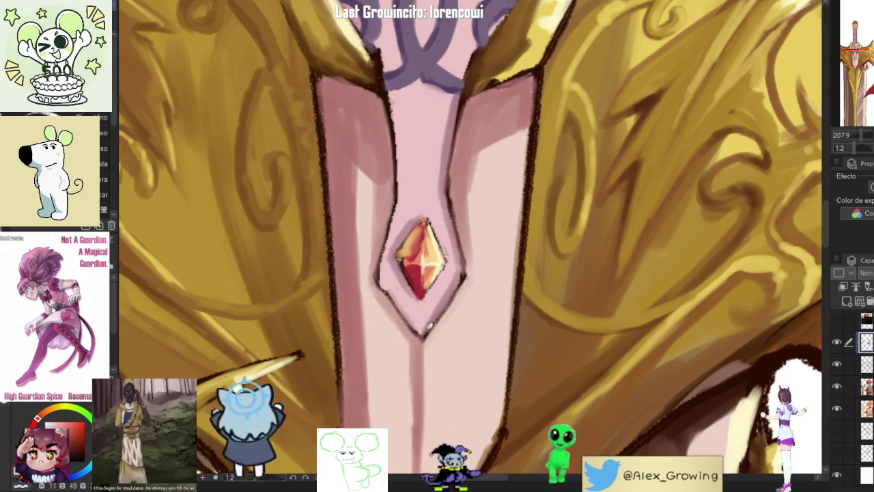
scroll(457, 233, up, 3)
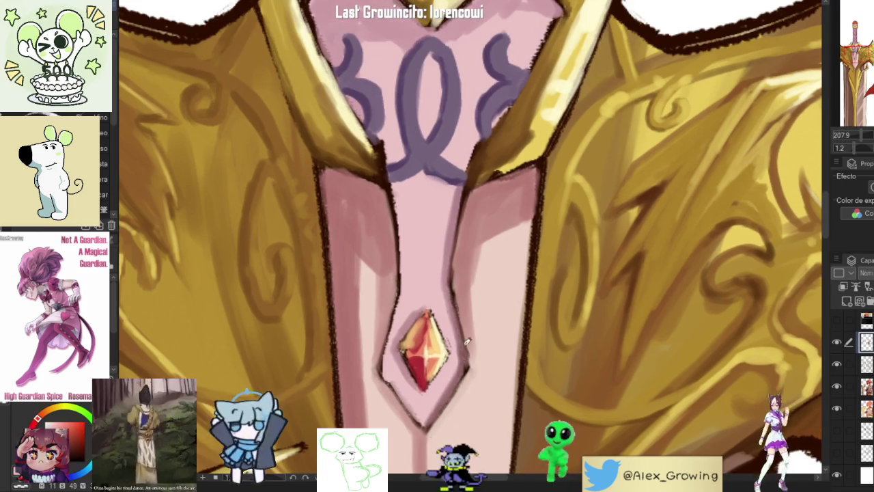
scroll(457, 232, down, 5)
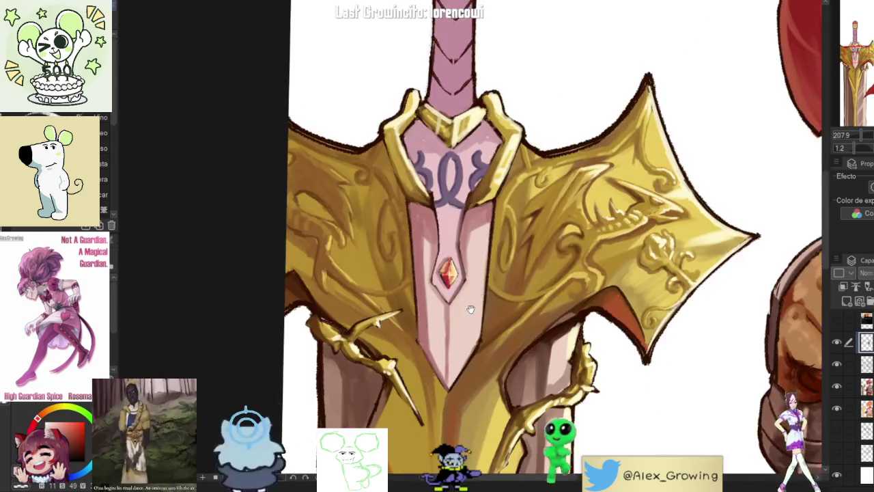
drag(457, 232, 404, 222)
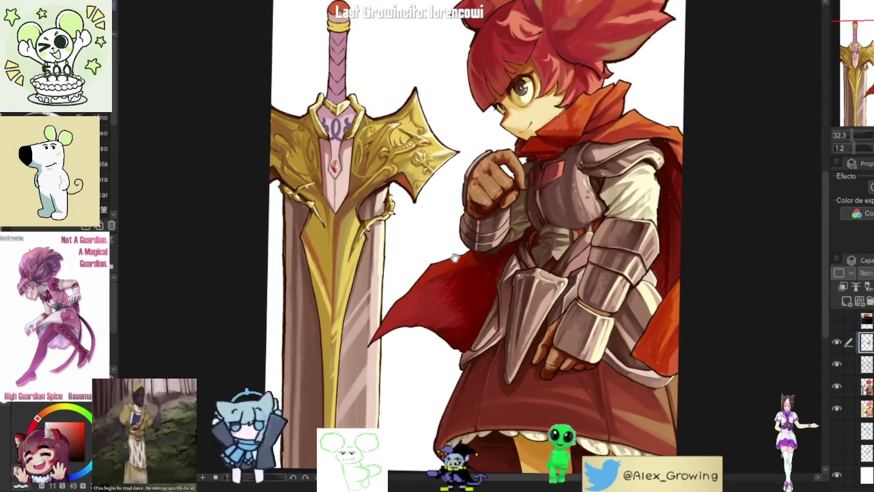
scroll(435, 255, up, 1)
scroll(438, 253, up, 2)
scroll(441, 252, up, 1)
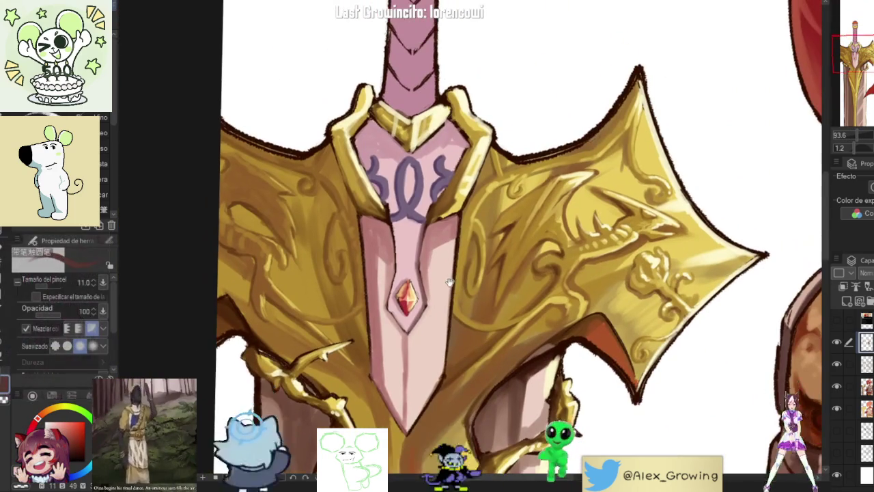
drag(442, 253, 443, 319)
drag(415, 273, 407, 246)
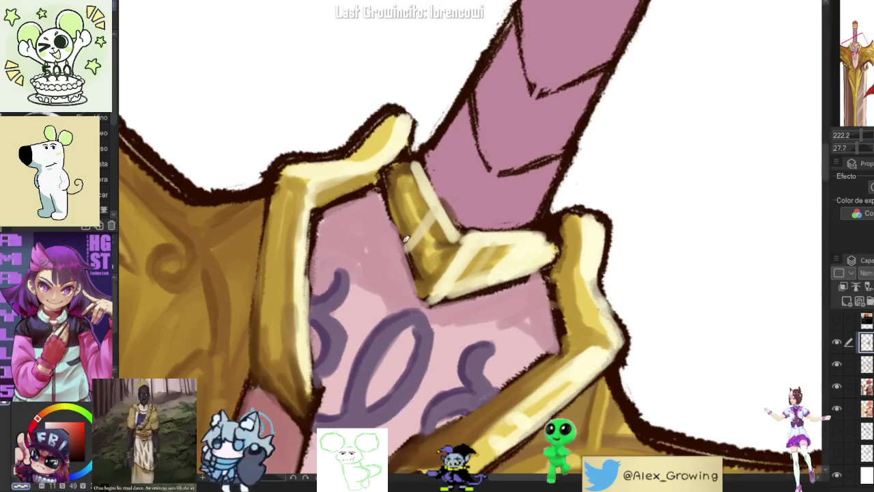
drag(386, 200, 405, 250)
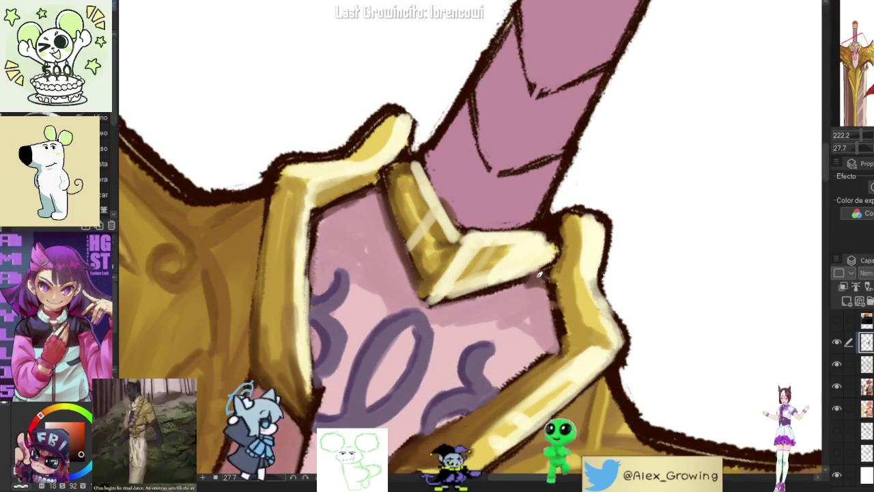
scroll(556, 316, down, 3)
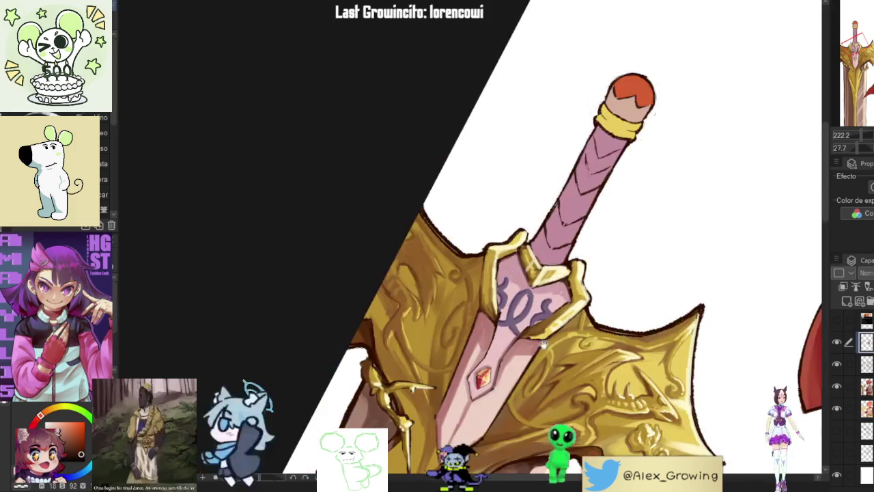
scroll(517, 194, up, 3)
scroll(517, 194, up, 1)
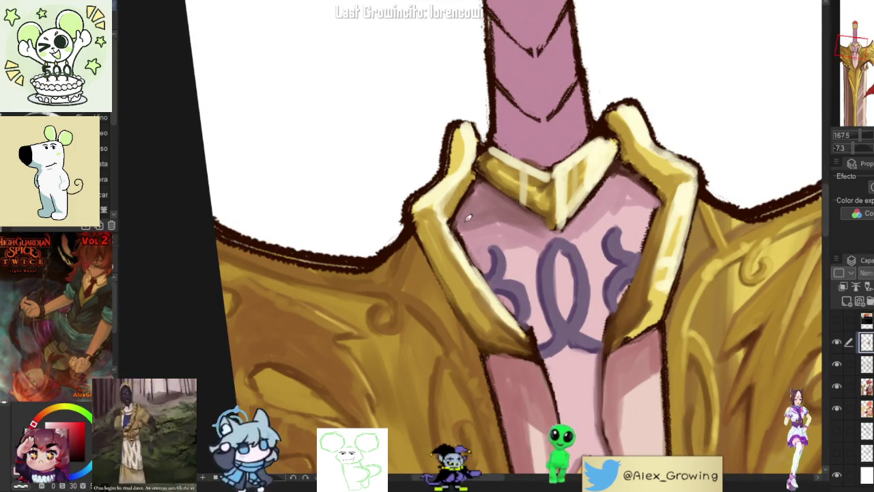
scroll(492, 198, down, 2)
scroll(517, 177, down, 2)
scroll(517, 177, up, 3)
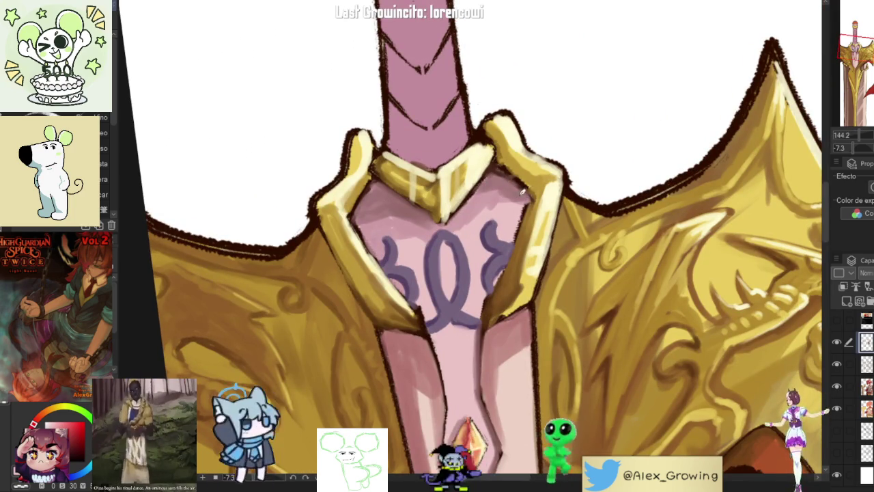
scroll(473, 204, down, 3)
scroll(492, 202, up, 1)
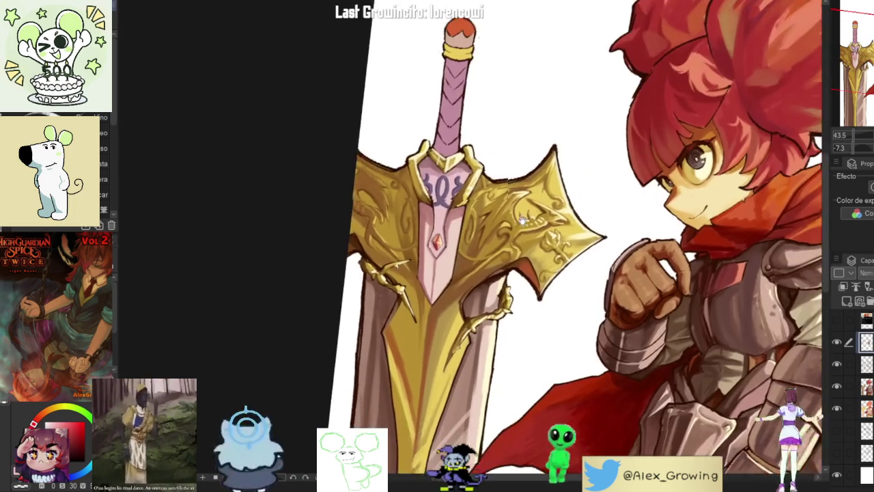
Step: Add mauve shading to the pink blade under the guard and along the left pink strip
scroll(515, 200, up, 2)
scroll(515, 199, up, 4)
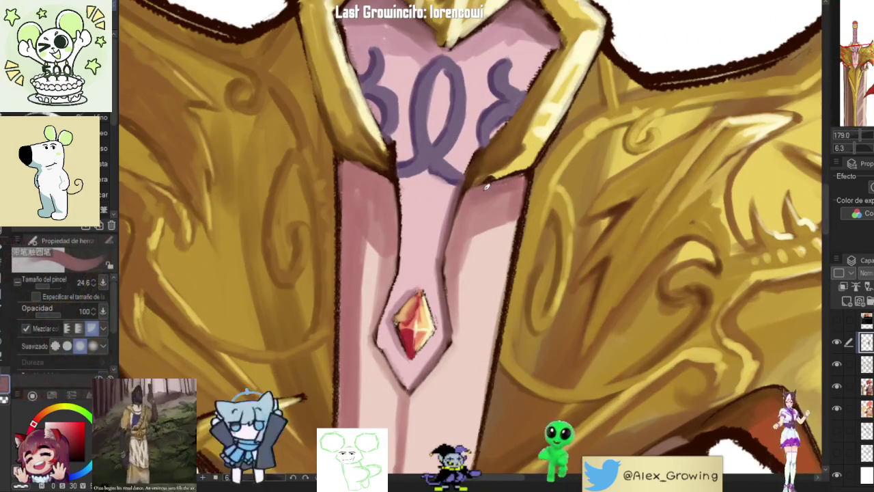
drag(504, 206, 486, 222)
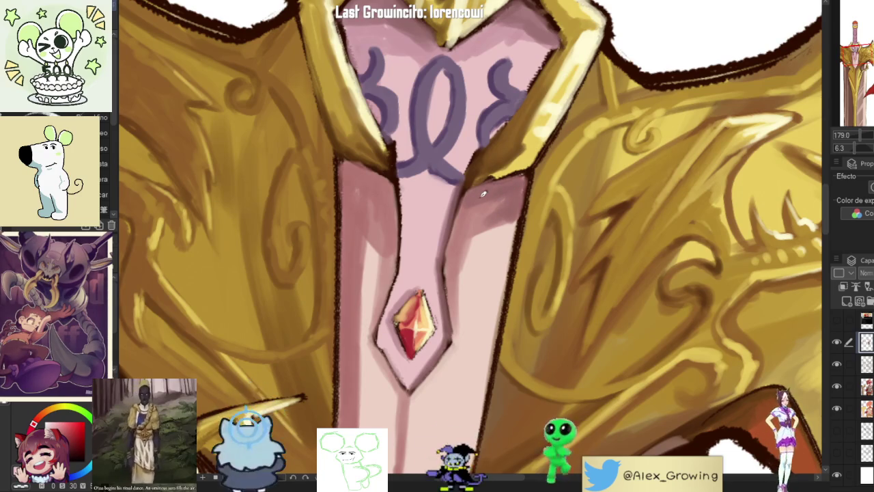
drag(378, 167, 393, 222)
drag(408, 290, 388, 254)
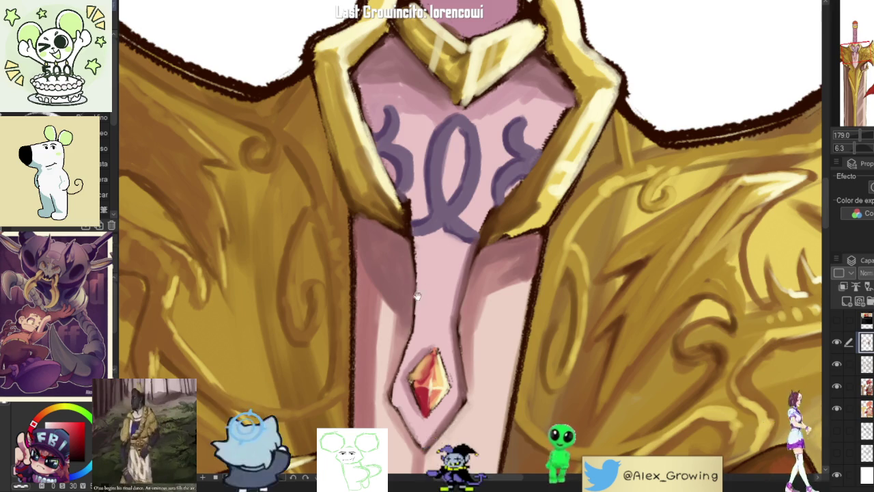
scroll(410, 266, down, 3)
scroll(480, 287, down, 2)
drag(480, 287, 472, 273)
scroll(465, 260, up, 2)
scroll(453, 238, up, 2)
scroll(454, 238, up, 4)
scroll(458, 254, down, 2)
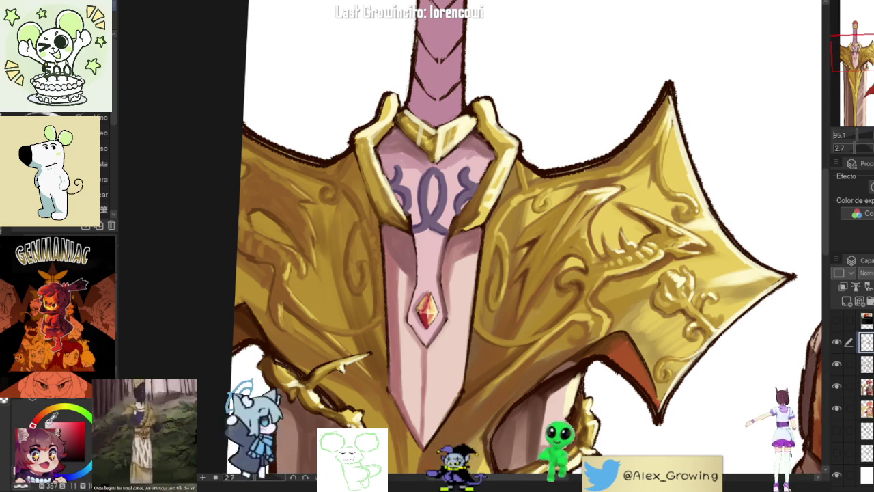
scroll(431, 265, up, 3)
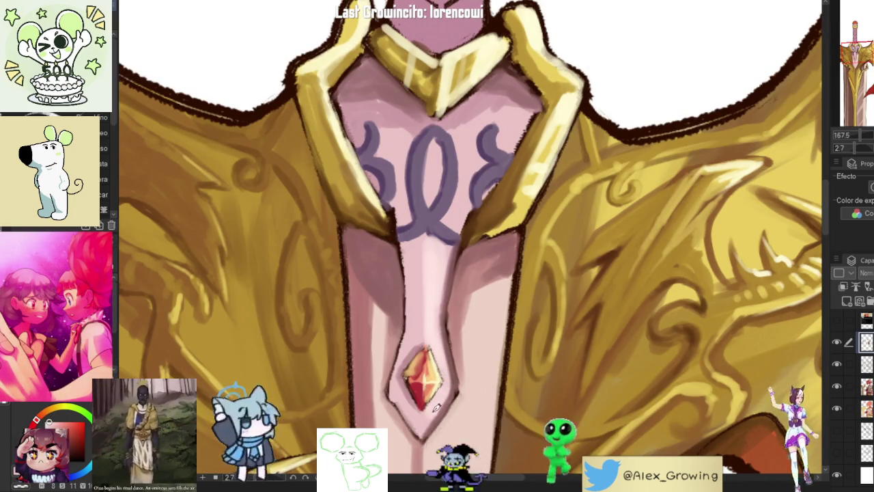
scroll(438, 273, up, 2)
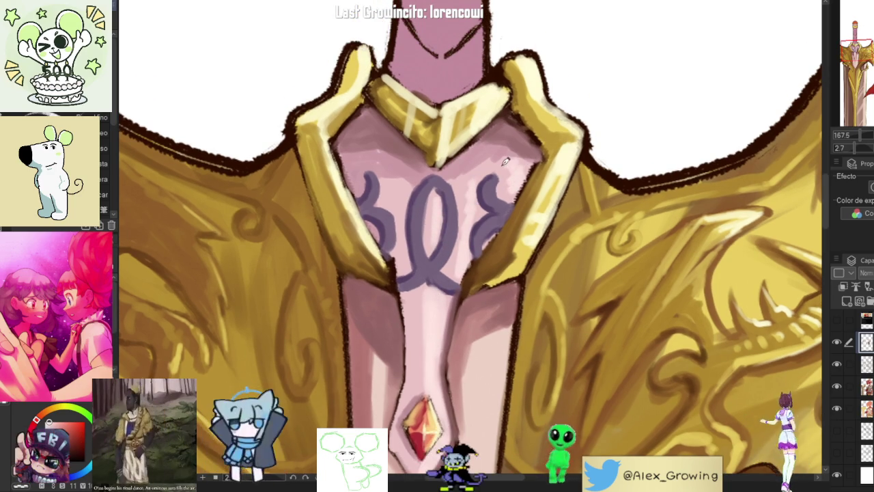
scroll(476, 186, down, 5)
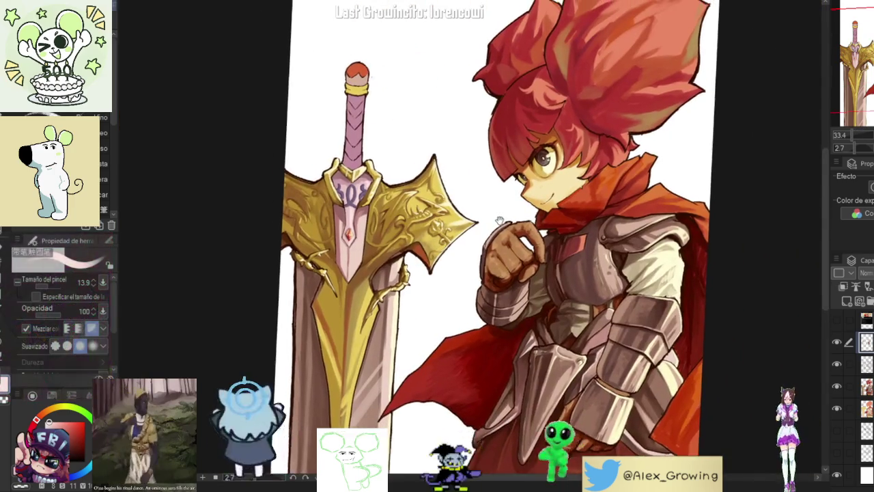
scroll(511, 247, up, 5)
key(bracketright)
key(bracketright)
key(bracketright)
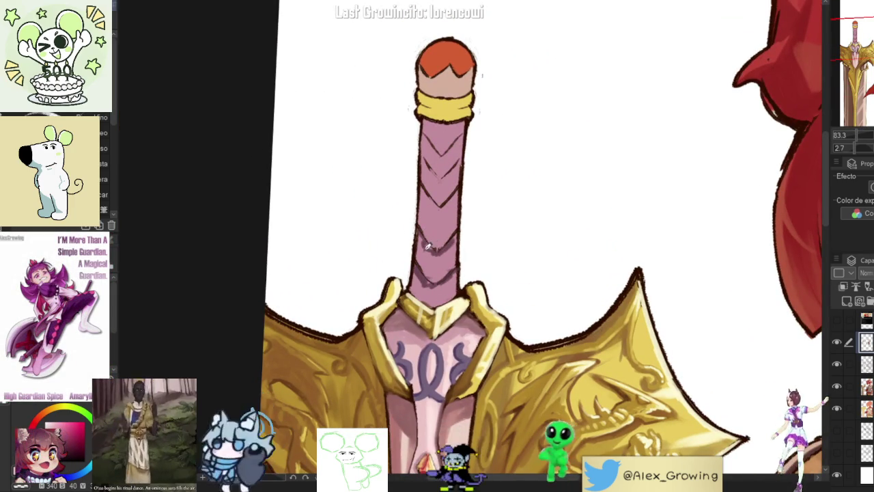
Step: Sample the dark brown outline colour near the sword's grip
scroll(459, 218, up, 2)
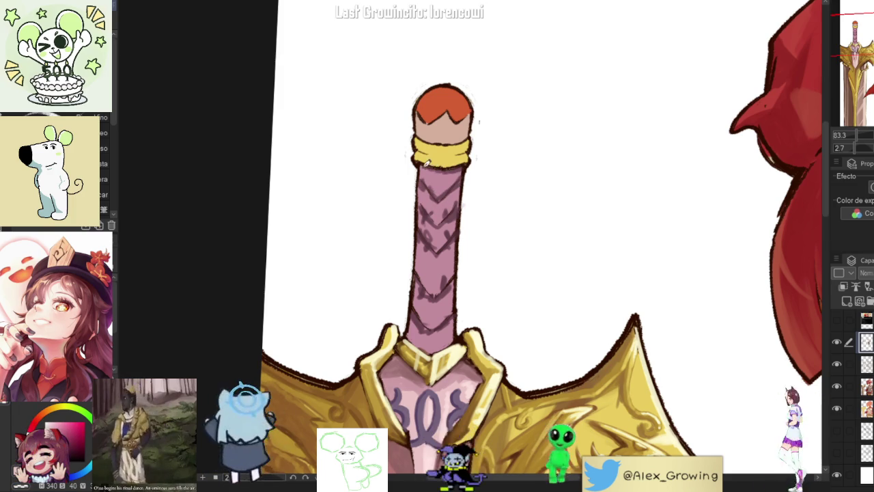
scroll(460, 258, down, 3)
scroll(454, 298, up, 3)
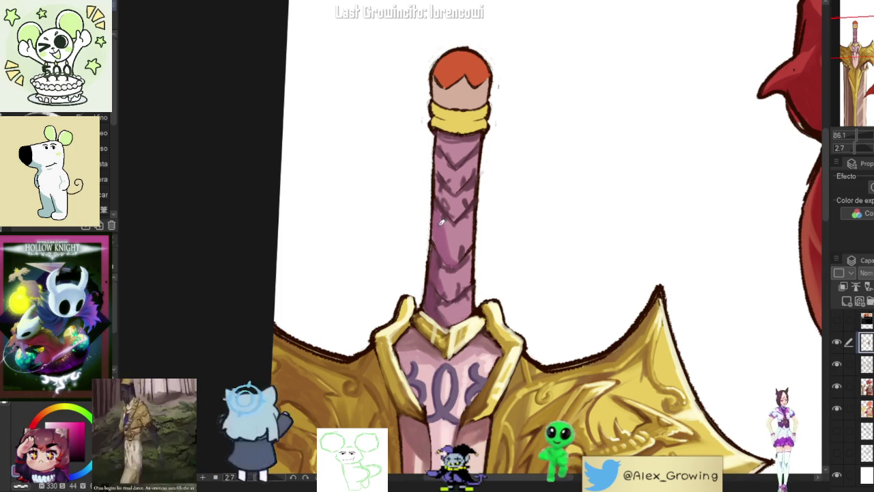
scroll(451, 239, up, 2)
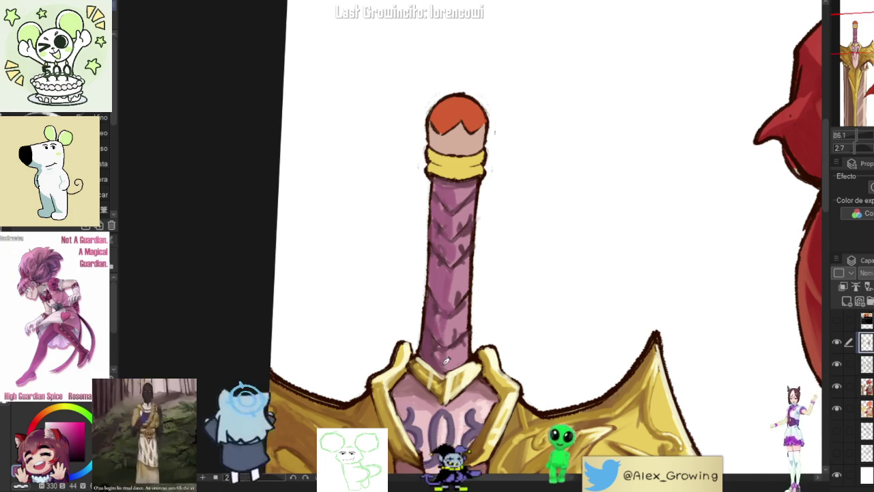
scroll(451, 355, down, 5)
scroll(480, 266, up, 5)
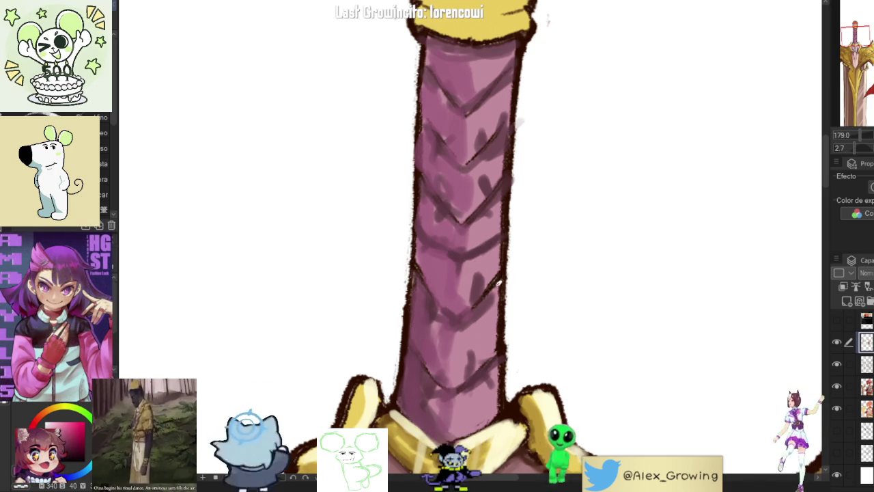
alt+click(509, 280)
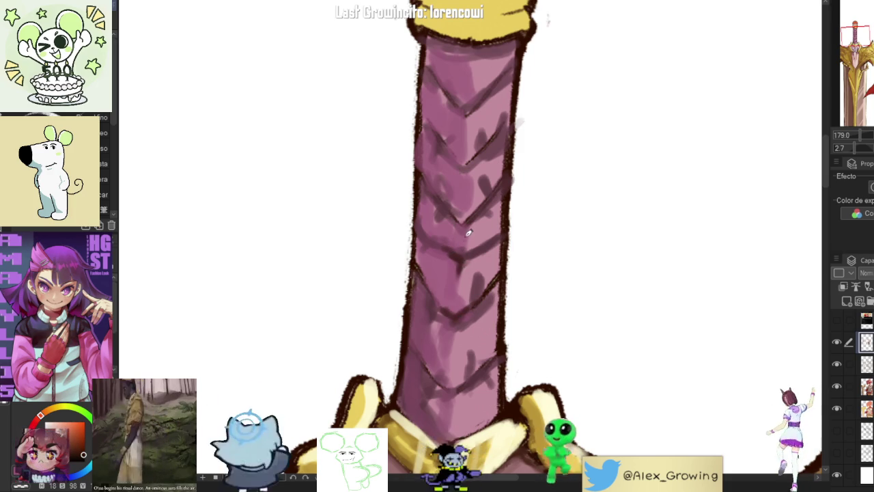
Step: Paint light highlights down the right side of the purple wrapped grip
scroll(463, 250, up, 3)
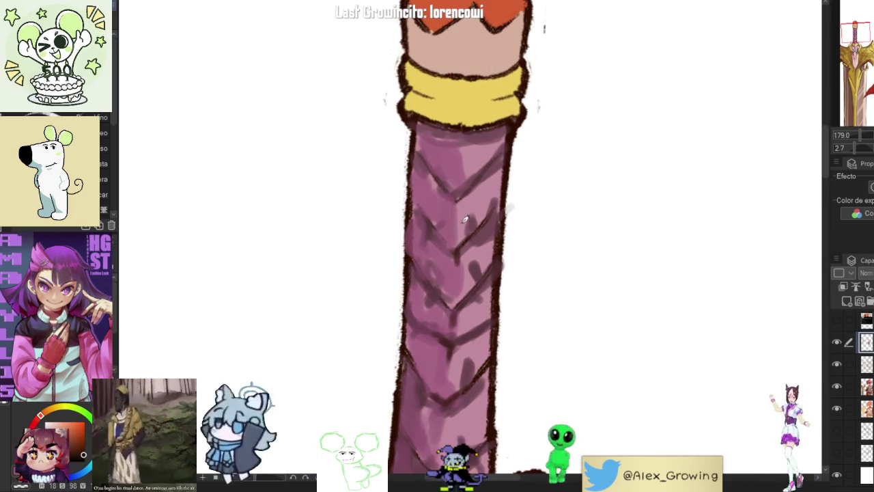
scroll(465, 234, down, 3)
scroll(472, 239, down, 3)
scroll(480, 246, down, 1)
scroll(458, 205, up, 4)
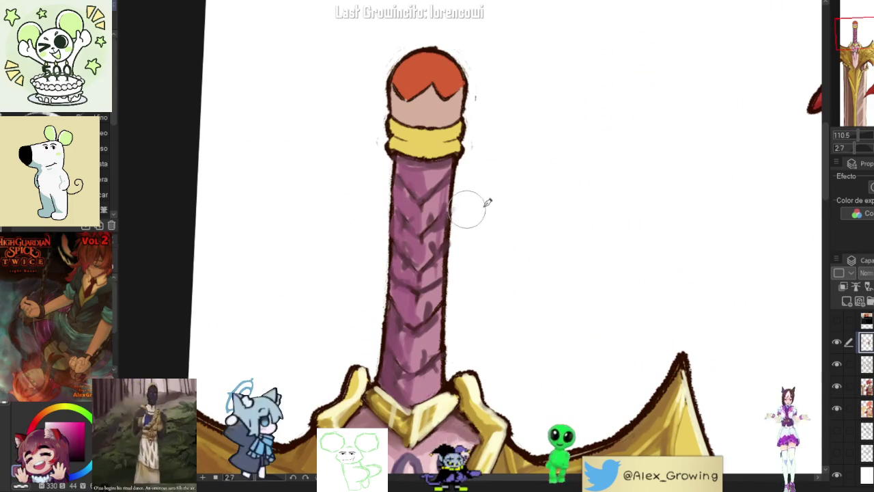
mouse_move(448, 177)
mouse_down()
mouse_move(430, 328)
mouse_move(417, 328)
mouse_move(432, 329)
mouse_up()
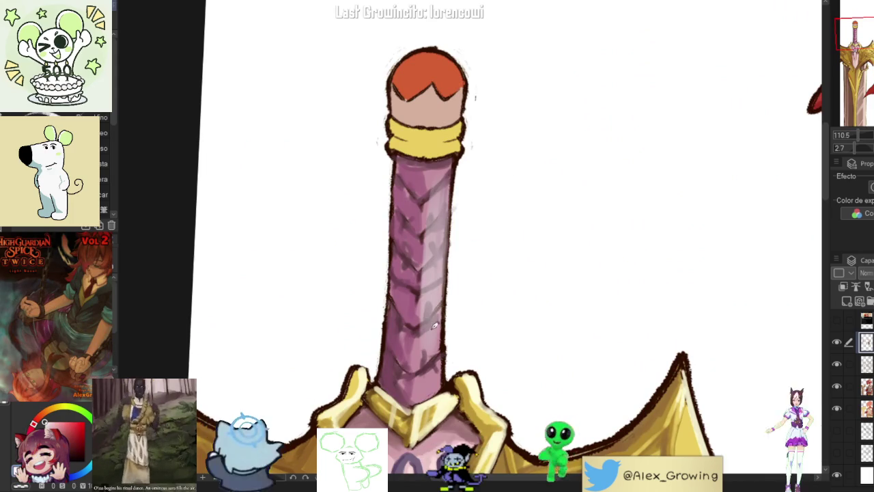
scroll(438, 335, down, 3)
scroll(430, 287, down, 1)
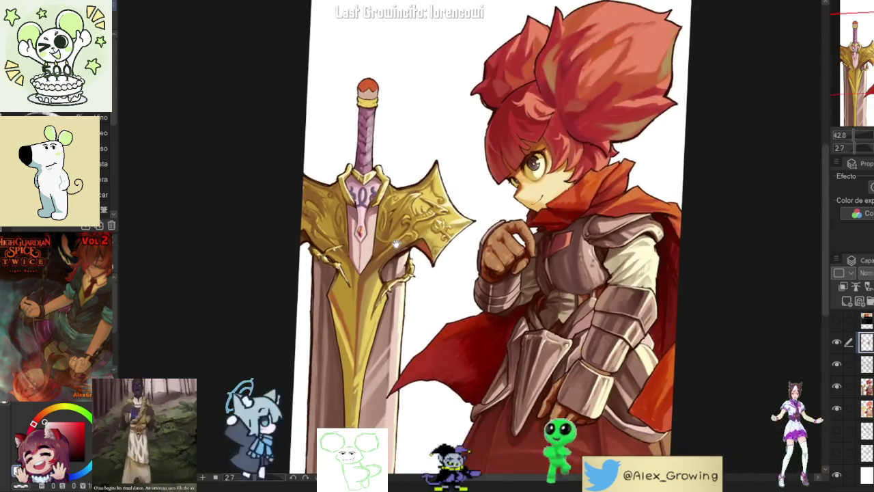
Step: Mirror the canvas to check the drawing, then return it to normal orientation
scroll(424, 229, up, 2)
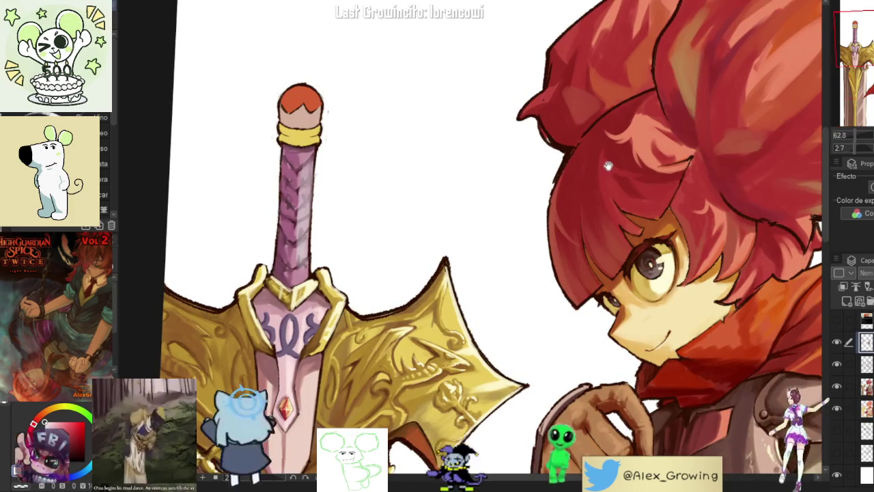
scroll(605, 168, down, 3)
scroll(556, 207, down, 2)
scroll(547, 205, up, 2)
key(ctrl+0)
key(h)
key(h)
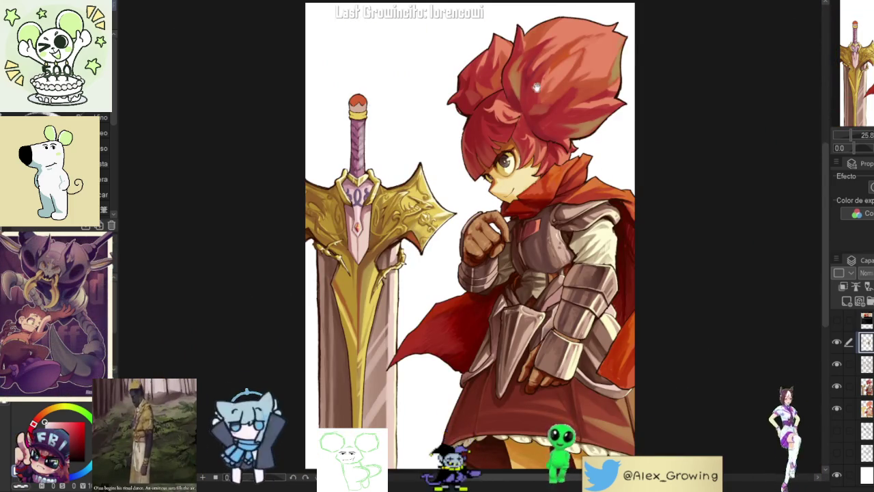
Step: Brush darker ochre shading onto the yellow band beneath the red pommel
scroll(461, 239, up, 5)
scroll(461, 240, down, 2)
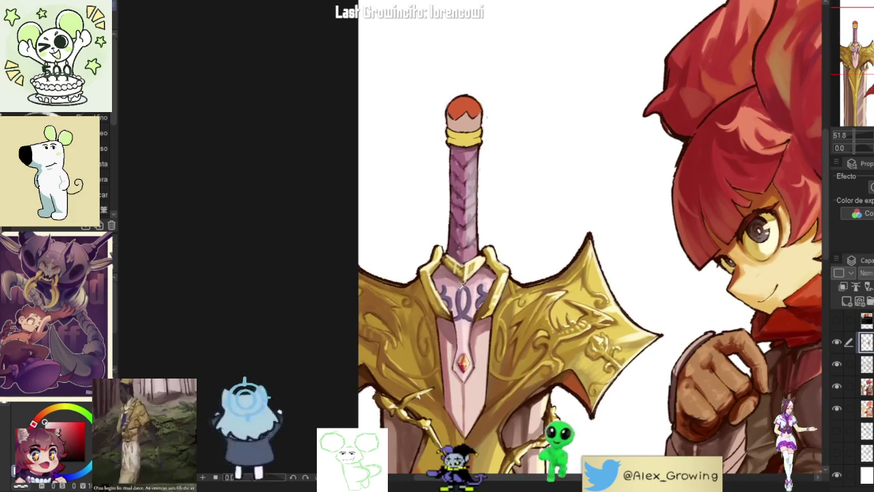
scroll(466, 194, up, 3)
drag(466, 194, 489, 205)
scroll(505, 219, down, 3)
scroll(506, 218, up, 3)
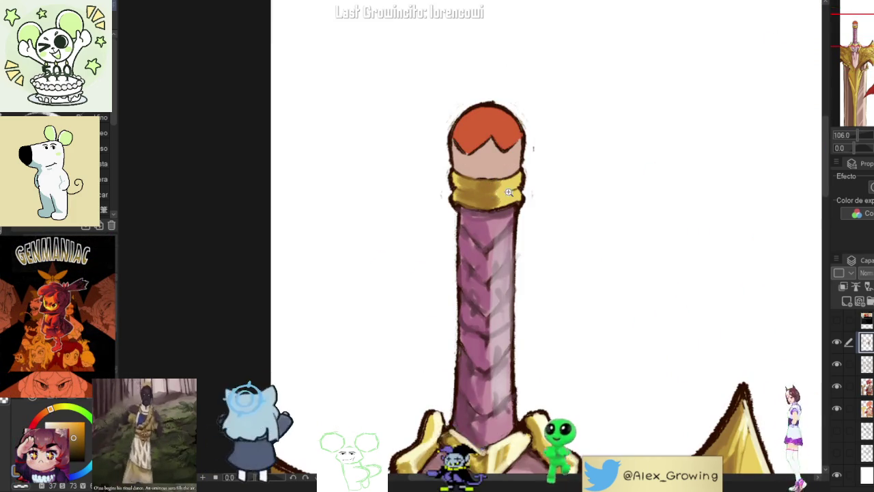
Step: Add darker brown shading to the pommel's gold band
scroll(511, 191, down, 2)
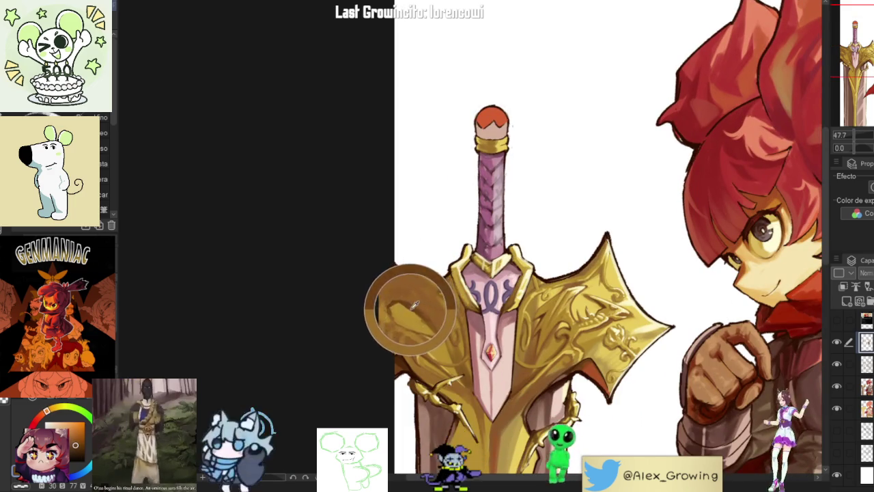
scroll(513, 197, up, 3)
scroll(514, 197, up, 2)
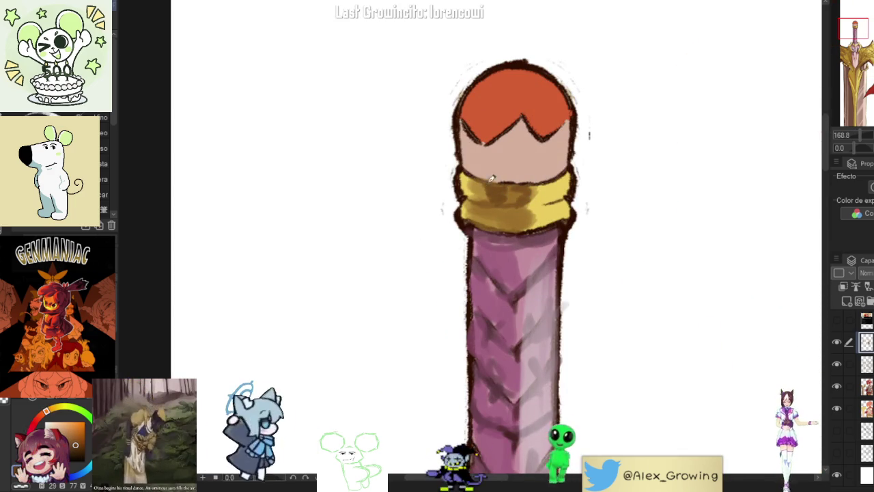
mouse_move(486, 205)
mouse_down()
mouse_move(538, 216)
mouse_move(536, 224)
mouse_move(497, 213)
mouse_up()
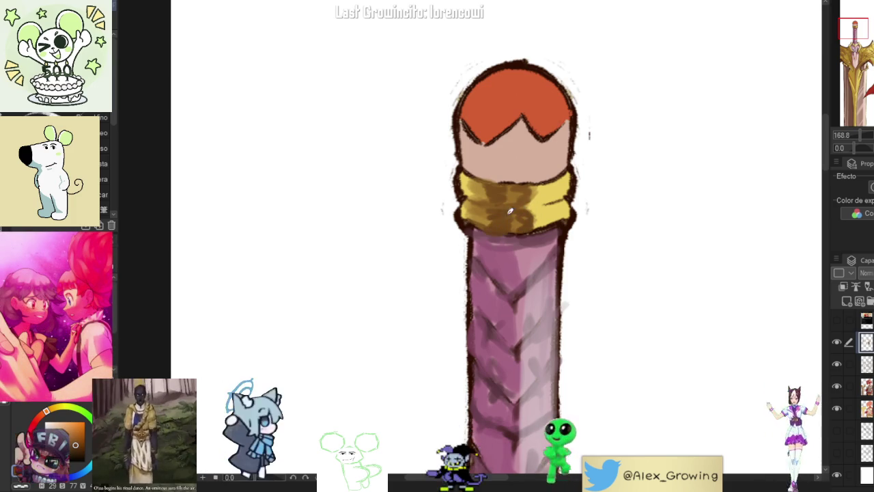
scroll(521, 202, down, 5)
scroll(520, 201, up, 2)
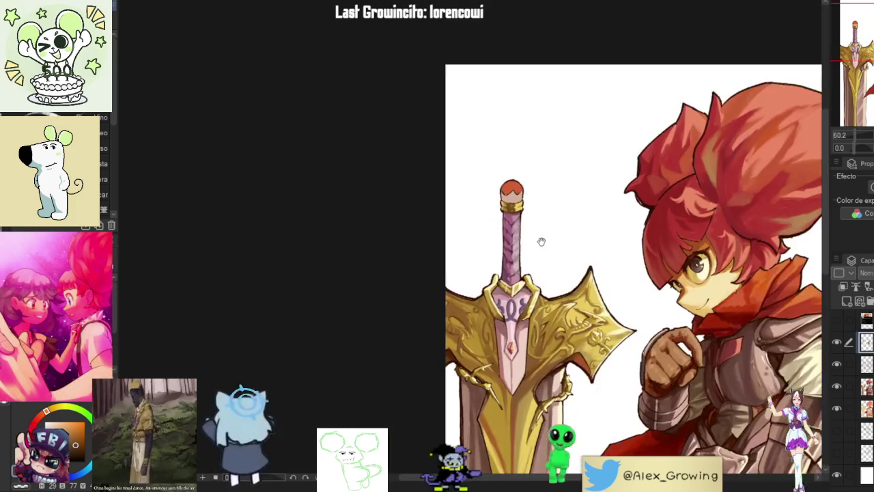
scroll(520, 198, up, 1)
scroll(521, 198, up, 3)
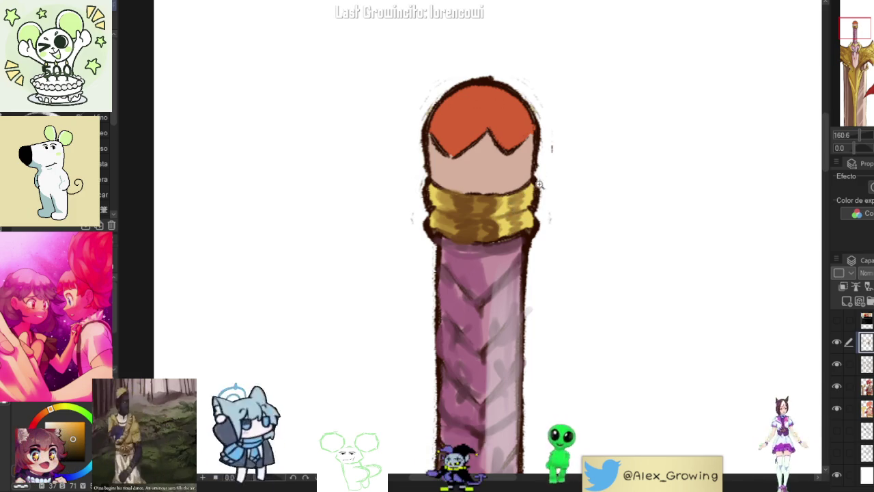
scroll(531, 180, down, 3)
scroll(531, 180, up, 4)
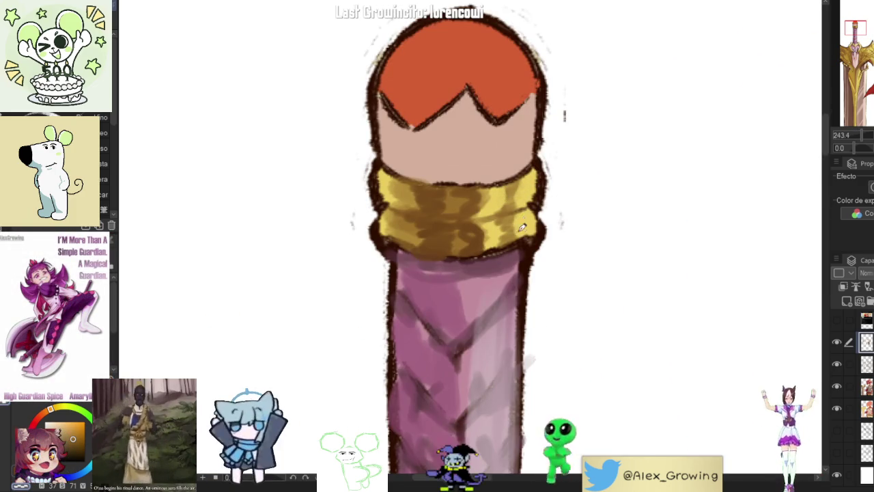
scroll(526, 224, down, 4)
scroll(533, 198, down, 2)
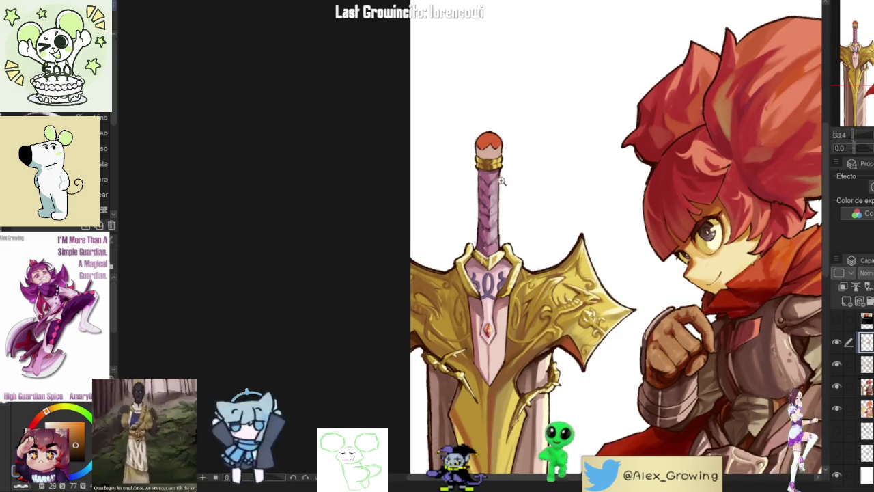
scroll(472, 313, up, 2)
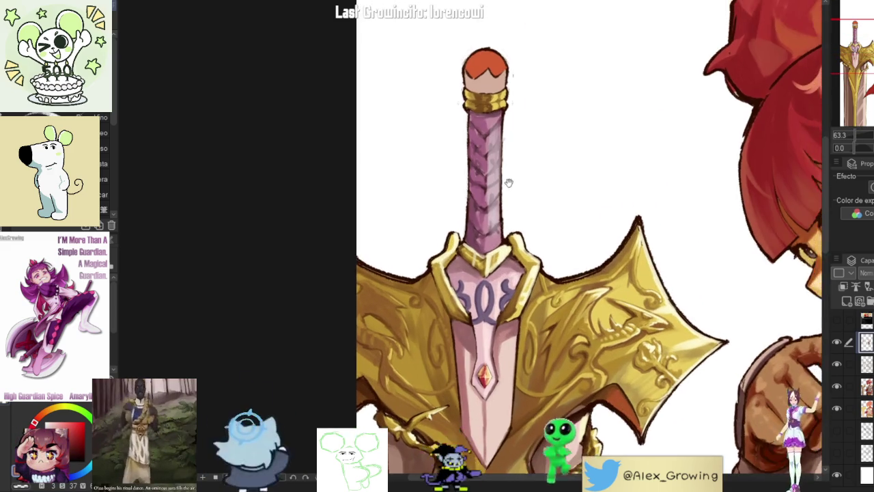
Step: Zoom in on the grip and pommel and blend the pink V-lines into soft, even shading
drag(509, 193, 506, 295)
scroll(505, 295, up, 3)
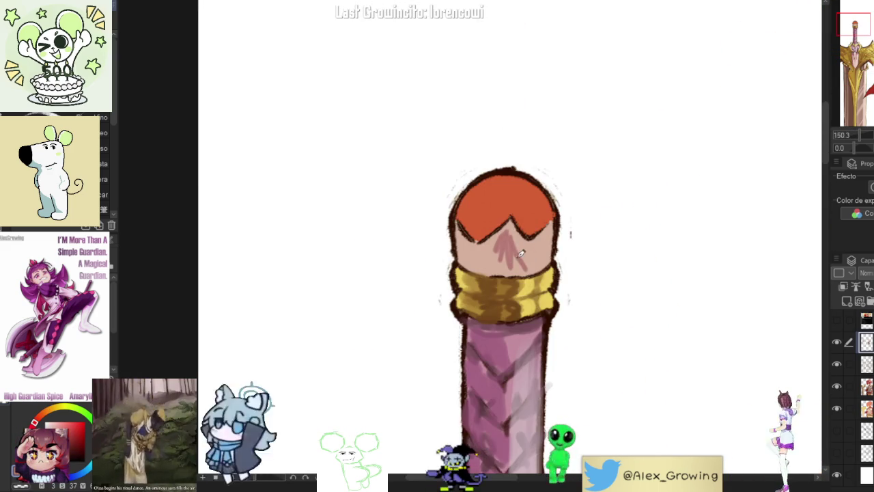
mouse_move(503, 233)
mouse_down()
mouse_move(509, 276)
mouse_move(503, 231)
mouse_up()
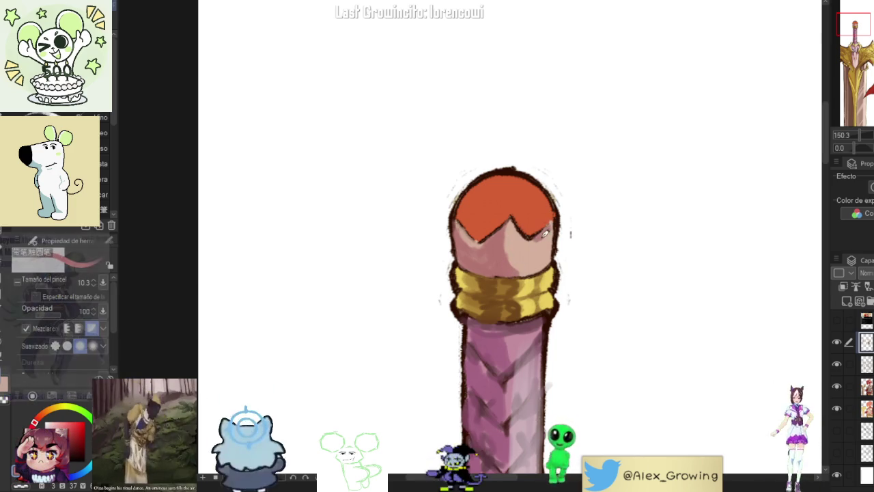
scroll(561, 220, down, 2)
scroll(540, 223, down, 1)
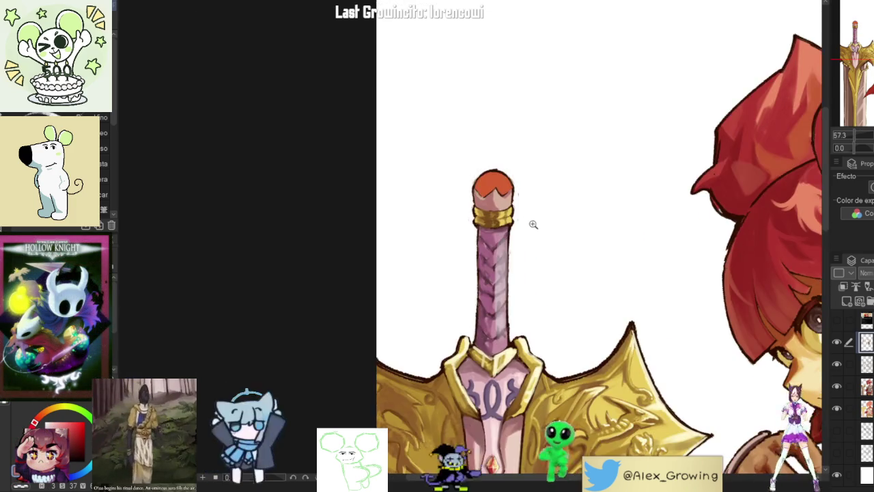
Step: Paint dark red over the orange pommel cap, deepening its top
scroll(531, 199, down, 2)
scroll(519, 253, down, 1)
scroll(519, 253, up, 1)
scroll(519, 254, up, 2)
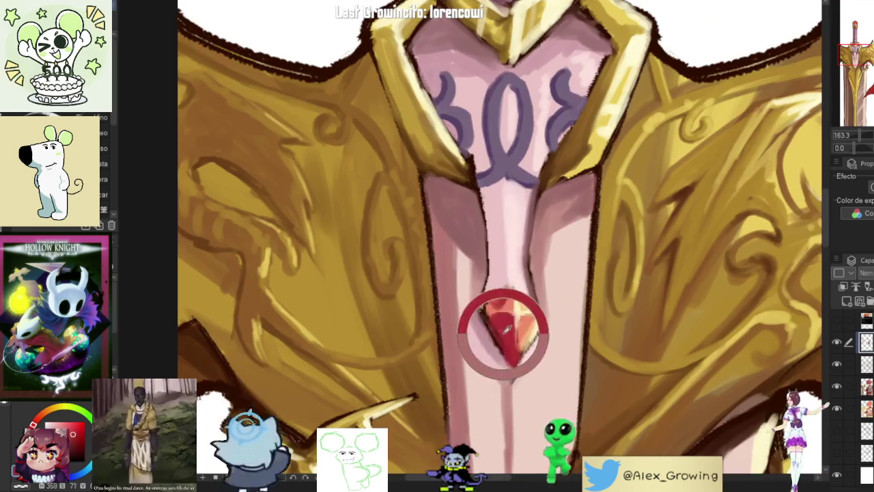
scroll(509, 90, down, 2)
scroll(509, 90, down, 1)
scroll(510, 90, up, 4)
scroll(505, 246, up, 1)
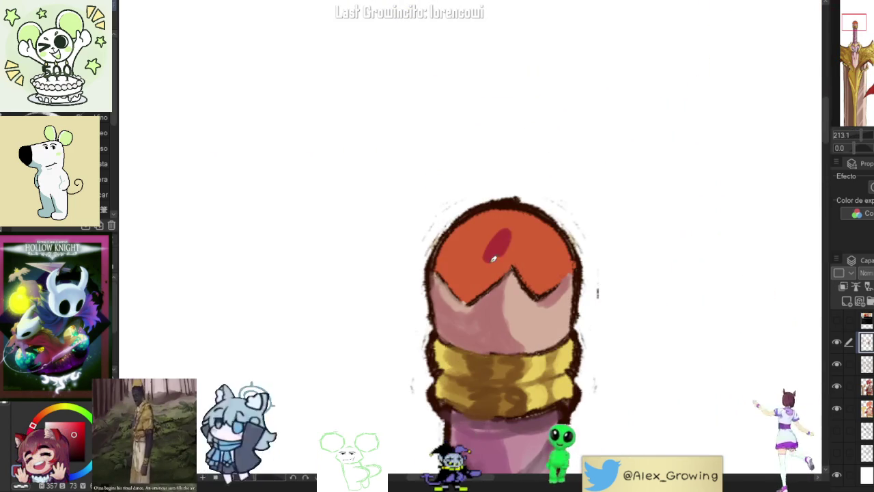
mouse_move(524, 257)
mouse_down()
mouse_move(534, 268)
mouse_move(519, 236)
mouse_move(539, 246)
mouse_move(480, 249)
mouse_move(470, 286)
mouse_move(454, 265)
mouse_move(449, 287)
mouse_move(536, 256)
mouse_move(503, 229)
mouse_move(557, 277)
mouse_up()
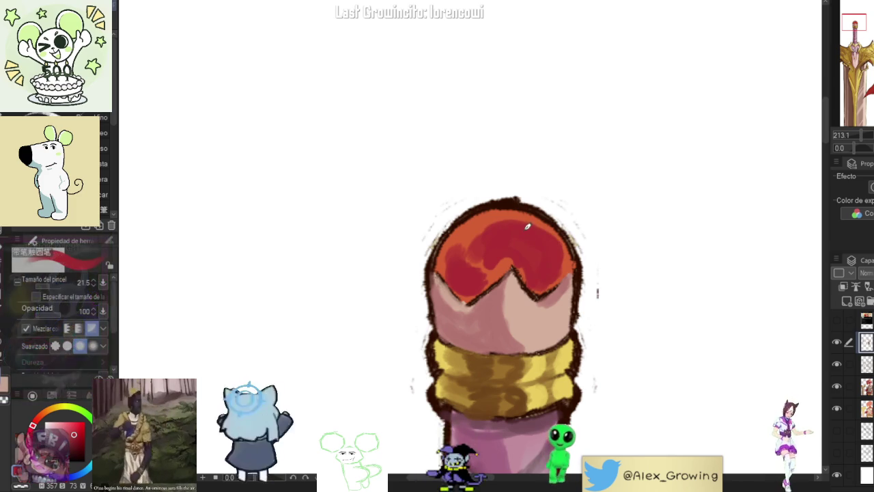
mouse_move(467, 275)
mouse_down()
mouse_move(509, 265)
mouse_move(470, 239)
mouse_up()
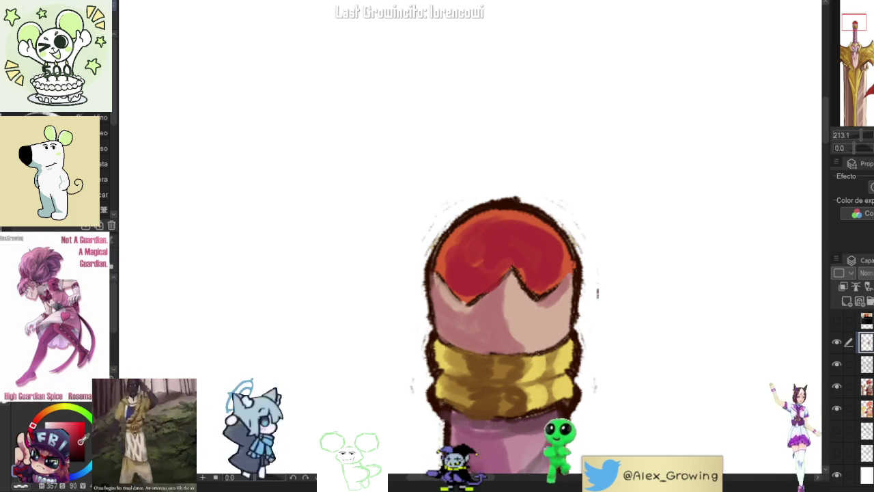
mouse_move(494, 251)
mouse_down()
mouse_move(519, 228)
mouse_move(540, 253)
mouse_move(535, 273)
mouse_up()
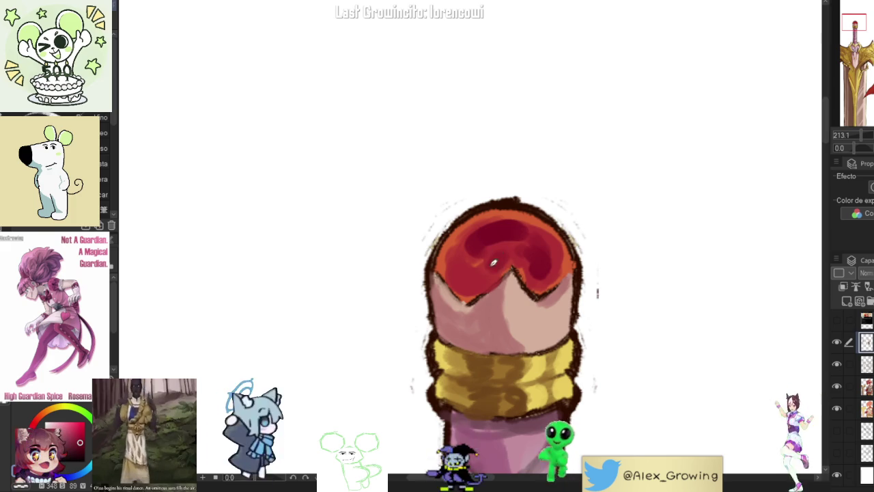
mouse_move(533, 234)
mouse_down()
mouse_move(546, 267)
mouse_move(509, 257)
mouse_up()
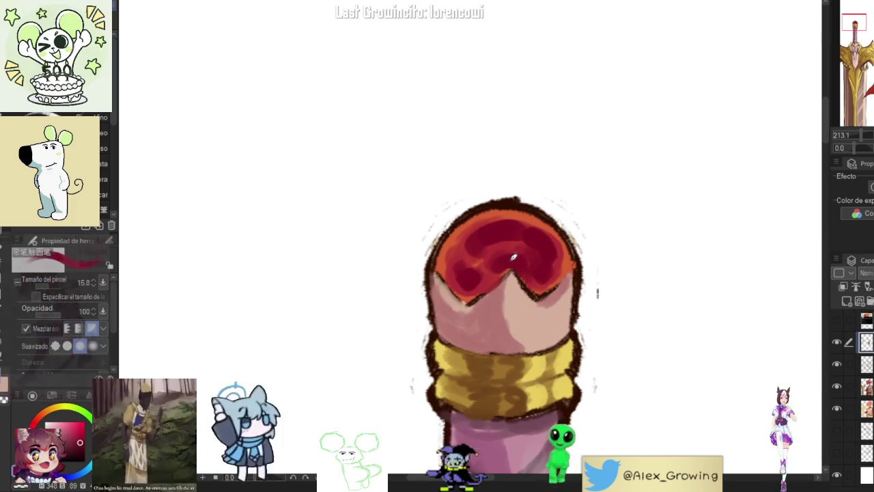
Step: Pick a more orange hue and dab highlights along the gem's edge and centre
scroll(499, 272, down, 3)
scroll(535, 250, up, 3)
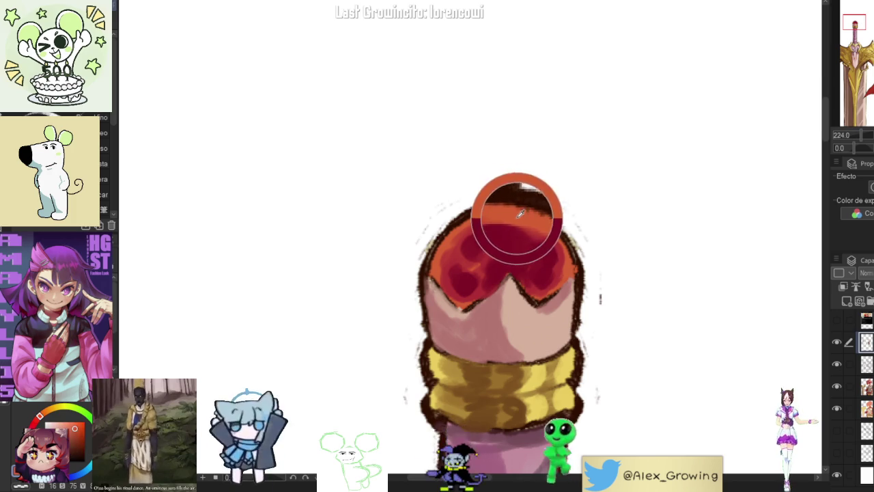
click(49, 410)
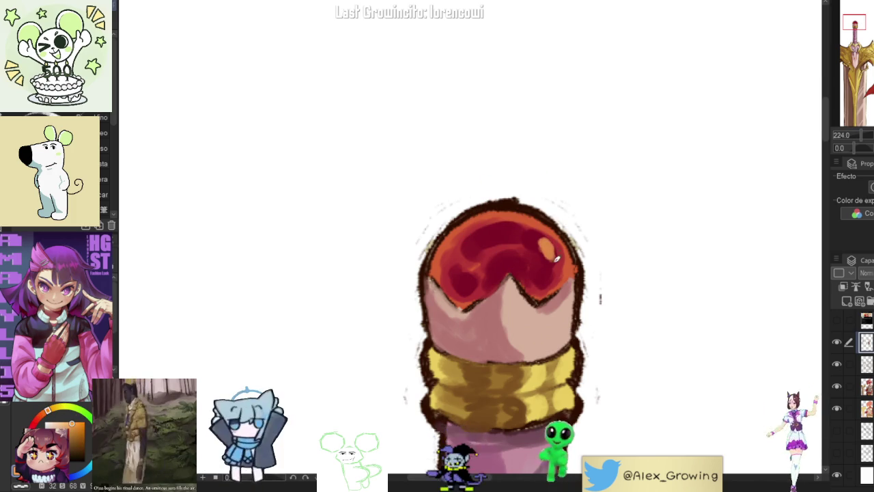
mouse_move(553, 276)
mouse_down()
mouse_move(547, 239)
mouse_move(492, 217)
mouse_up()
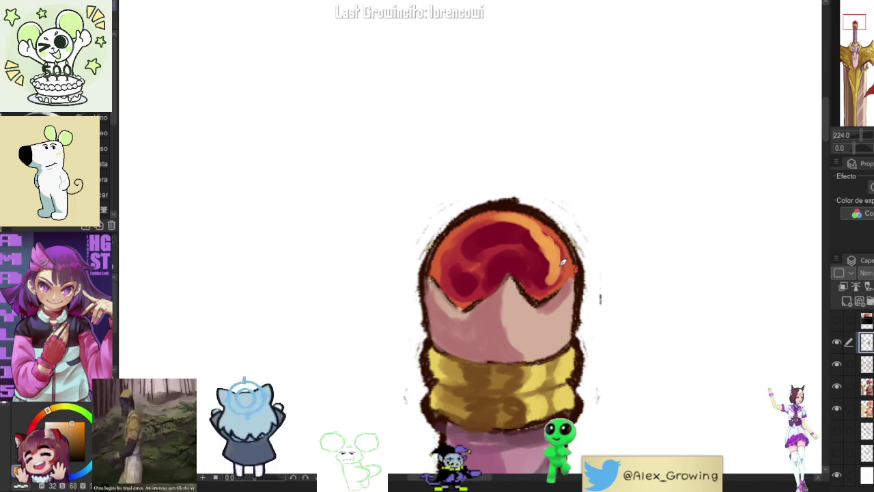
drag(554, 283, 560, 280)
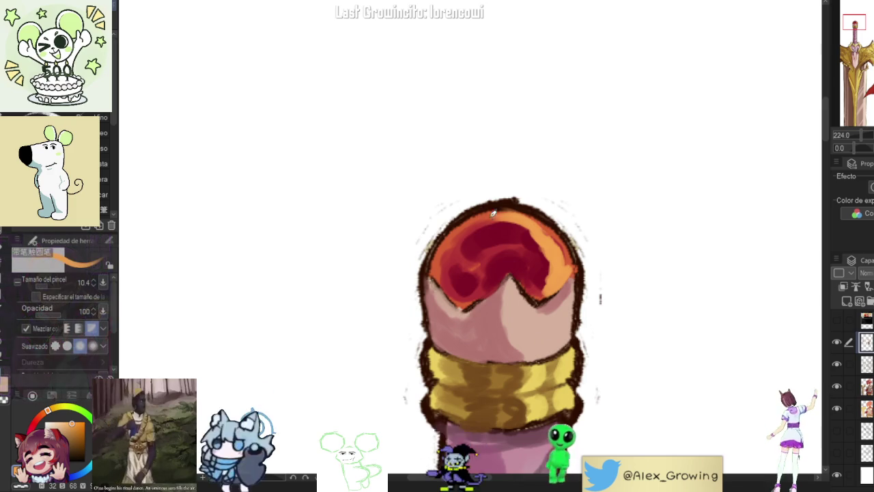
drag(481, 242, 493, 233)
click(471, 245)
scroll(471, 245, down, 3)
scroll(497, 241, up, 3)
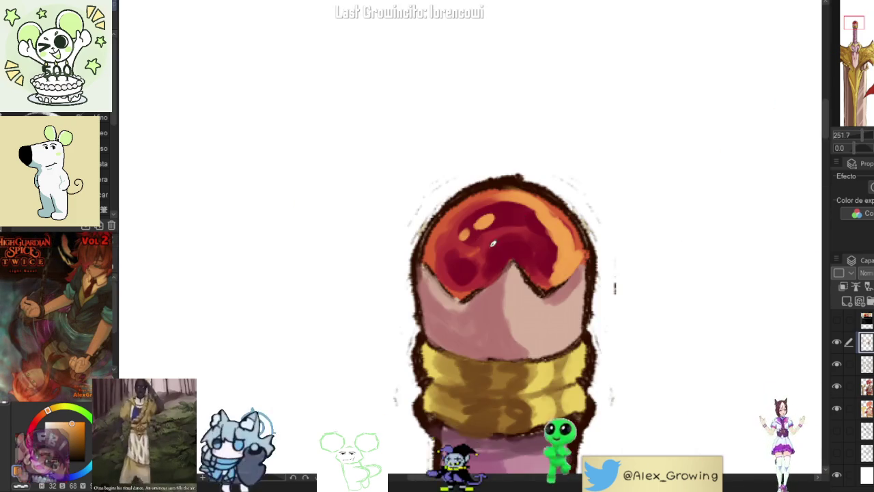
mouse_move(497, 242)
mouse_down()
mouse_move(488, 258)
mouse_move(509, 235)
mouse_up()
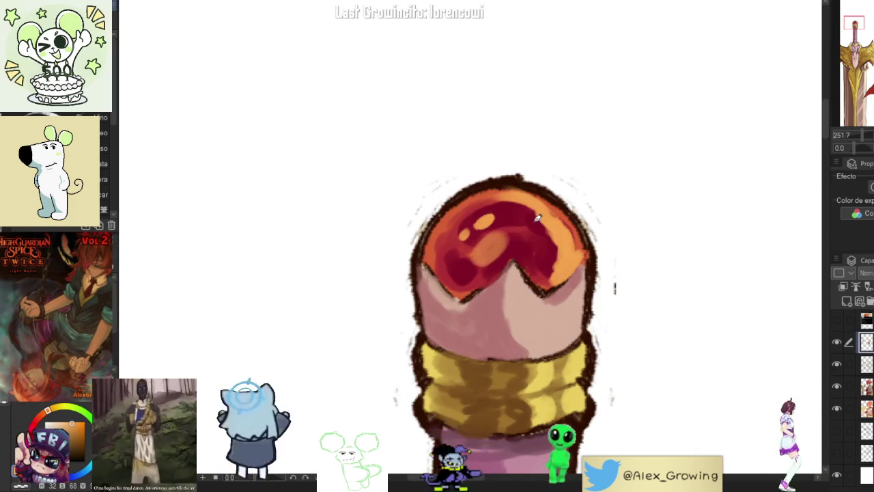
scroll(529, 228, down, 5)
scroll(522, 296, up, 2)
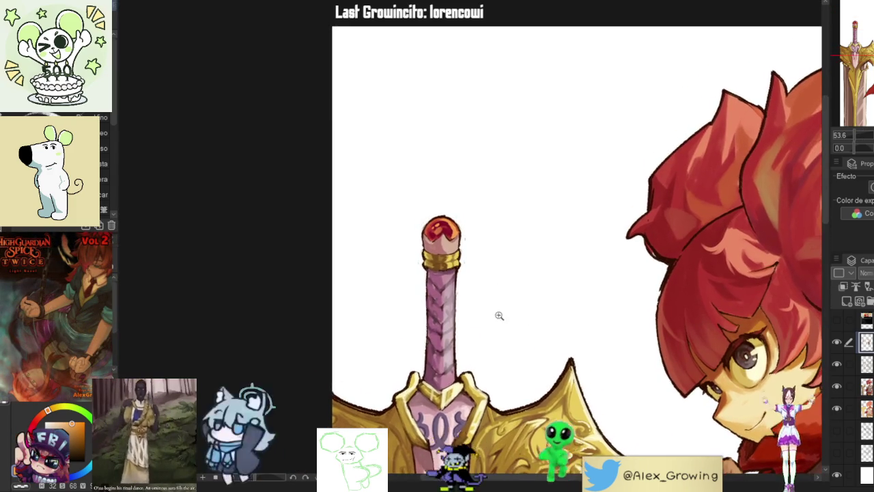
Step: Rotate the view so the sword lies horizontal and paint a light highlight on the gem's upper-left rim
scroll(499, 313, up, 2)
mouse_move(447, 344)
mouse_down()
mouse_move(585, 263)
mouse_move(521, 260)
mouse_up()
scroll(520, 260, up, 3)
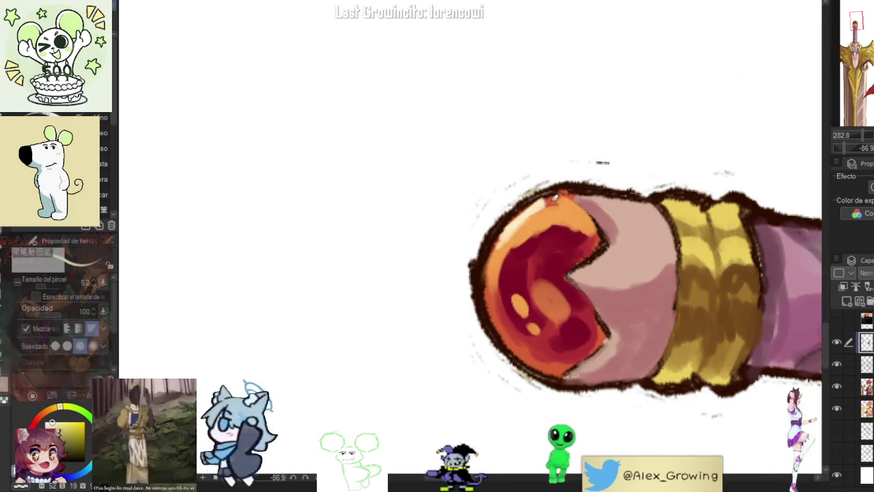
drag(511, 236, 551, 204)
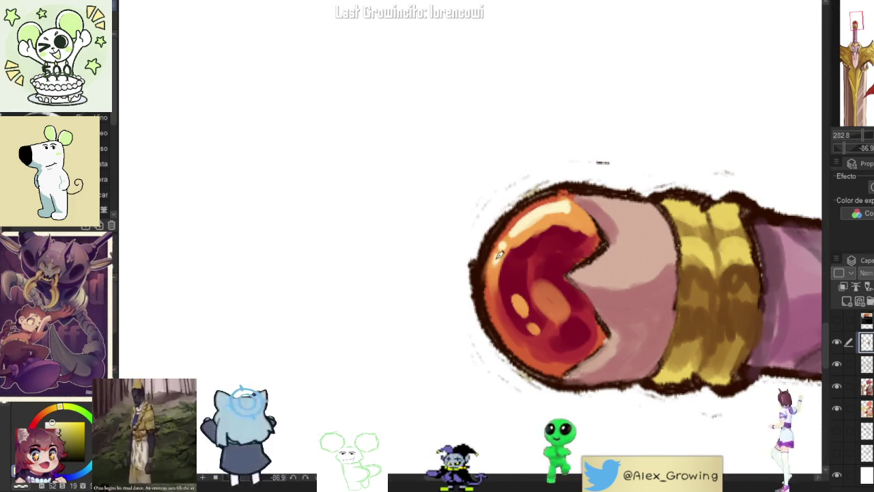
scroll(511, 307, down, 2)
scroll(511, 307, down, 2)
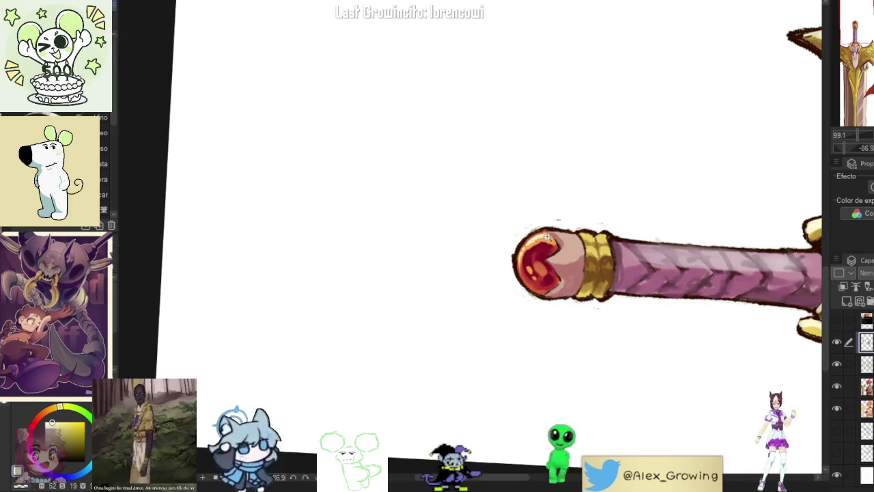
scroll(546, 222, up, 5)
Step: With a much smaller brush, trace a fine highlight down the gem's left rim, then straighten the view
key([)
key([)
key([)
key([)
key([)
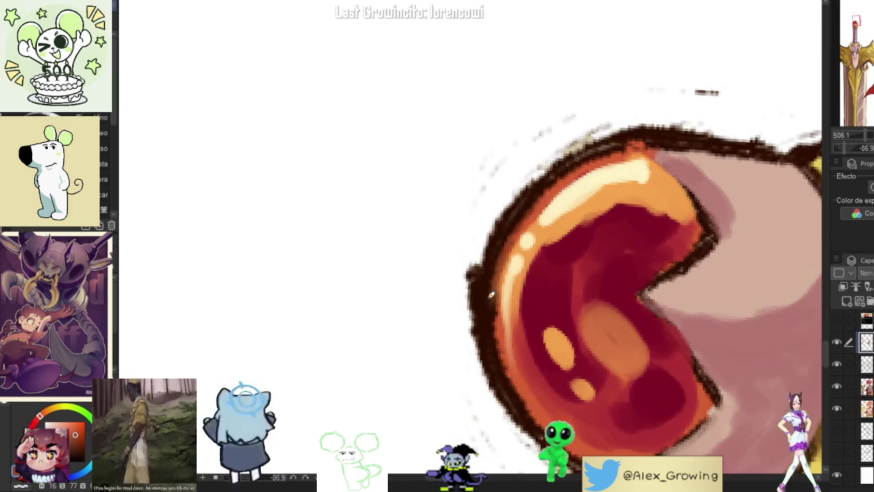
mouse_move(631, 149)
mouse_down()
mouse_move(495, 273)
mouse_move(503, 345)
mouse_up()
scroll(610, 153, down, 5)
drag(650, 347, 677, 211)
mouse_move(654, 292)
mouse_down()
mouse_move(663, 211)
mouse_move(610, 313)
mouse_move(670, 195)
mouse_up()
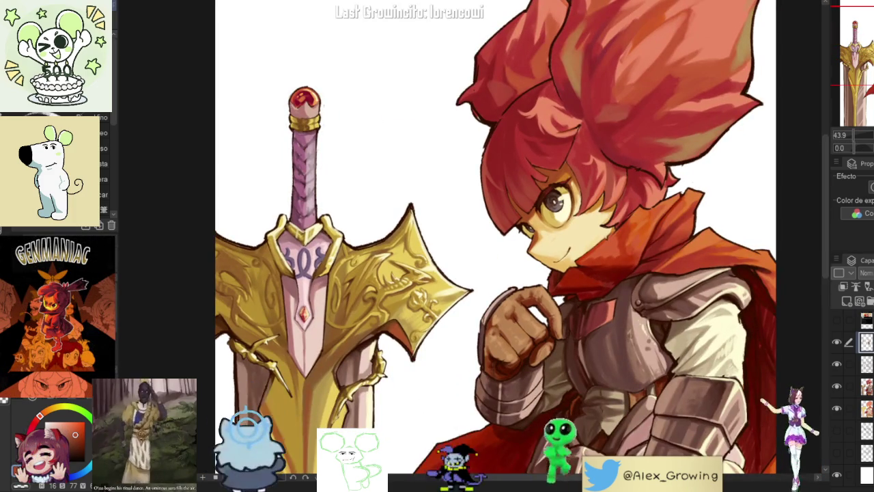
scroll(435, 113, down, 3)
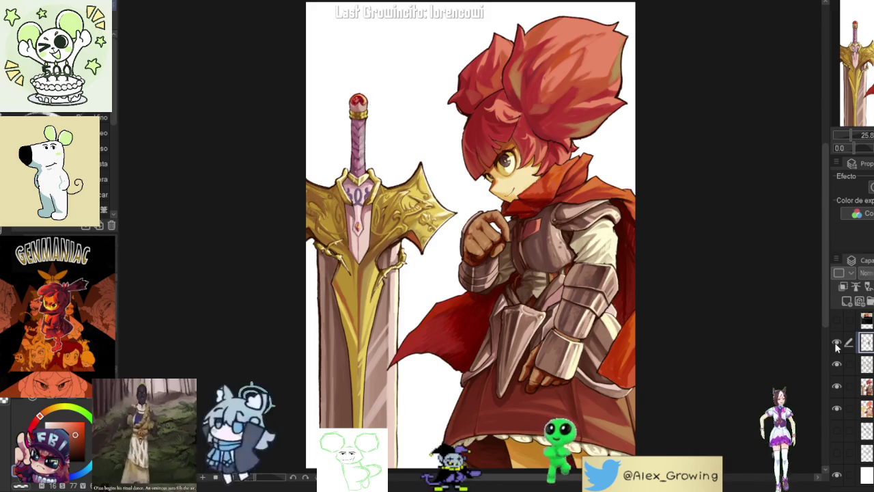
click(837, 345)
click(837, 344)
click(836, 345)
click(837, 344)
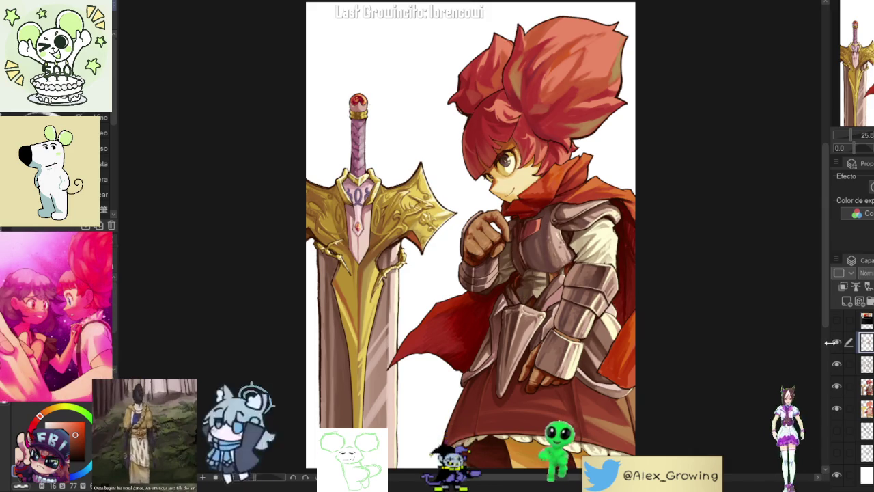
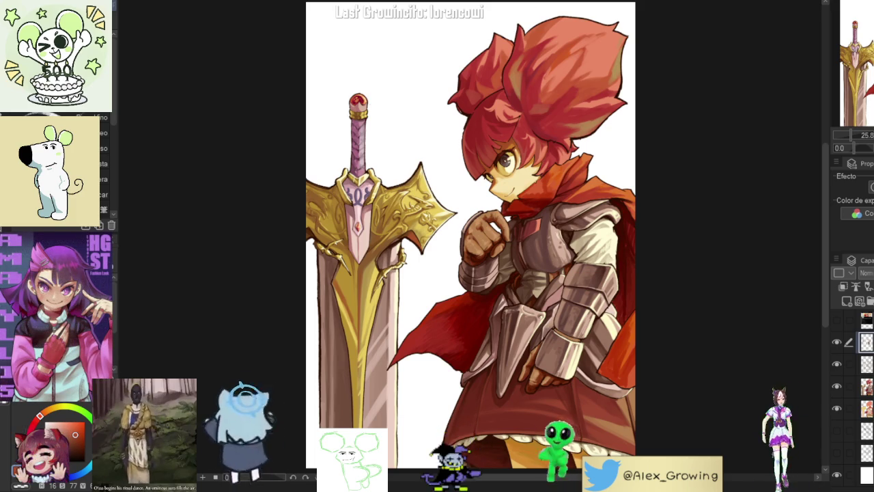
Step: Mirror-check the canvas, then brush darker shading on the sword blade beside its golden edge
key(h)
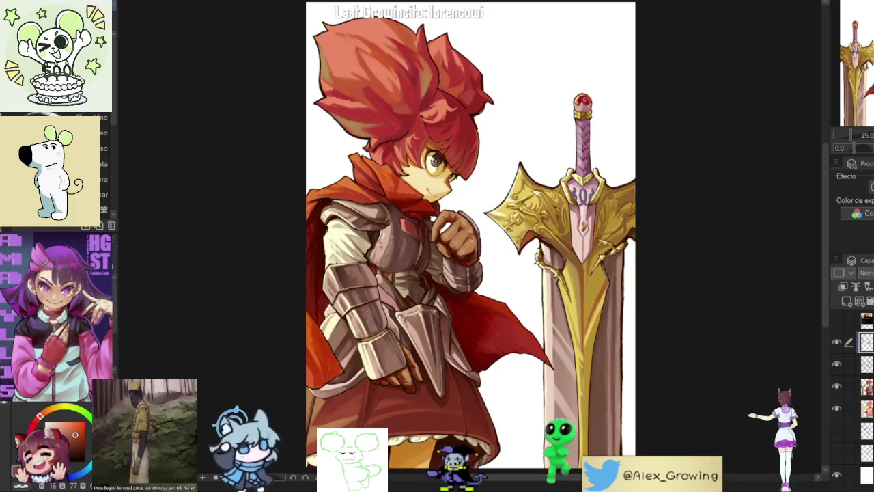
key(h)
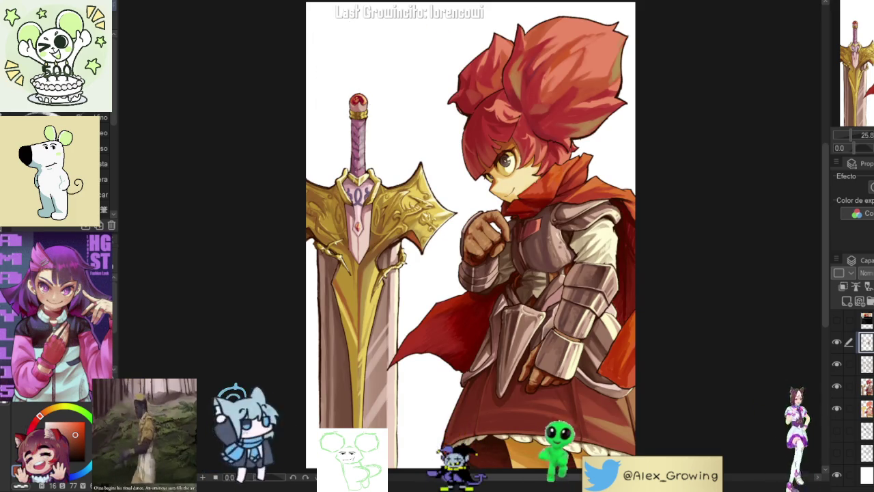
scroll(471, 240, up, 3)
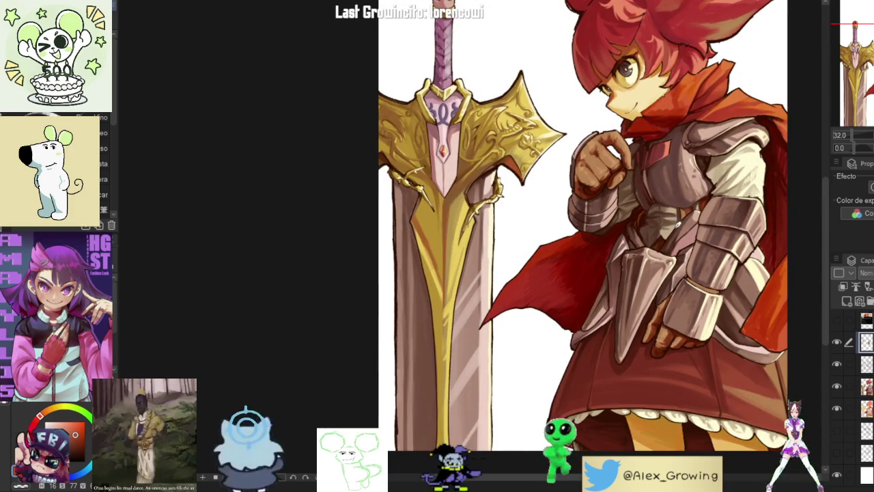
scroll(445, 313, up, 2)
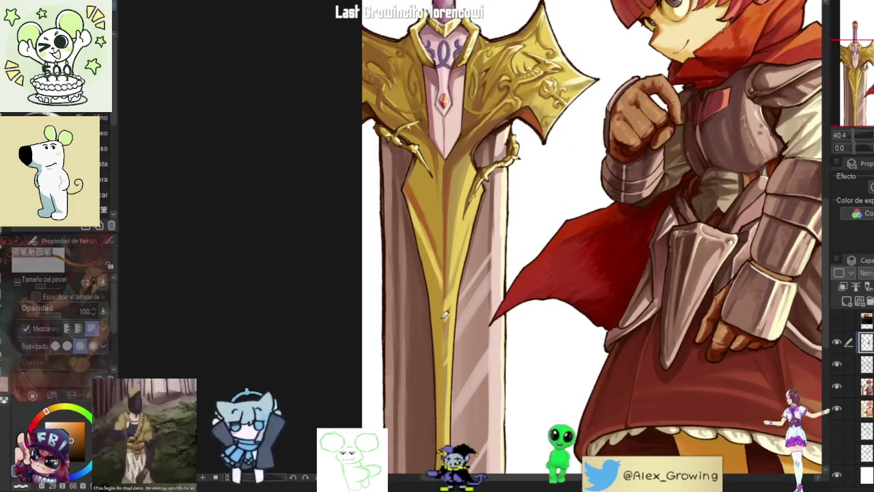
mouse_move(444, 312)
mouse_down()
mouse_move(539, 195)
mouse_move(500, 279)
mouse_up()
scroll(535, 203, up, 2)
scroll(510, 258, down, 1)
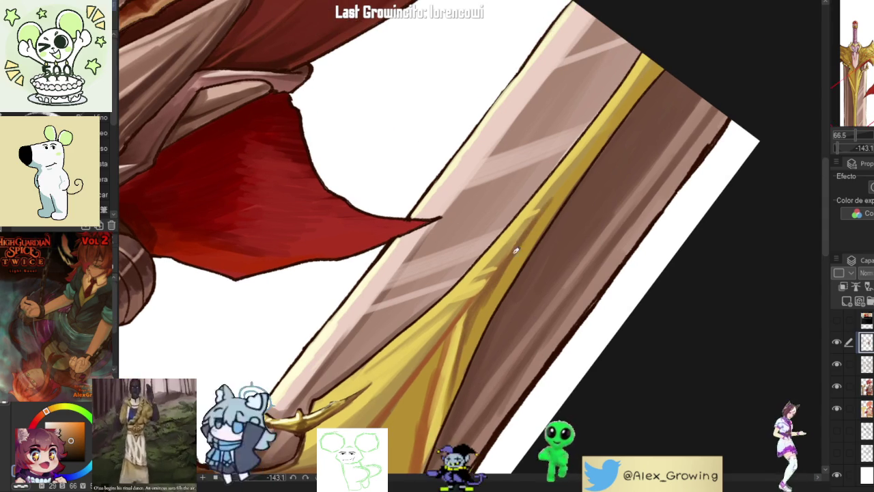
drag(533, 224, 553, 195)
drag(472, 326, 438, 377)
drag(494, 278, 574, 176)
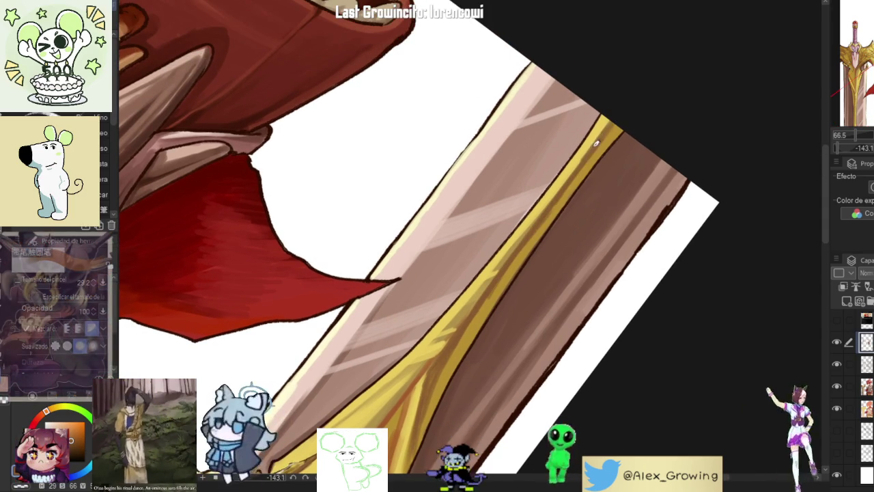
key(ctrl+0)
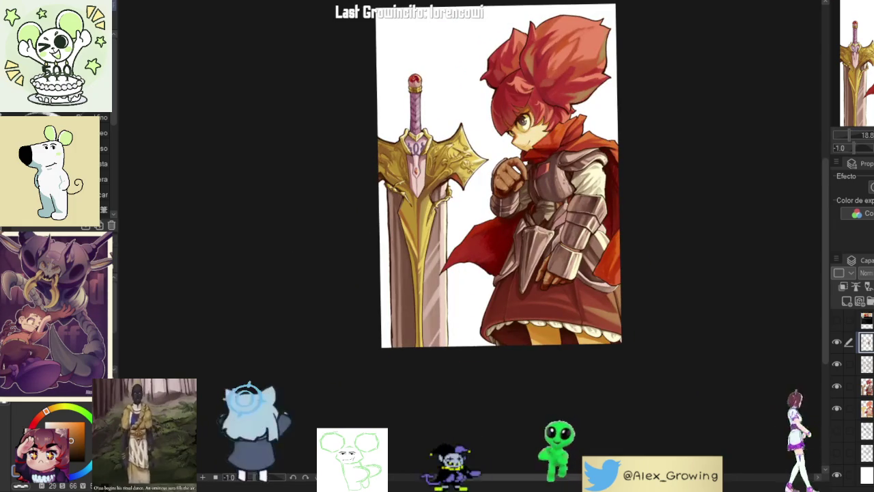
key(ctrl+plus)
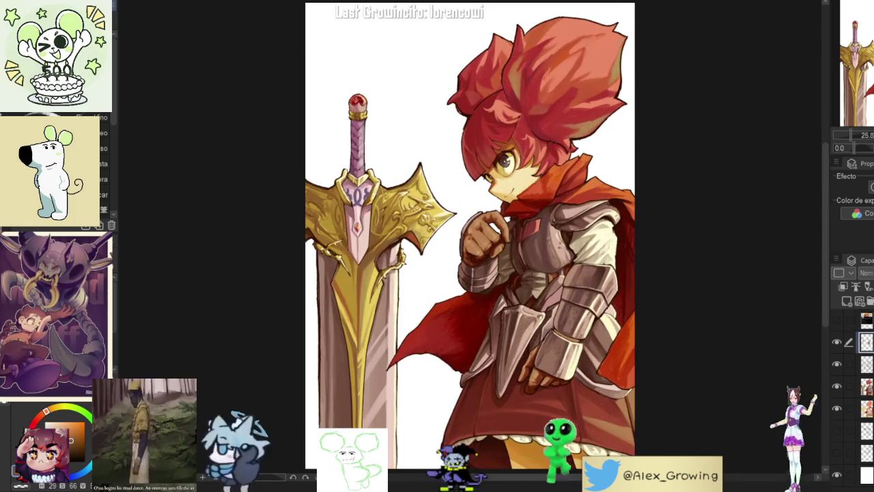
key(h)
key(h)
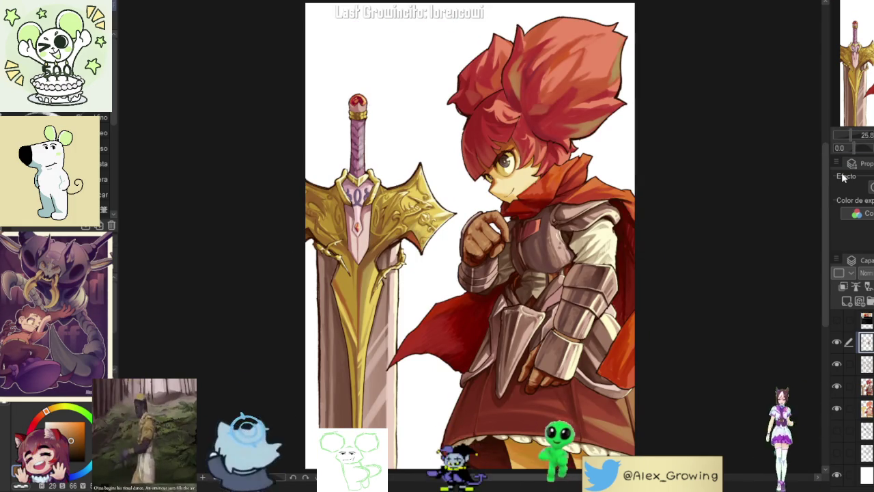
scroll(526, 294, up, 3)
drag(478, 205, 525, 294)
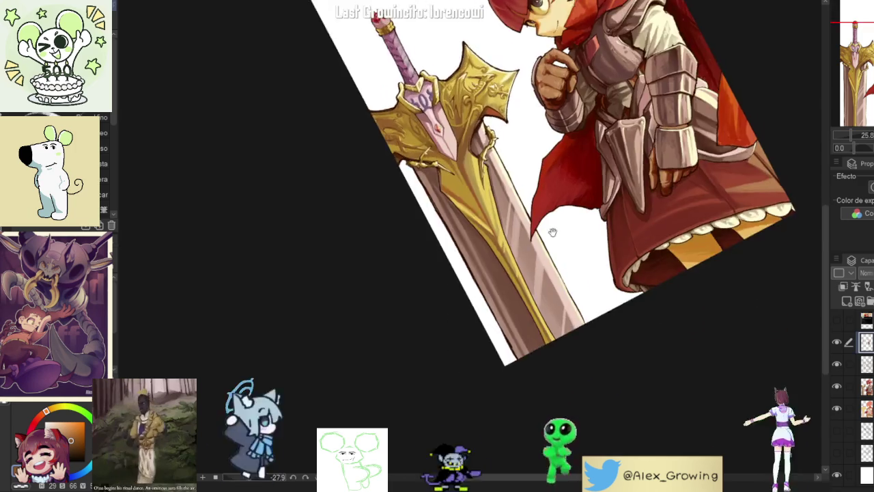
scroll(526, 295, up, 2)
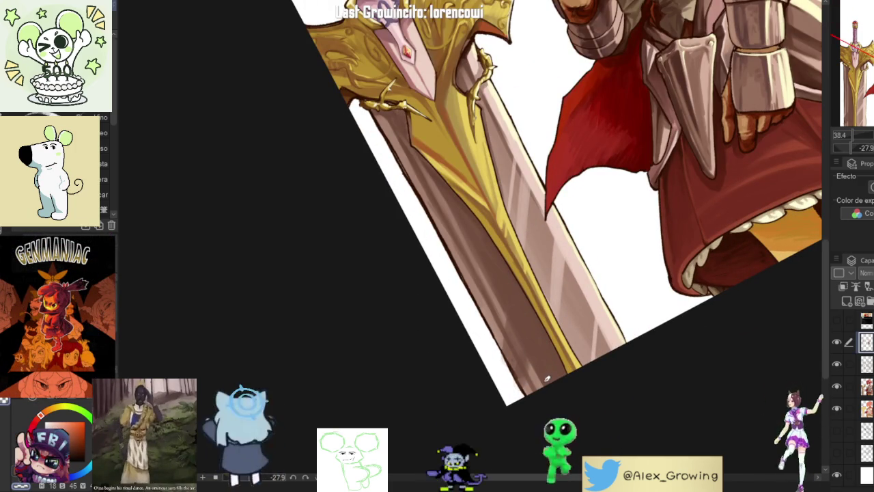
drag(544, 387, 575, 443)
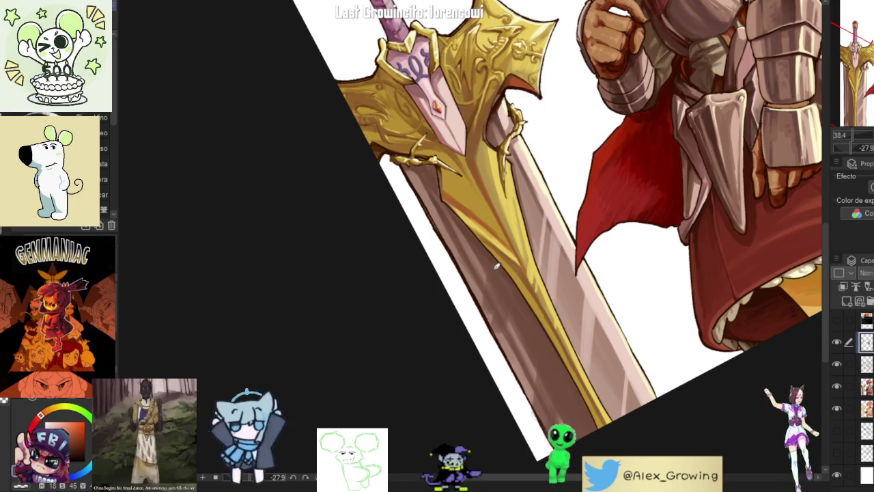
scroll(506, 326, down, 3)
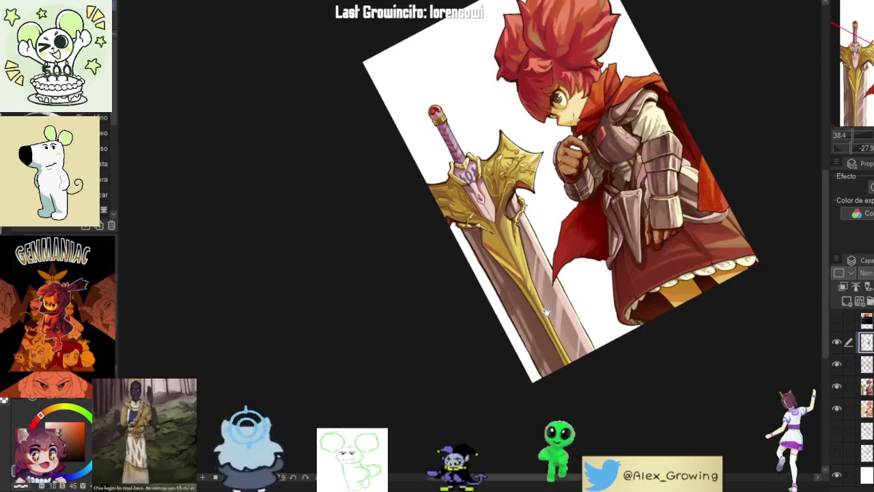
scroll(509, 301, up, 3)
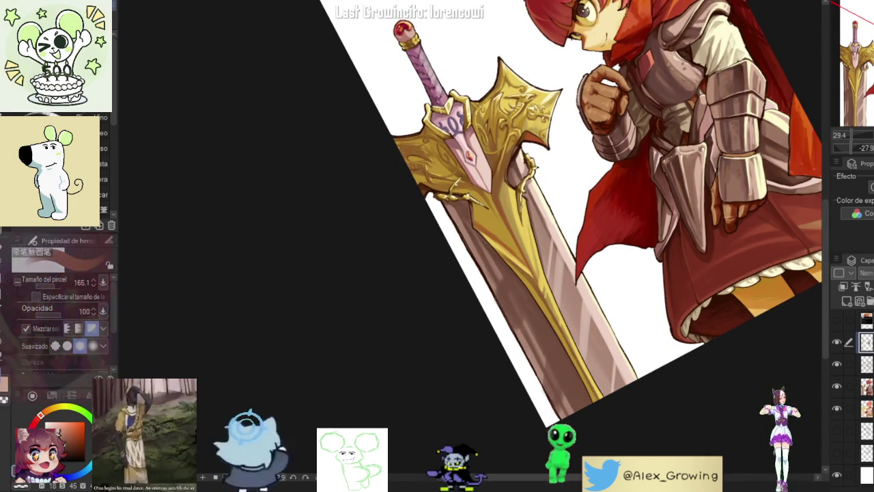
key(ctrl+shift+r)
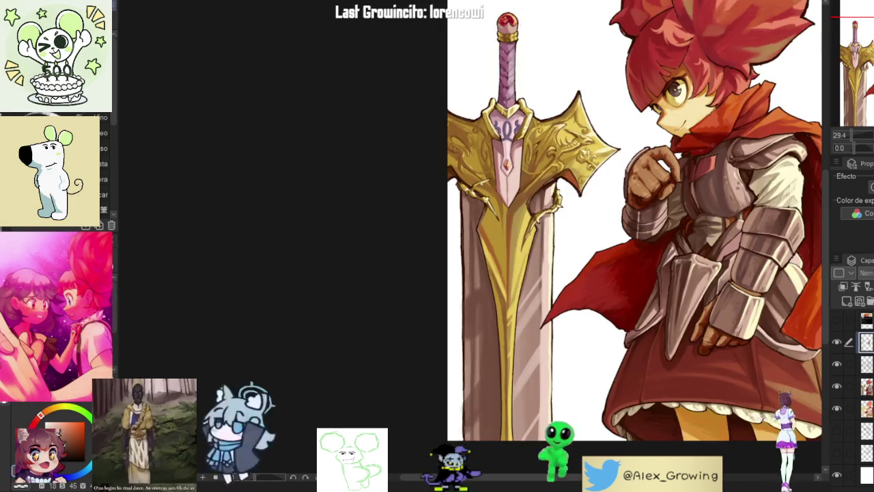
key(ctrl+0)
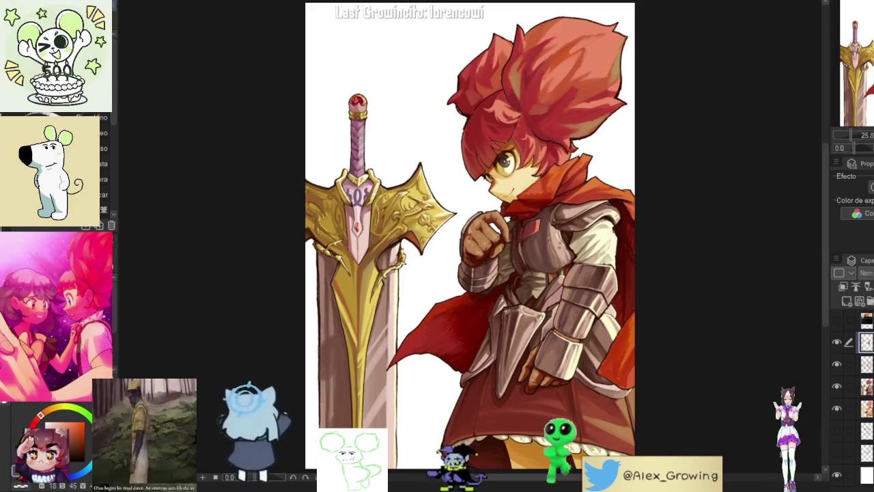
key(h)
key(h)
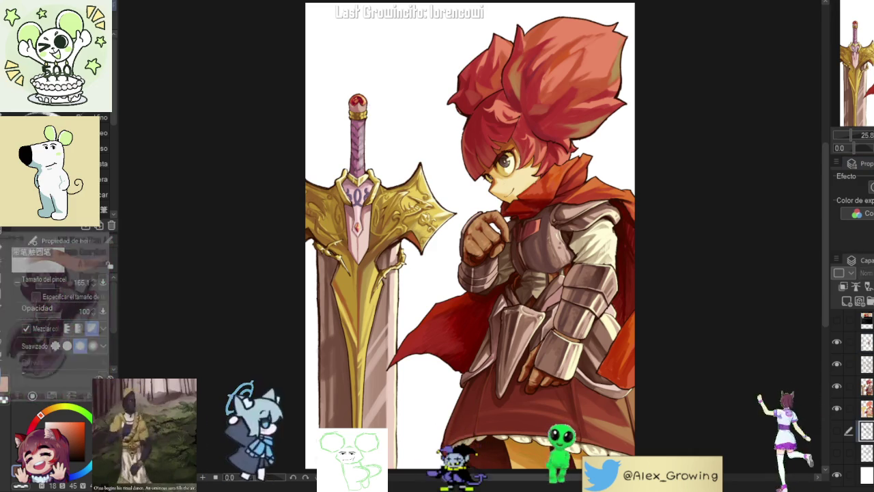
click(865, 431)
click(837, 386)
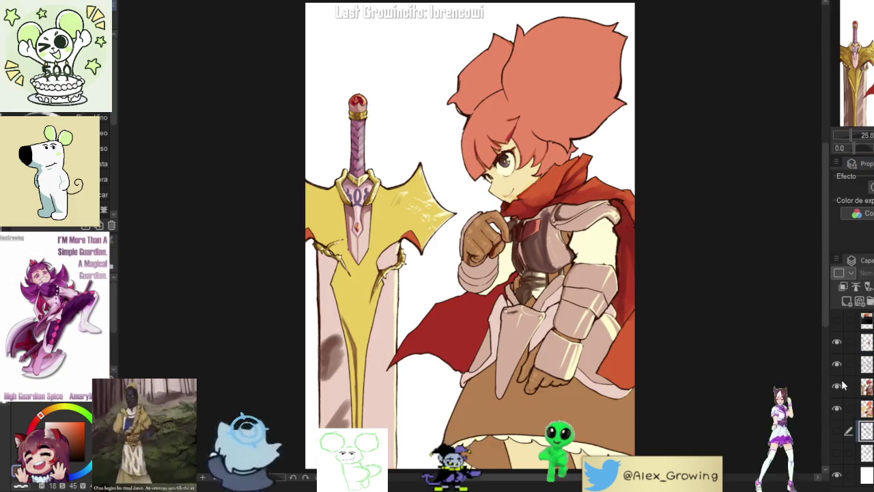
click(839, 408)
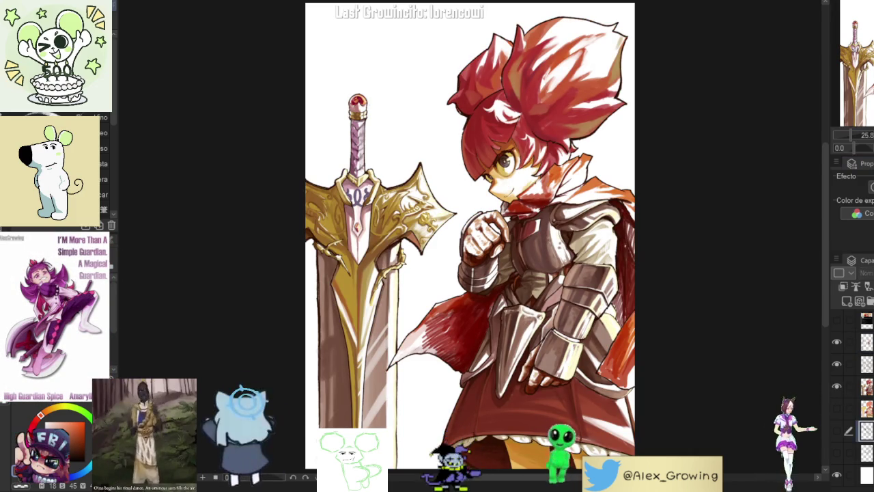
key(h)
key(h)
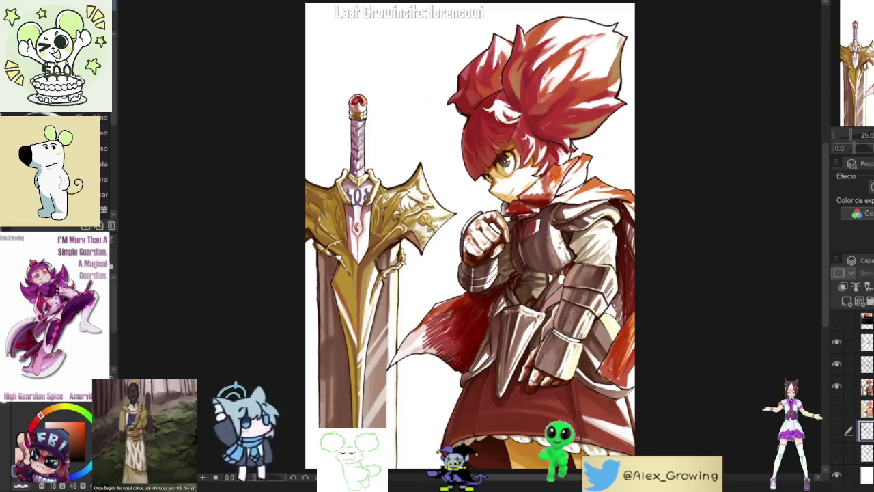
click(837, 408)
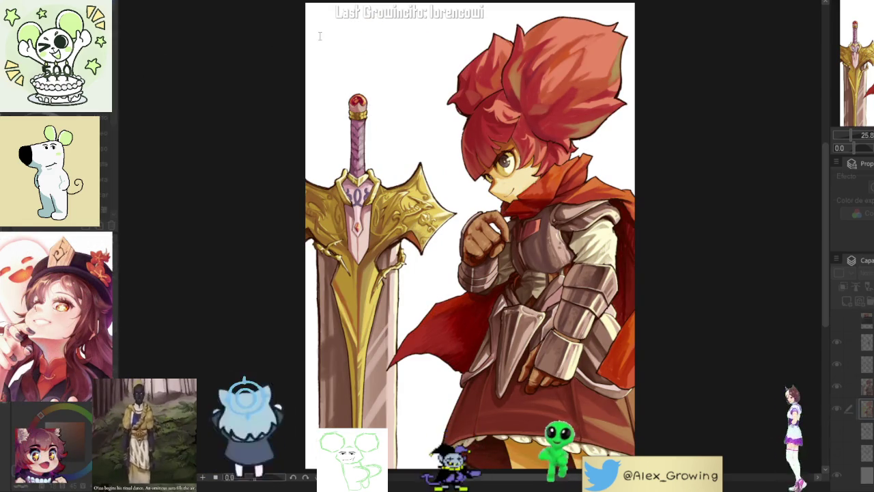
drag(294, 62, 289, 66)
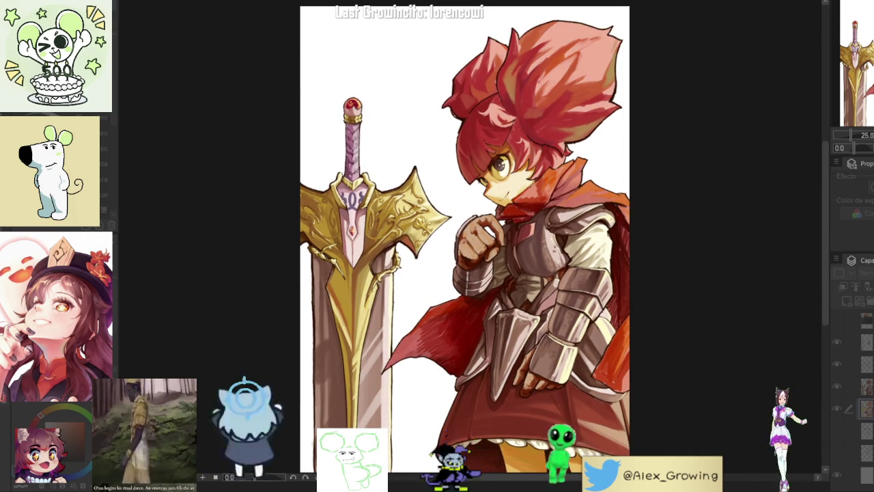
key(h)
key(h)
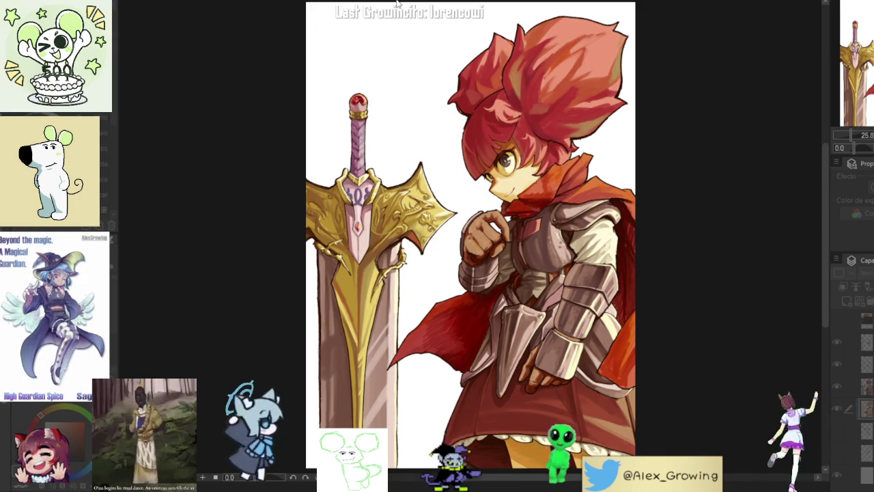
scroll(391, 11, up, 2)
scroll(386, 20, up, 2)
scroll(380, 30, up, 1)
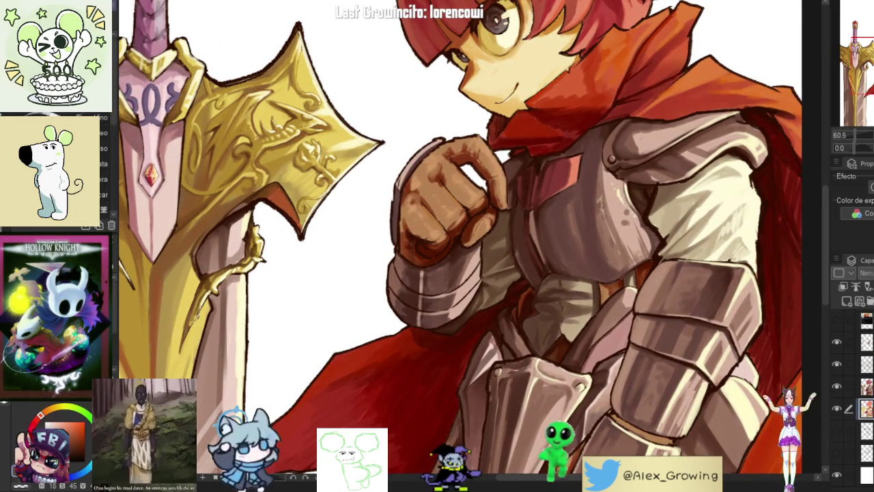
key(ctrl+0)
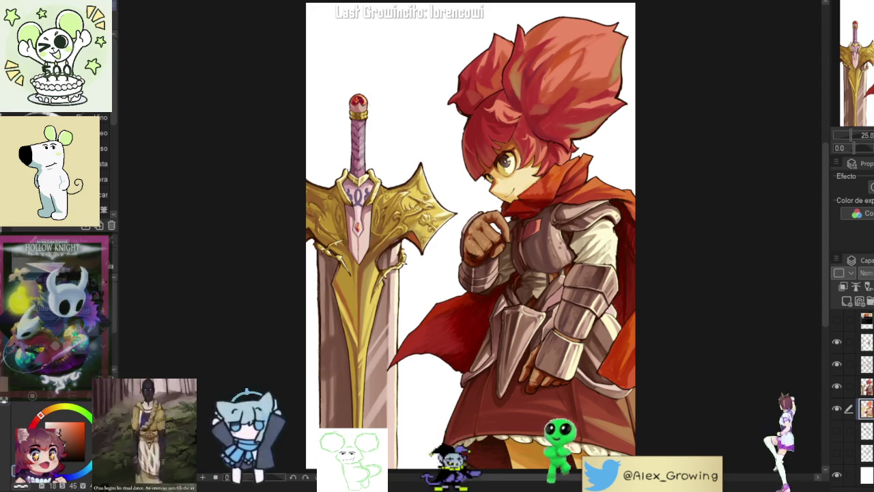
scroll(472, 274, up, 3)
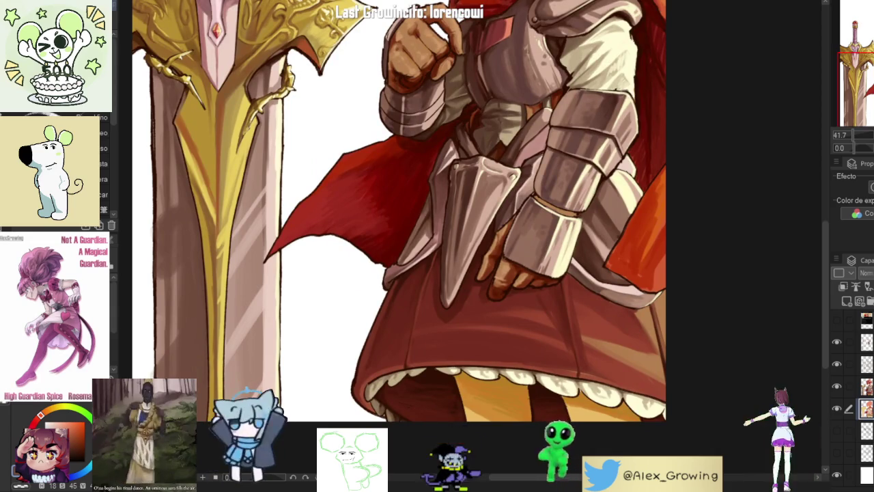
click(865, 341)
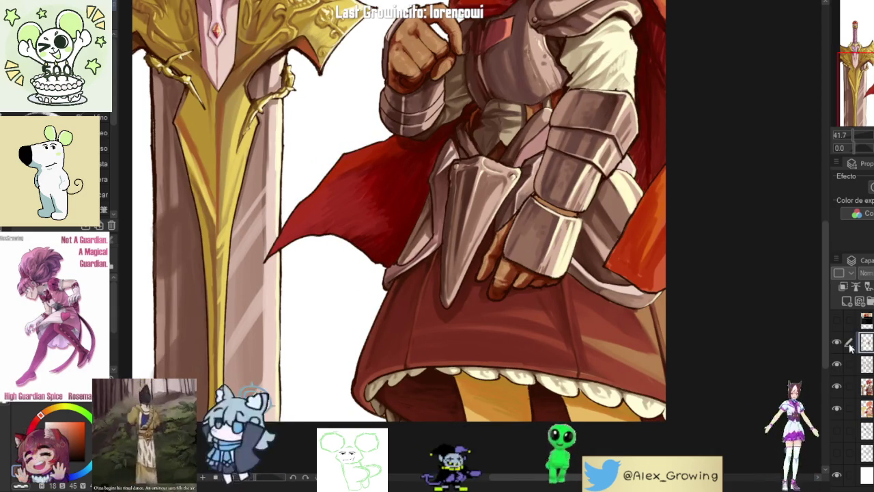
Step: On a new raster layer, brush a saturated crimson stroke down the skirt's left side and change its blend mode
click(864, 387)
click(846, 302)
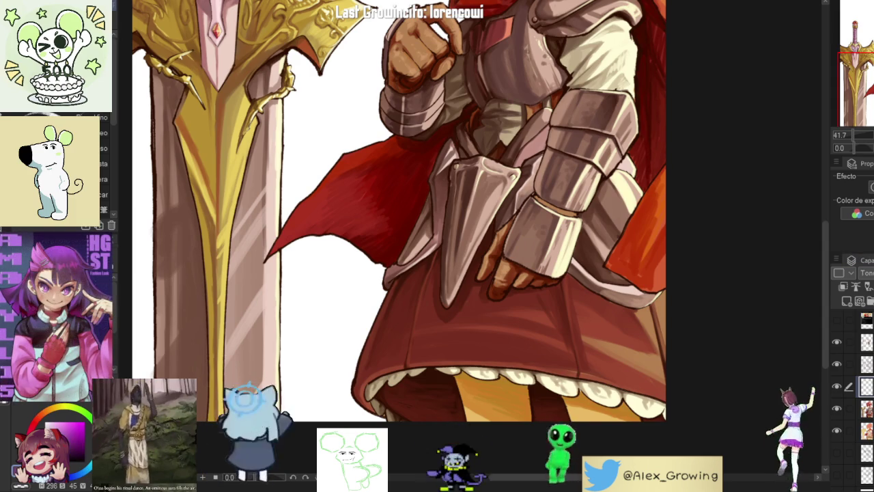
scroll(443, 309, up, 2)
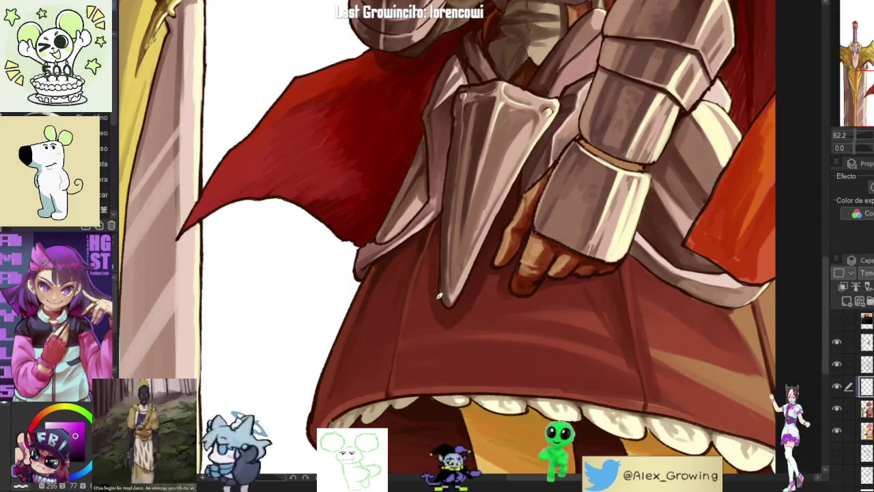
drag(406, 291, 394, 321)
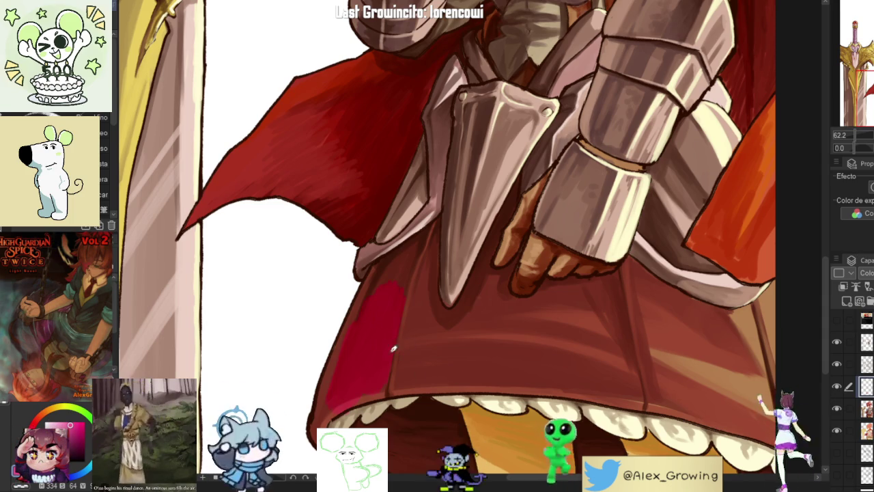
key(shift+minus)
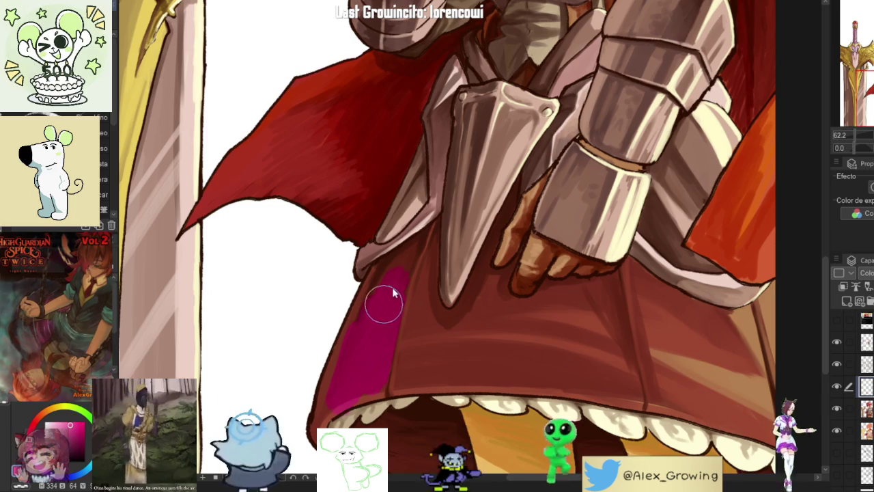
Step: Extend the magenta up the skirt's left side and along its lower left edge
drag(393, 287, 414, 245)
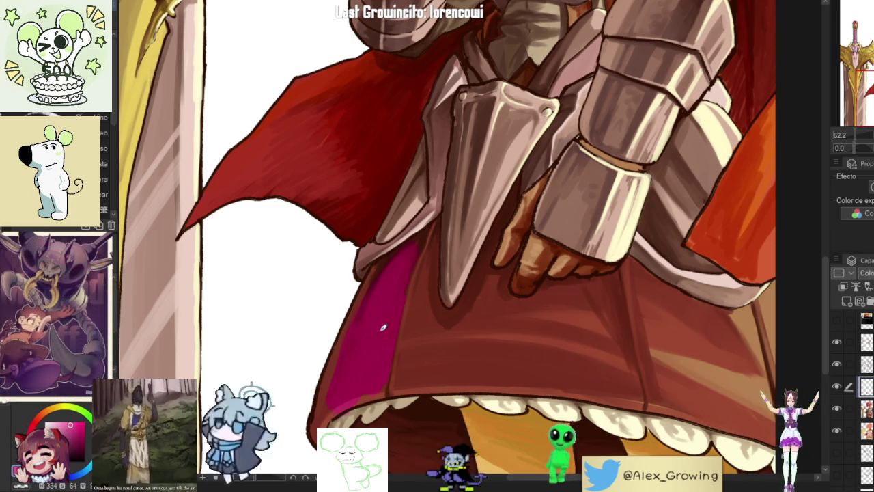
drag(372, 396, 338, 392)
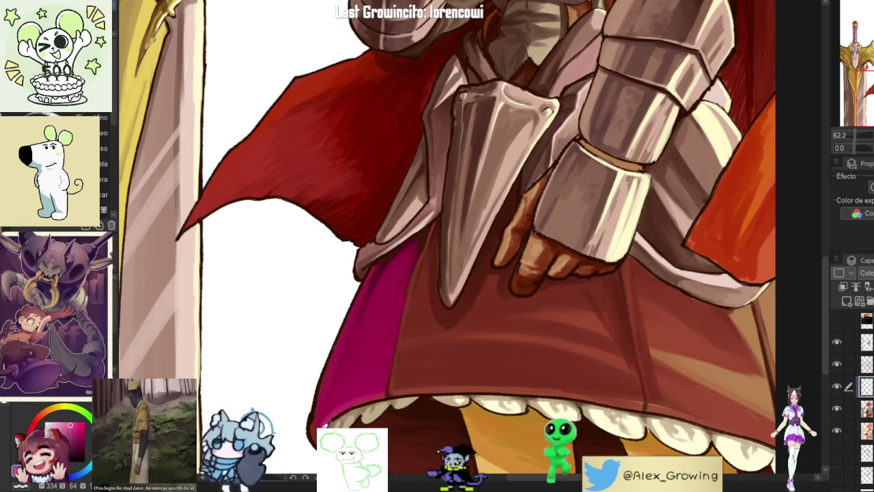
scroll(367, 362, up, 3)
scroll(367, 362, up, 2)
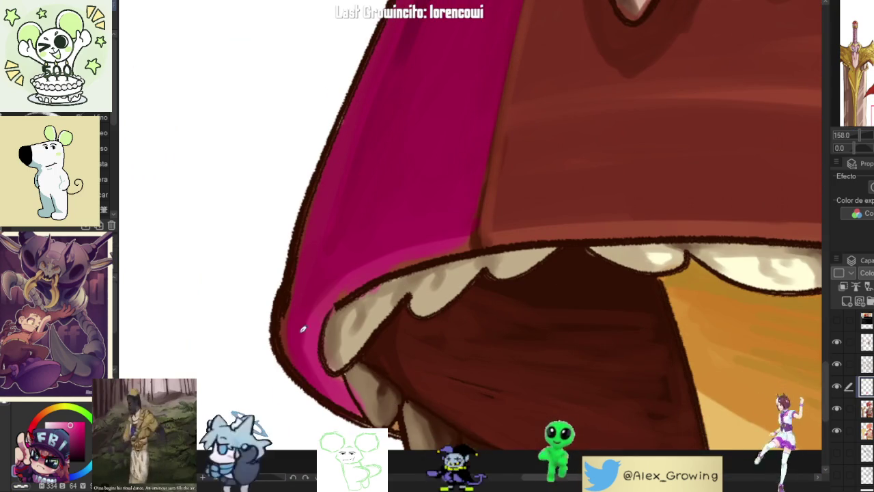
scroll(462, 233, down, 3)
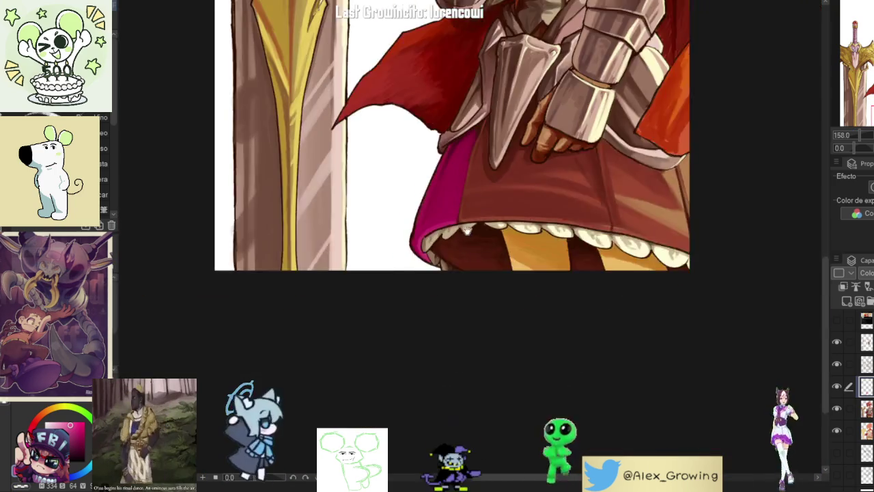
scroll(455, 205, up, 2)
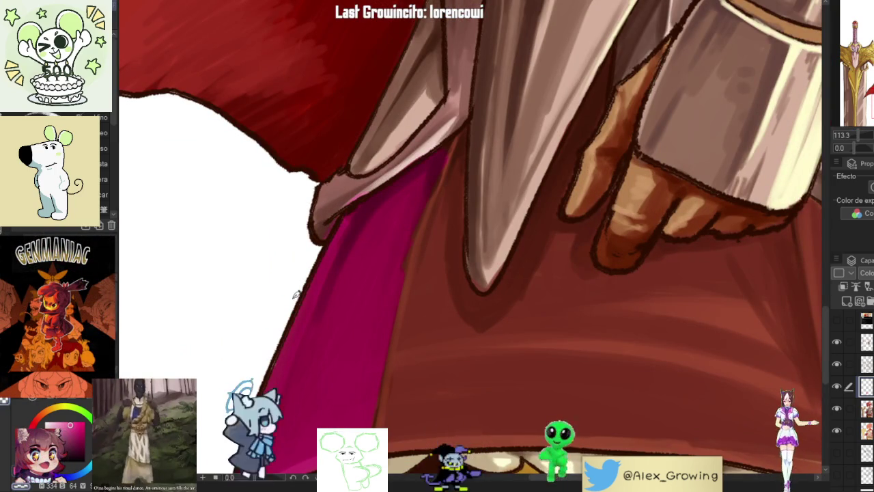
scroll(301, 277, down, 3)
scroll(410, 274, down, 1)
scroll(488, 274, up, 4)
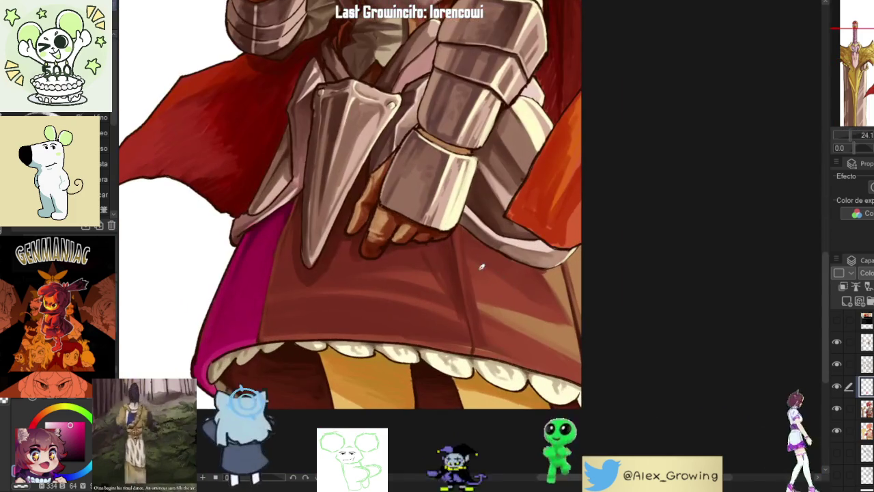
Step: Fill a fold band on the skirt's right side with solid magenta
mouse_move(459, 232)
mouse_down()
mouse_move(484, 340)
mouse_move(581, 358)
mouse_up()
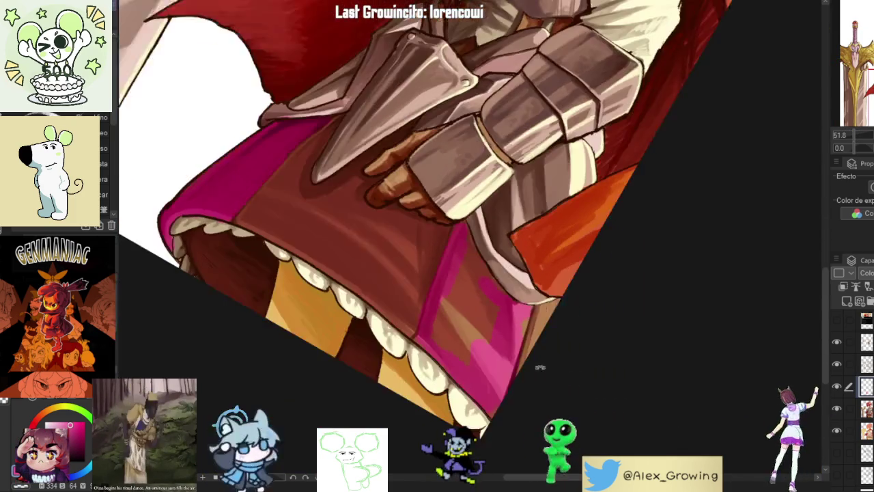
drag(515, 266, 498, 315)
drag(444, 281, 458, 338)
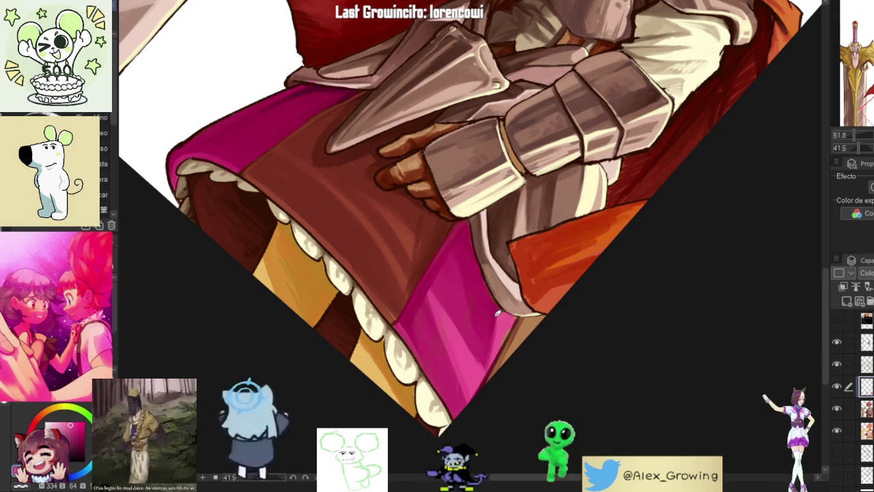
key(ctrl+0)
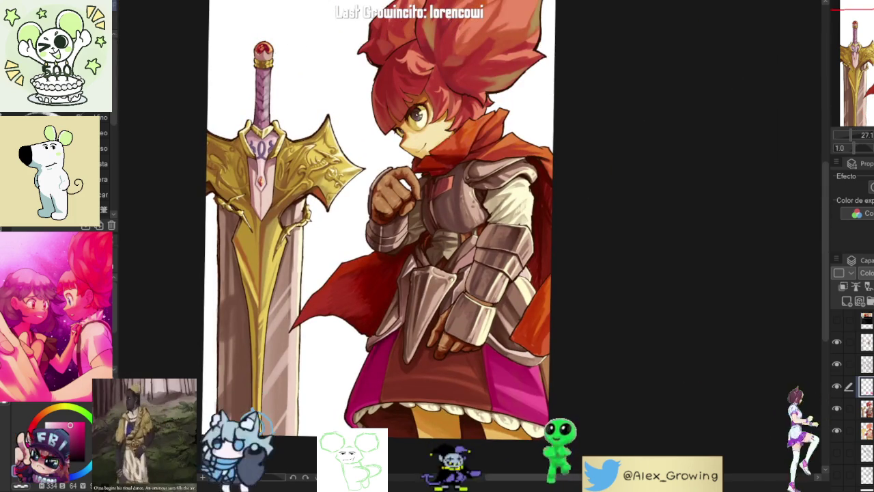
key(h)
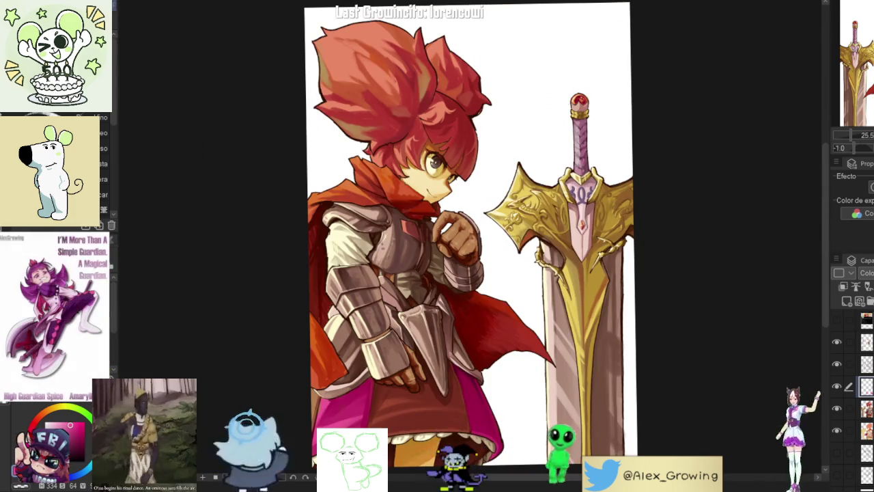
key(h)
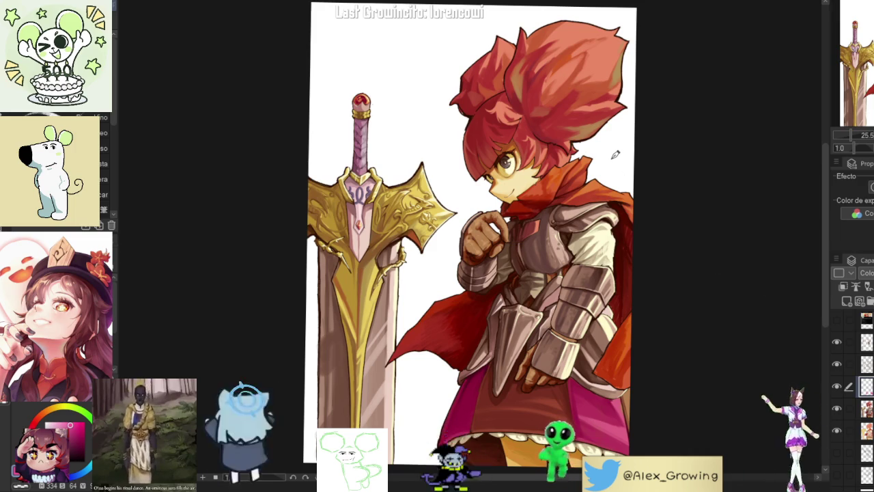
click(844, 449)
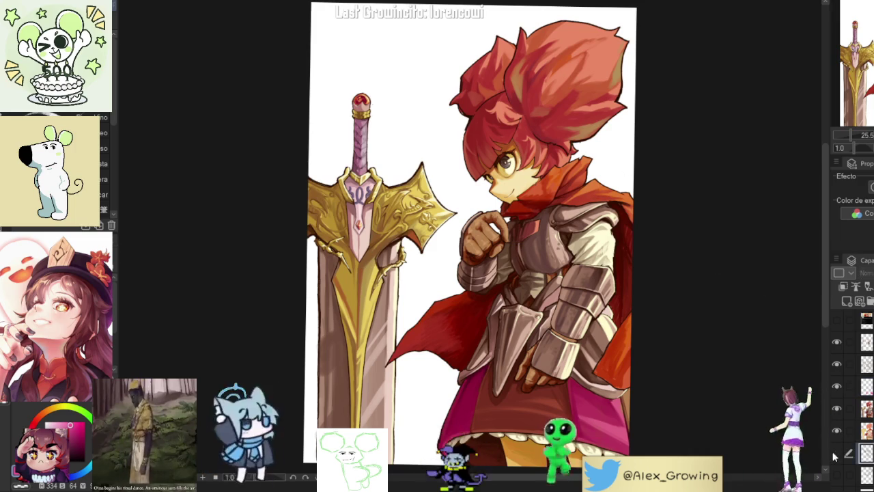
click(837, 453)
click(836, 453)
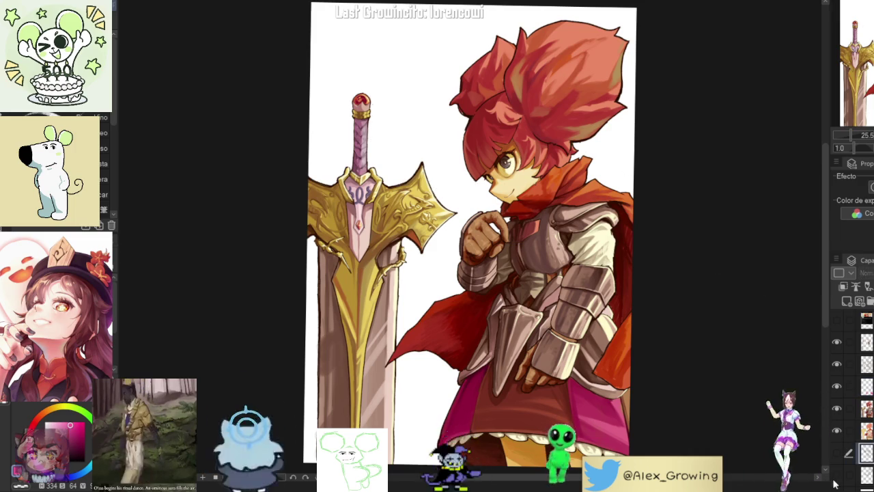
click(837, 476)
click(837, 477)
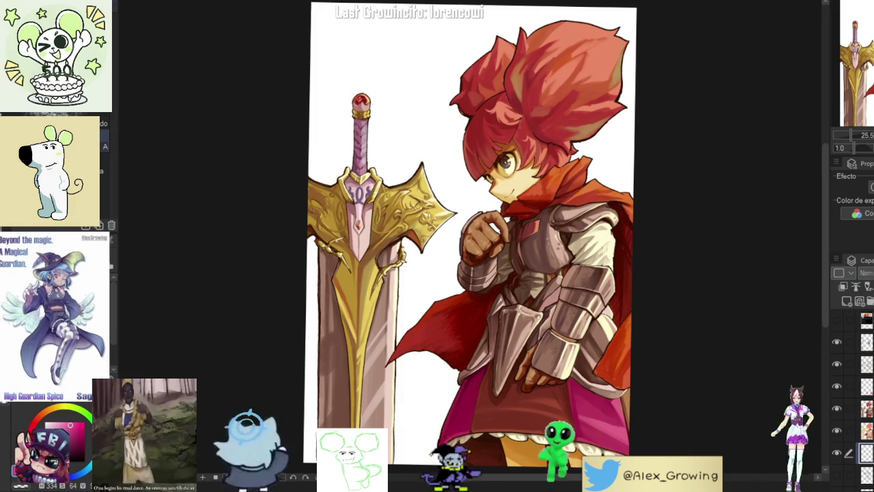
key(ctrl+v)
Step: Spray pink dust around the figure, undo a stray stroke, and add dark speckles left and below
drag(457, 171, 413, 372)
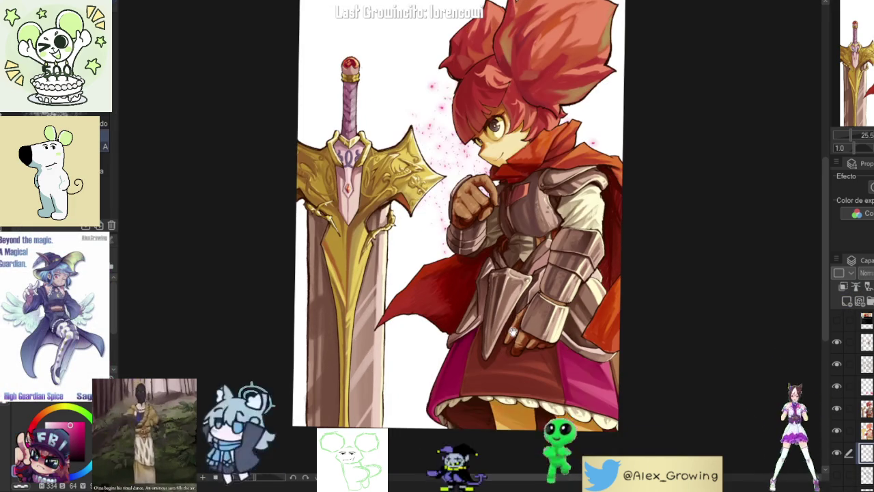
key(ctrl+z)
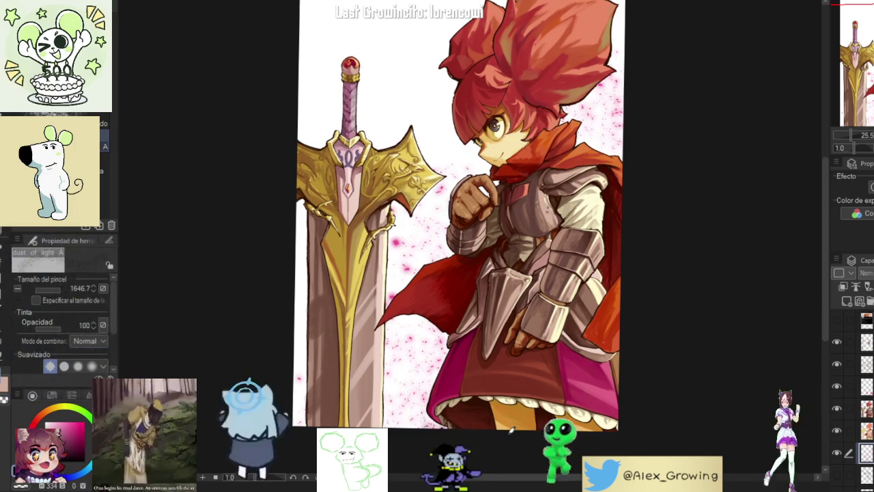
drag(496, 442, 437, 383)
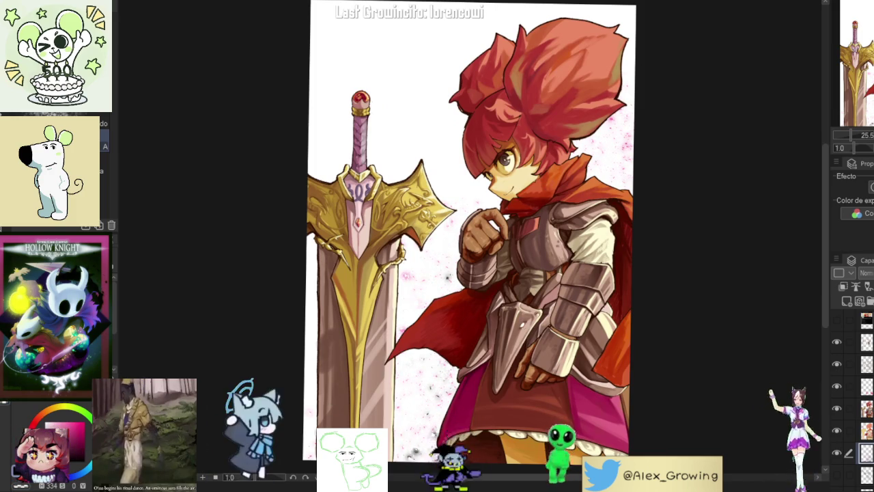
drag(409, 286, 431, 403)
drag(513, 405, 507, 385)
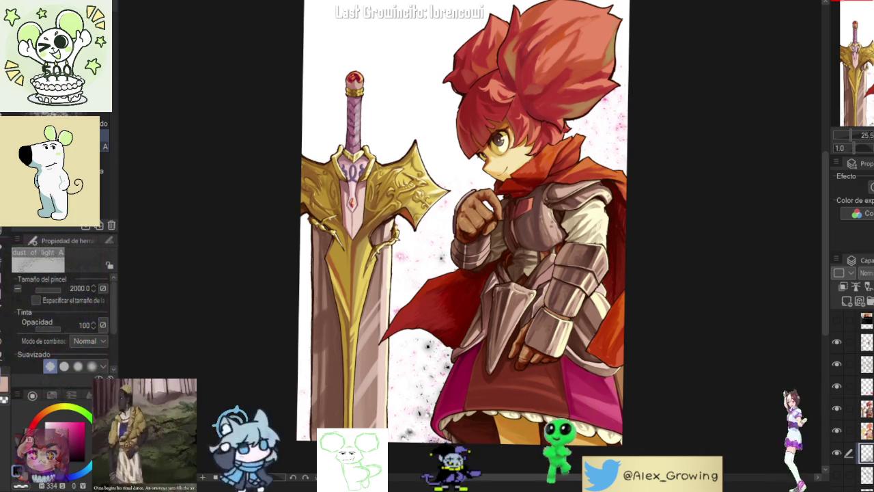
scroll(680, 162, up, 3)
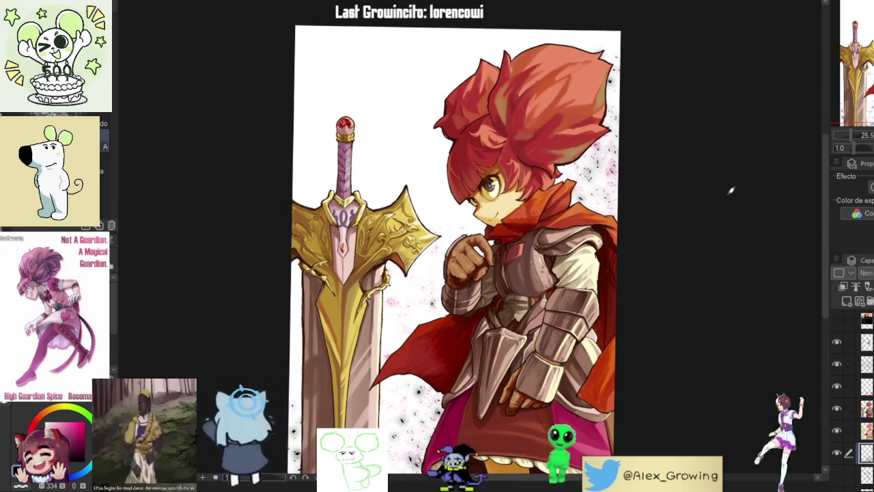
scroll(738, 202, down, 4)
scroll(429, 409, down, 4)
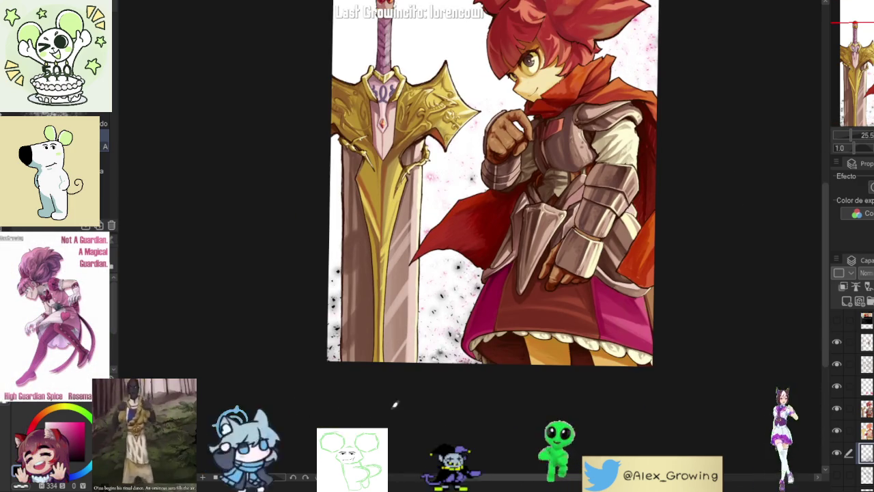
scroll(656, 327, up, 3)
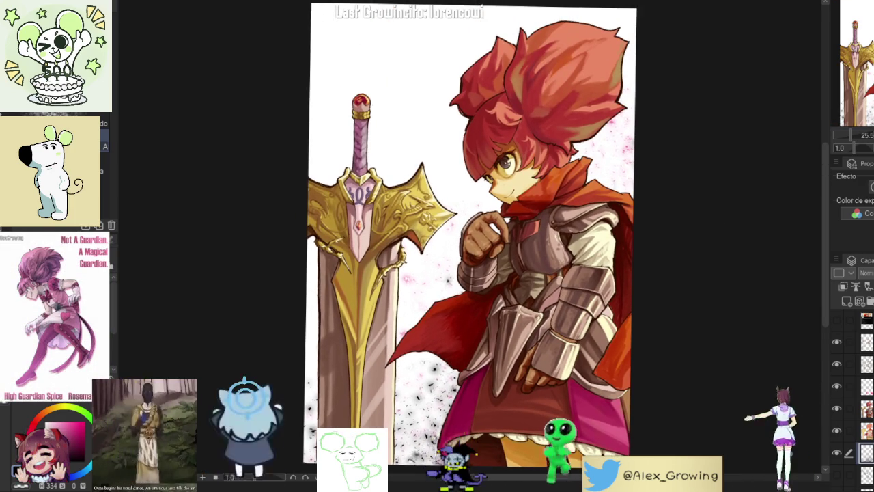
key(h)
key(h)
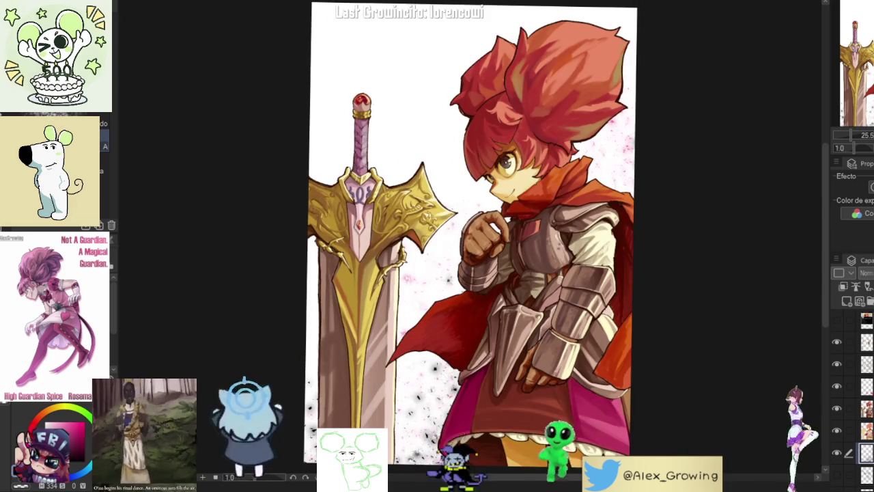